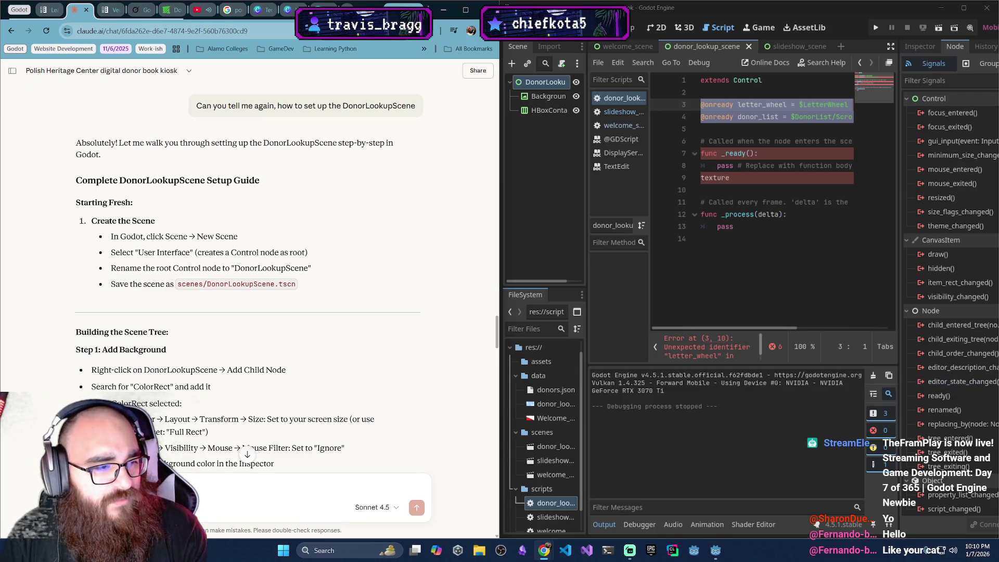
Scroll Claude's guide to 'Step 2: Add Main Container' and the start of Step 3
{"action": "key", "text": "alt+Tab"}
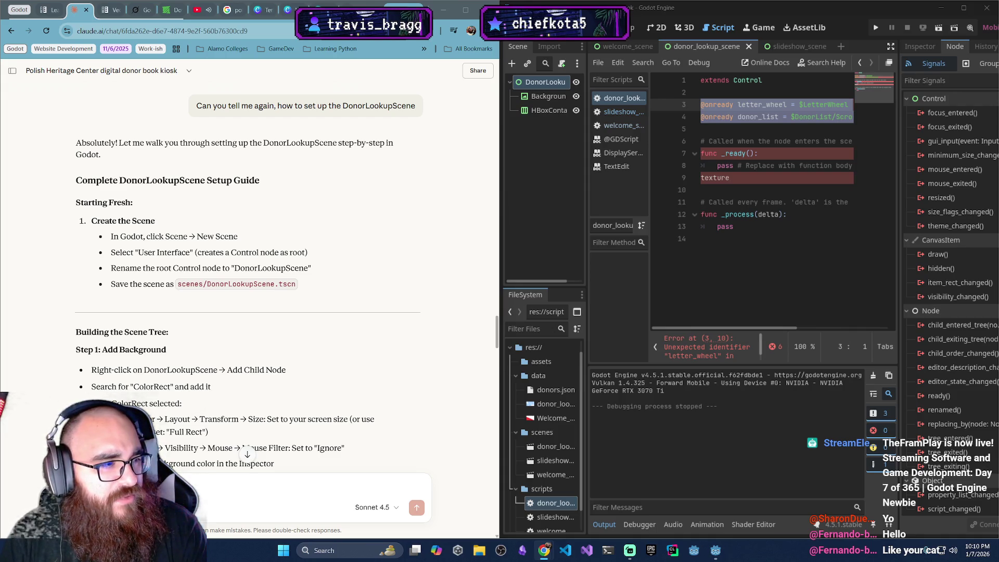
{"action": "key", "text": "alt+Tab"}
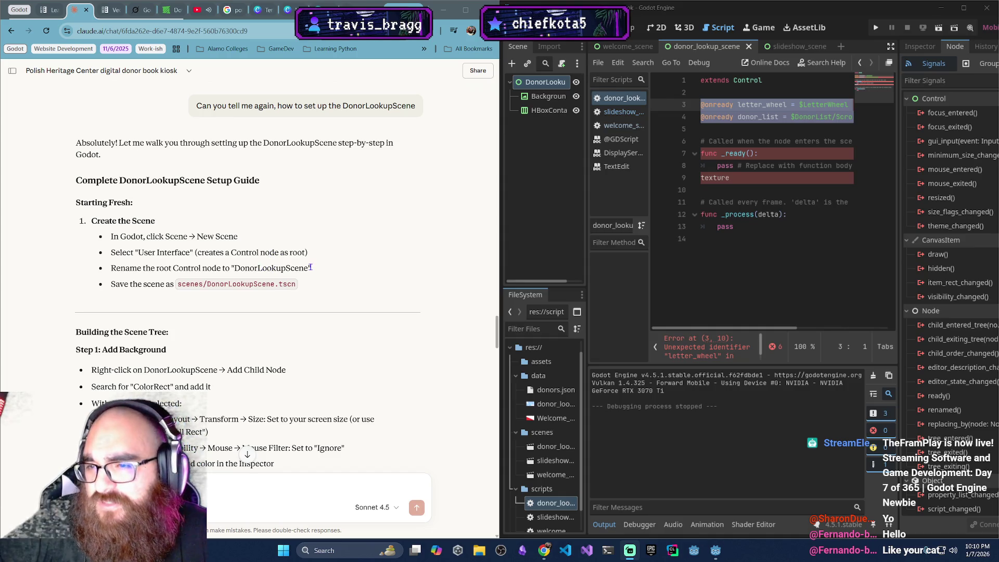
{"action": "scroll", "coordinate": [310, 266], "scroll_direction": "down", "scroll_amount": 1}
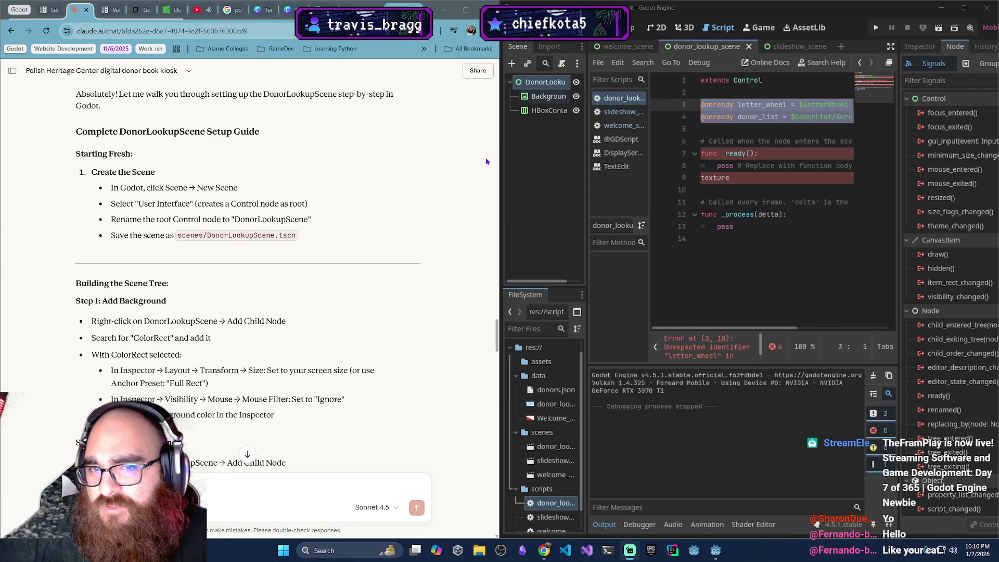
{"action": "scroll", "coordinate": [250, 244], "scroll_direction": "down", "scroll_amount": 2}
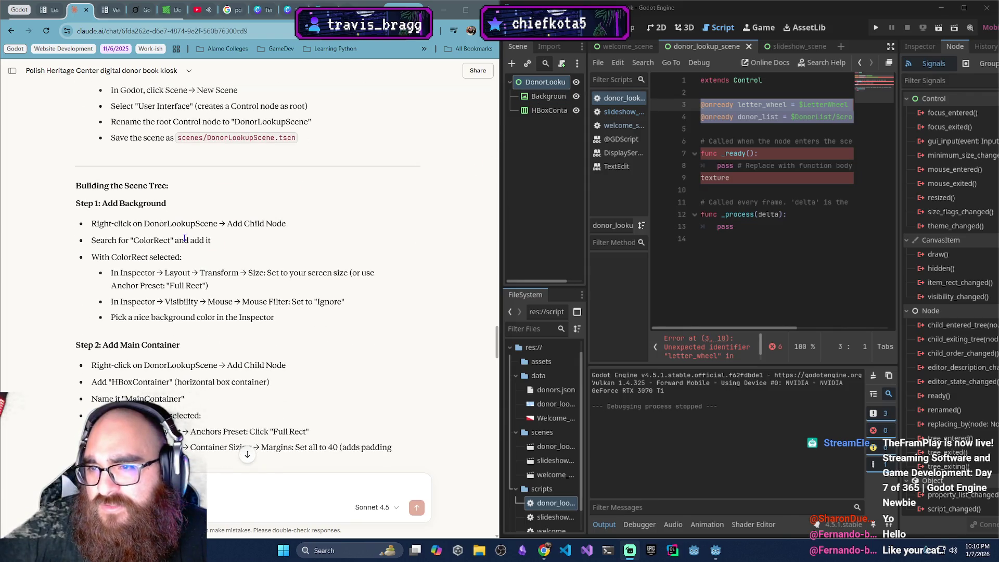
{"action": "scroll", "coordinate": [185, 239], "scroll_direction": "down", "scroll_amount": 3}
{"action": "scroll", "coordinate": [132, 225], "scroll_direction": "up", "scroll_amount": 2}
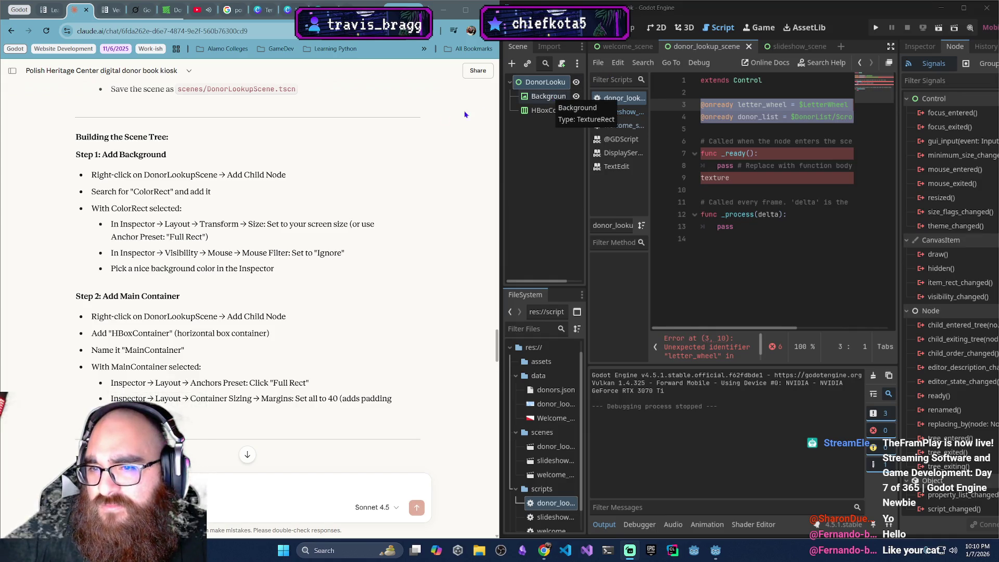
{"action": "scroll", "coordinate": [285, 220], "scroll_direction": "down", "scroll_amount": 2}
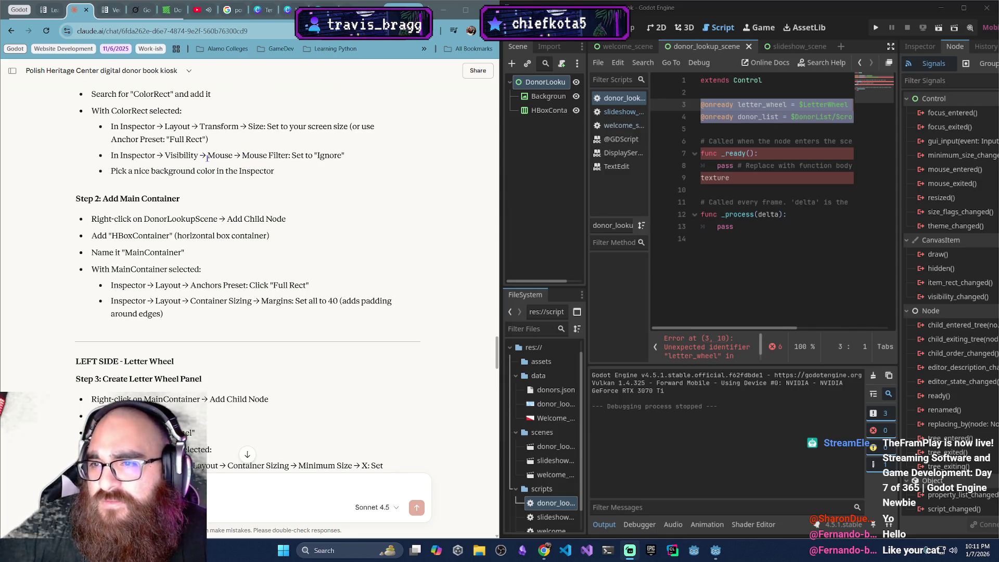
Select the Background TextureRect and check in the Inspector that its mouse filter is Ignore
{"action": "left_click", "coordinate": [548, 96]}
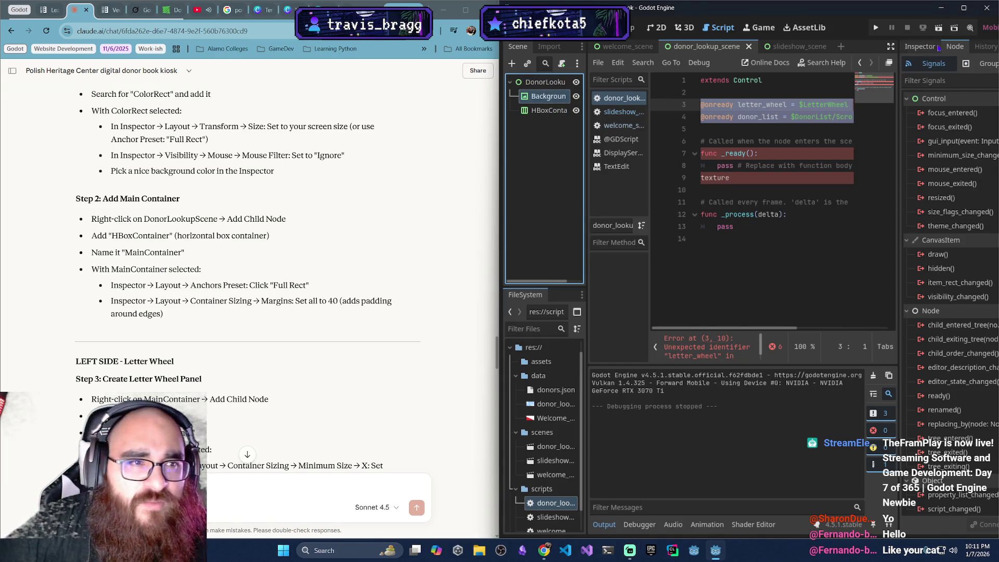
{"action": "left_click", "coordinate": [920, 46]}
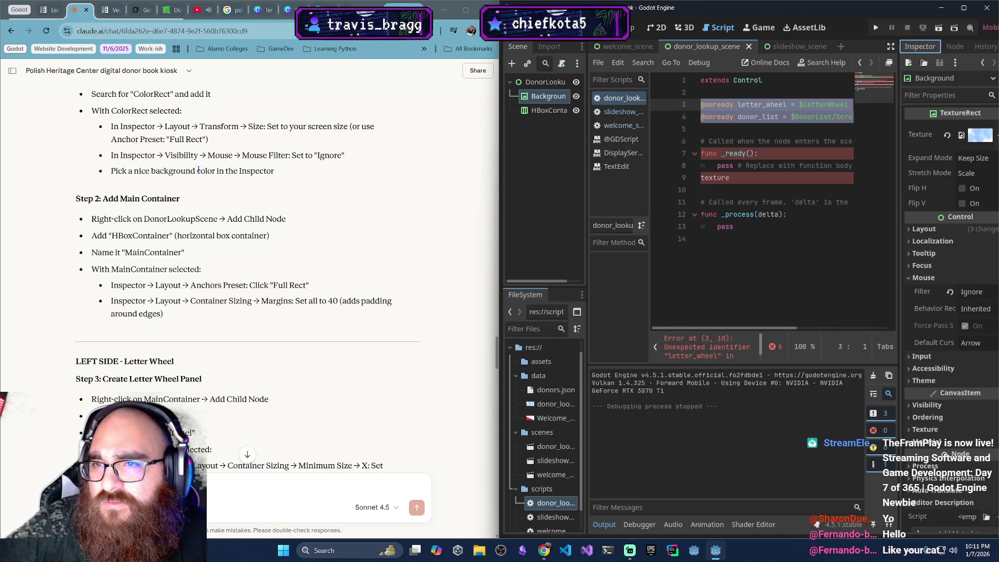
{"action": "left_click", "coordinate": [363, 3]}
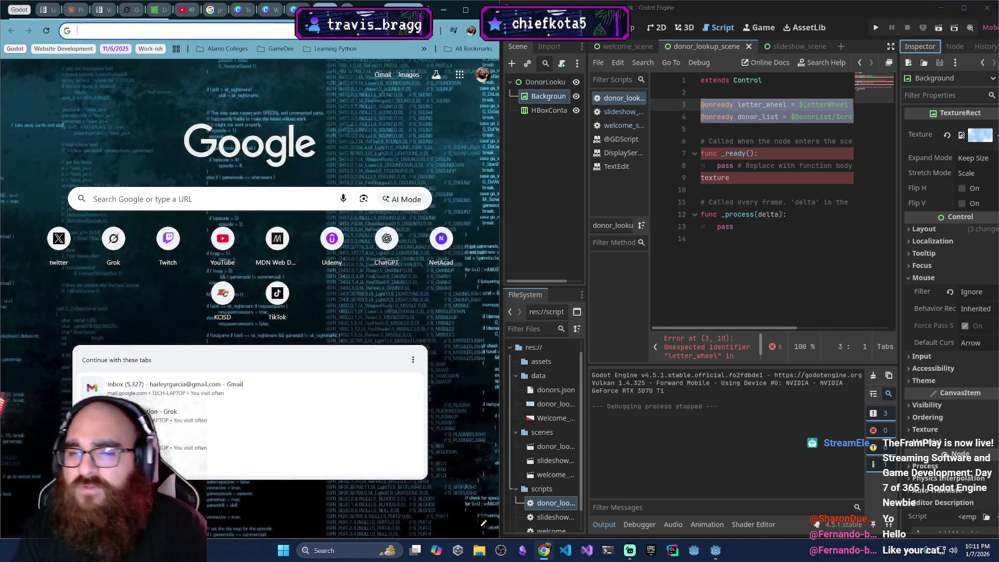
Search Google for 'why to set mouse visibility to ignore for TextureRect'
{"action": "type", "text": "why to set "}
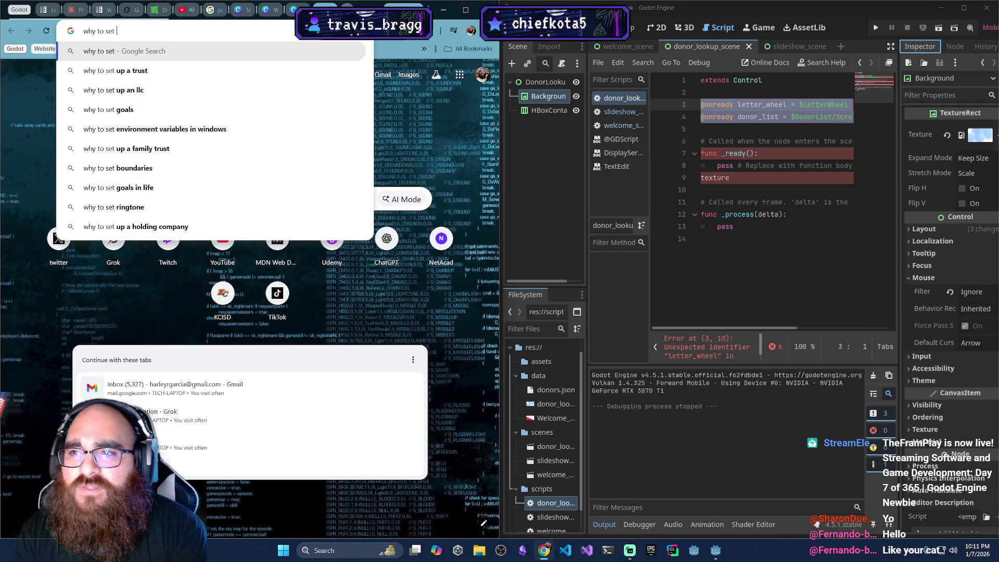
{"action": "type", "text": "mouse visibilit"}
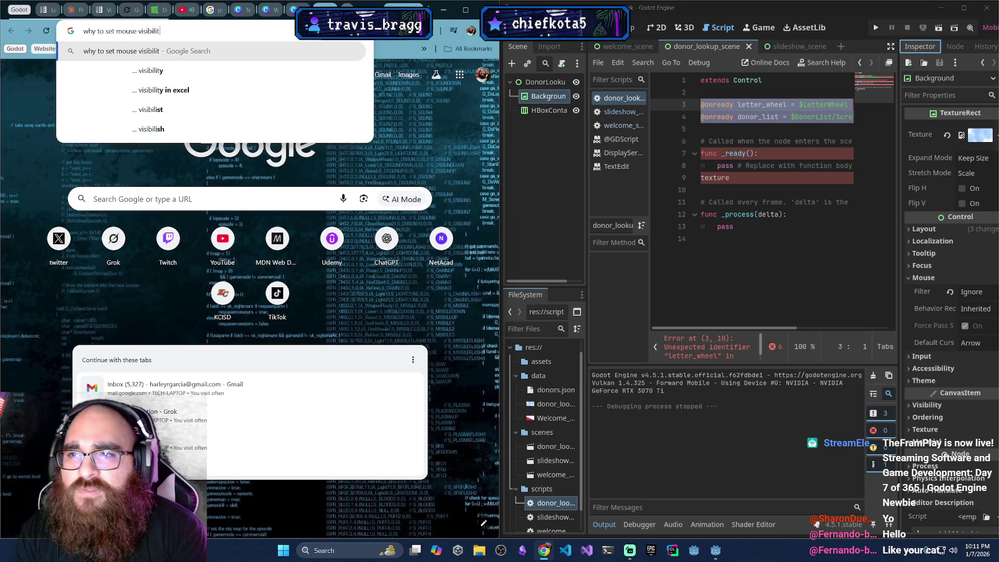
{"action": "type", "text": "y to ignore"}
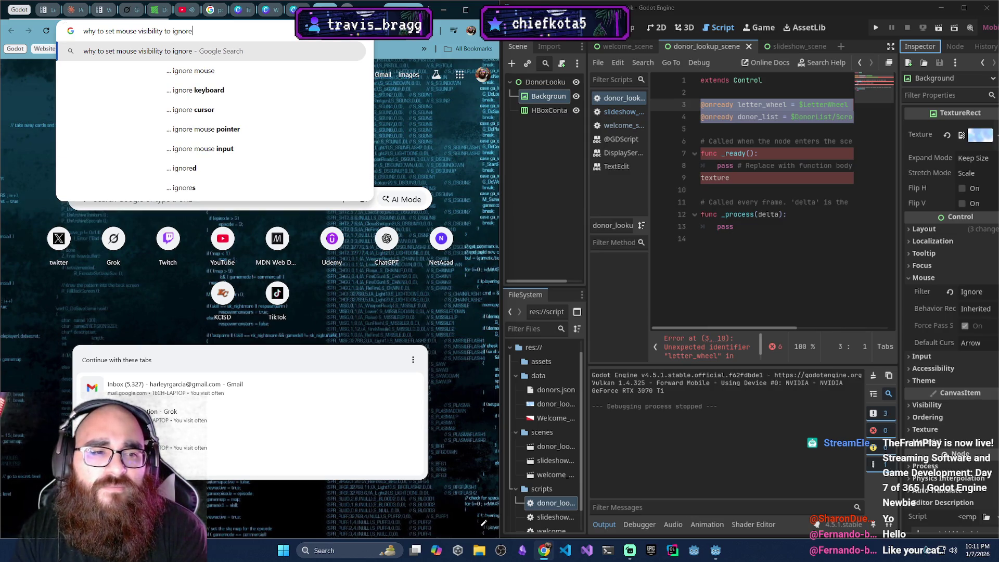
{"action": "type", "text": " for text"}
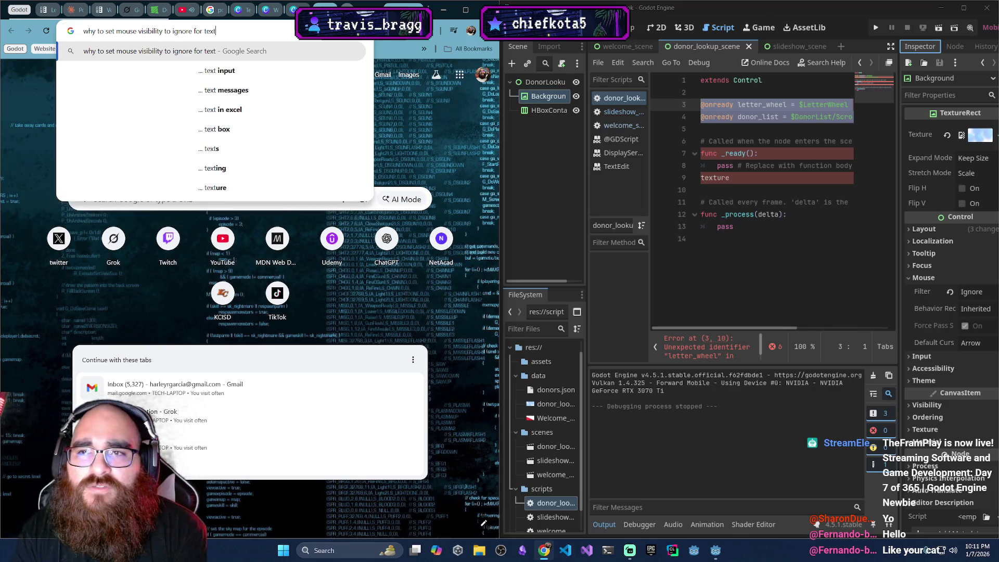
{"action": "type", "text": "ure rect"}
{"action": "key", "text": "ctrl+Left"}
{"action": "key", "text": "BackSpace"}
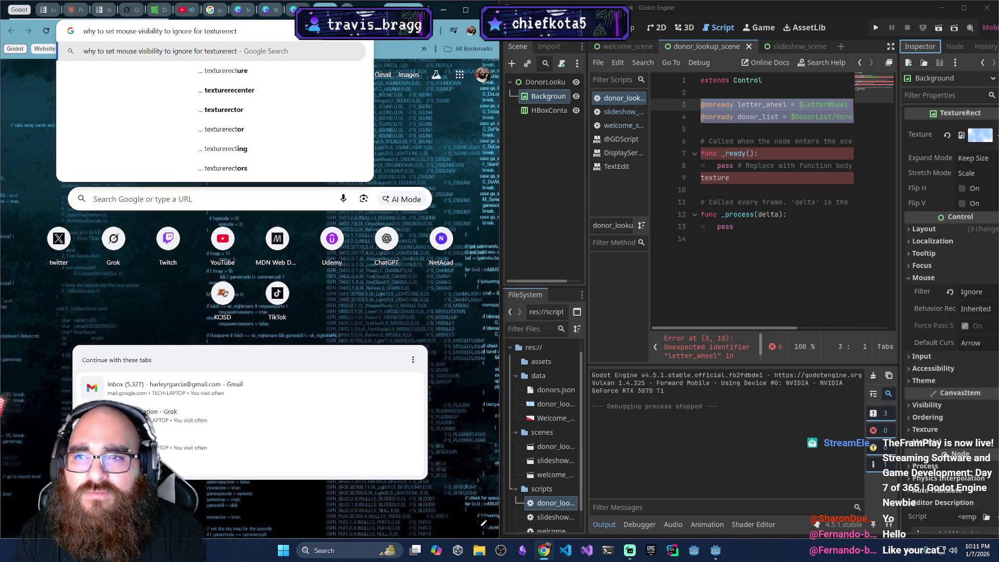
{"action": "key", "text": "BackSpace"}
{"action": "key", "text": "BackSpace"}
{"action": "key", "text": "BackSpace"}
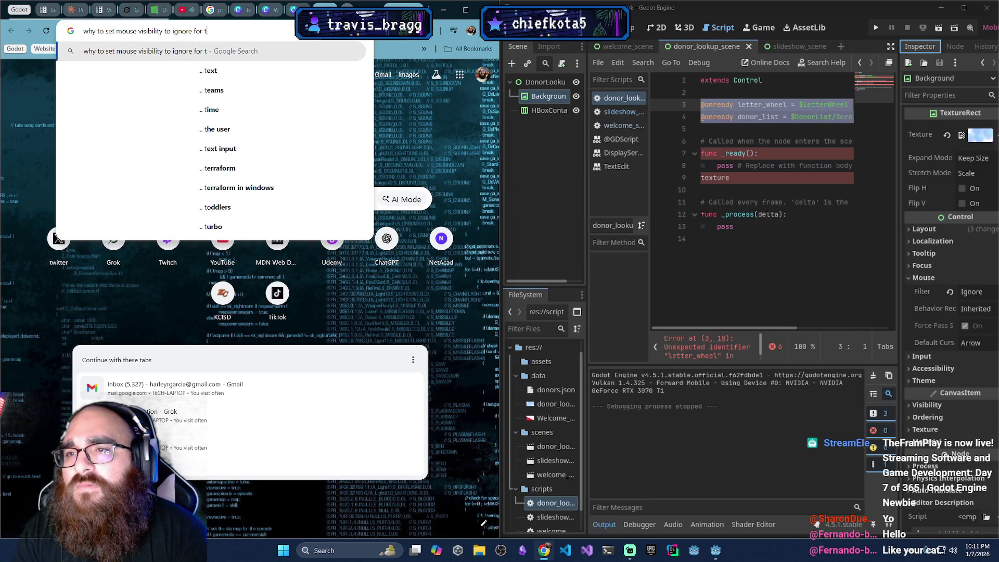
{"action": "type", "text": "TextureRect"}
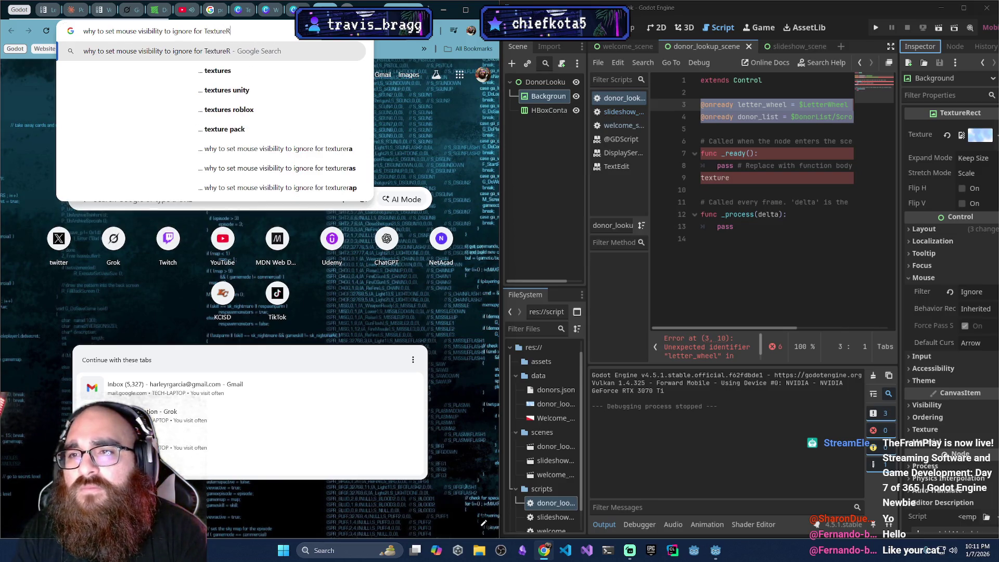
{"action": "key", "text": "Return"}
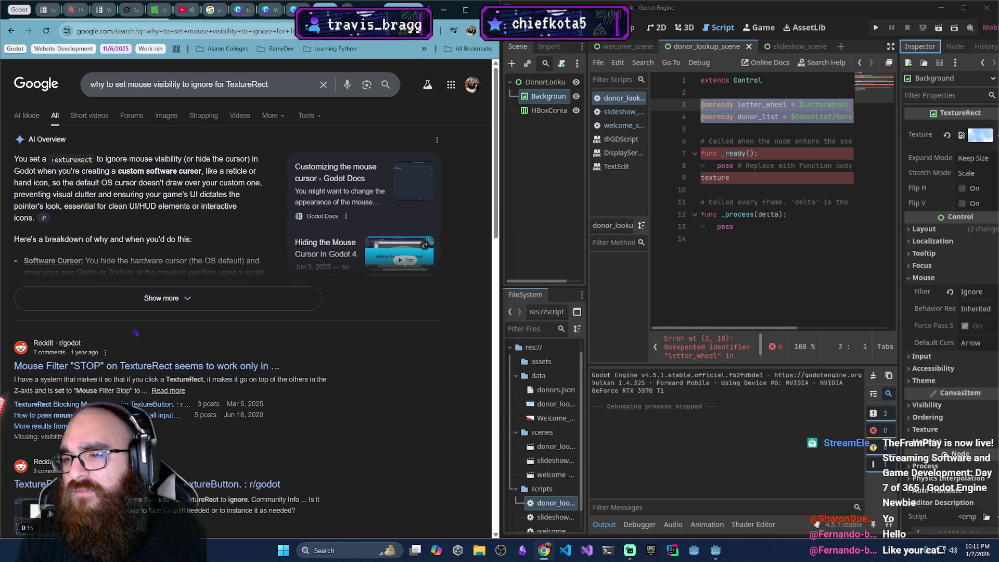
Read the expanded AI Overview answer, then return to the Claude tab
{"action": "left_click", "coordinate": [162, 298]}
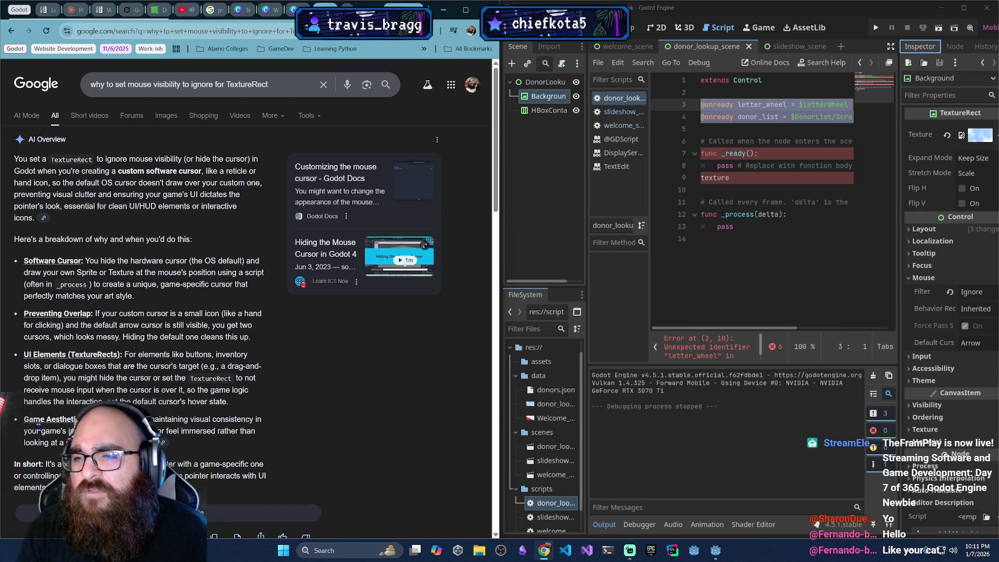
{"action": "scroll", "coordinate": [99, 325], "scroll_direction": "down", "scroll_amount": 5}
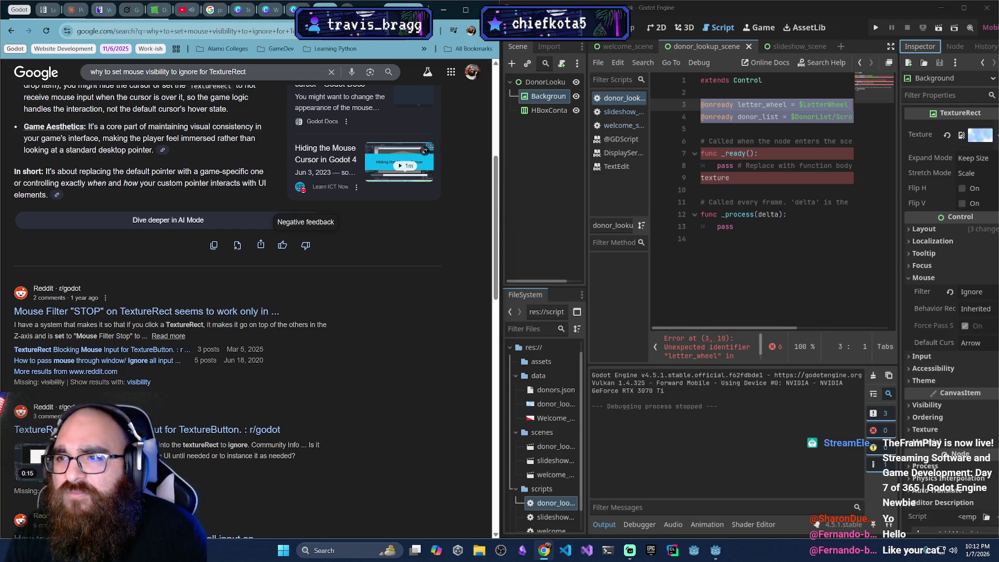
{"action": "left_click", "coordinate": [71, 9]}
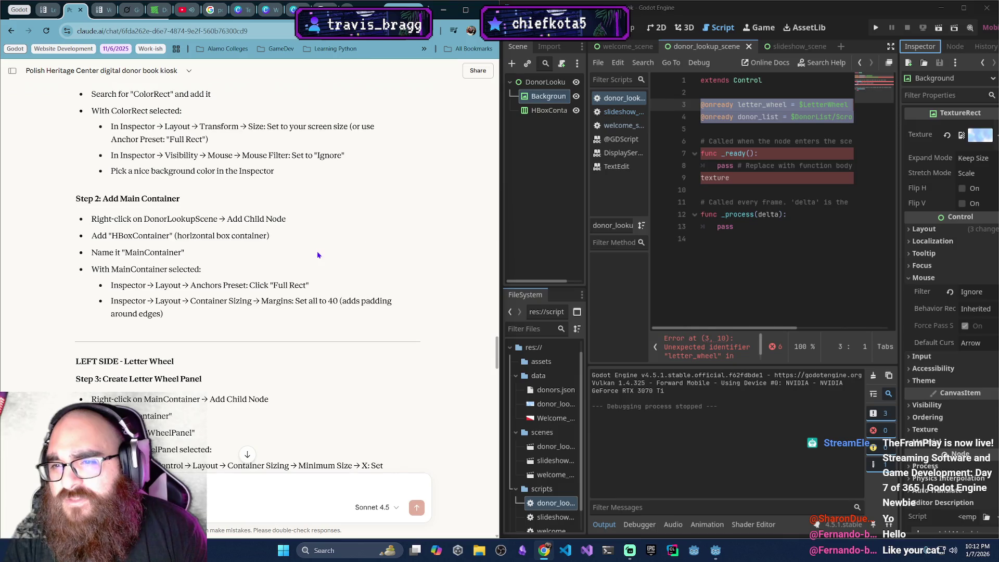
Rename the HBoxContainer node in the Scene dock to 'MainContainer'
{"action": "left_click", "coordinate": [543, 118]}
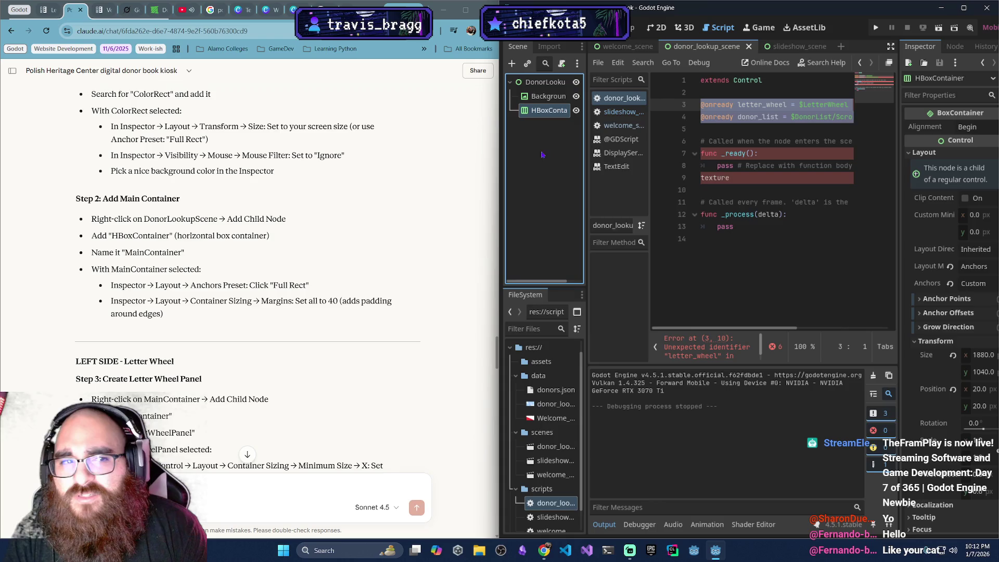
{"action": "double_click", "coordinate": [548, 110]}
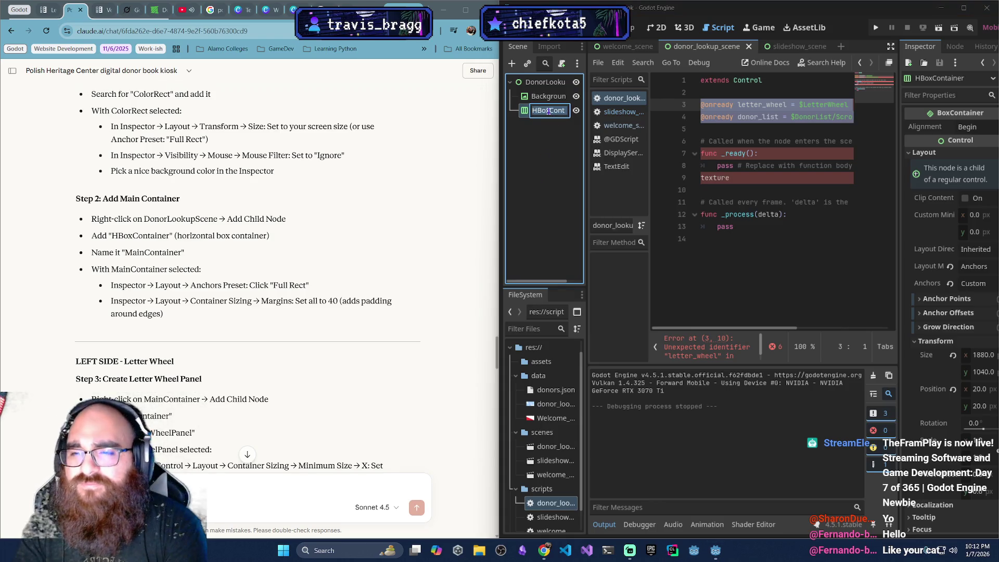
{"action": "type", "text": "MainCon"}
{"action": "type", "text": "tainer"}
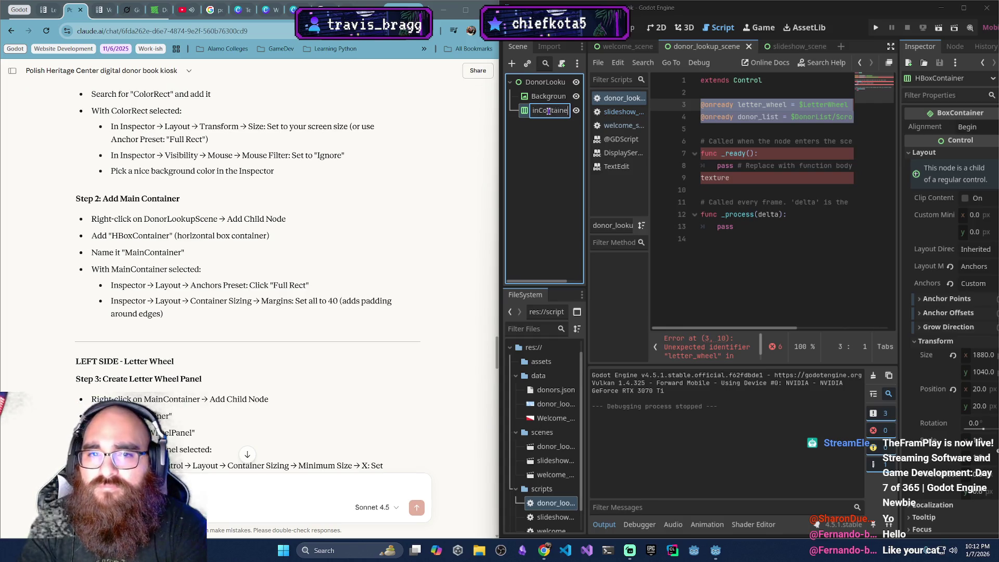
{"action": "key", "text": "Return"}
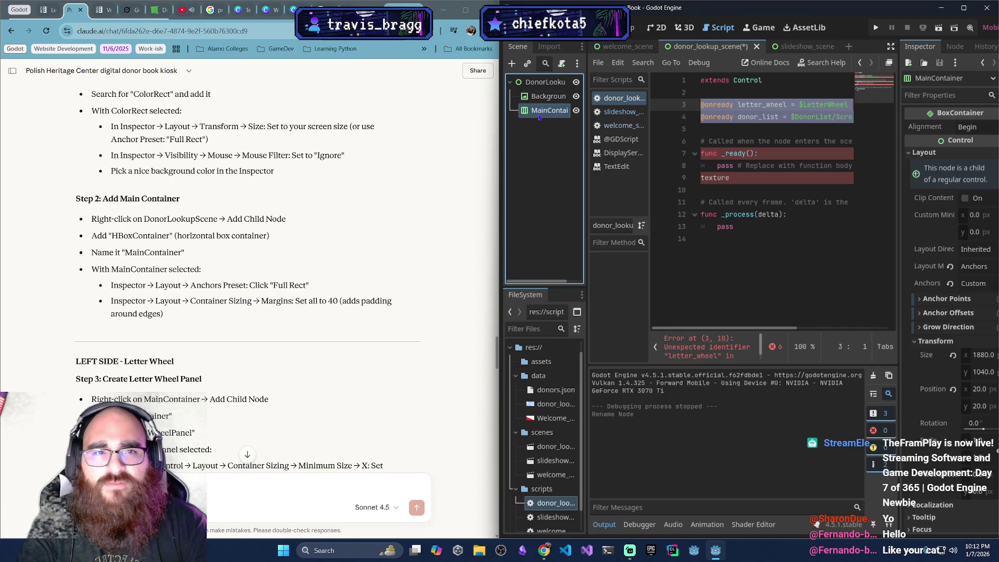
{"action": "double_click", "coordinate": [569, 109]}
{"action": "key", "text": "Return"}
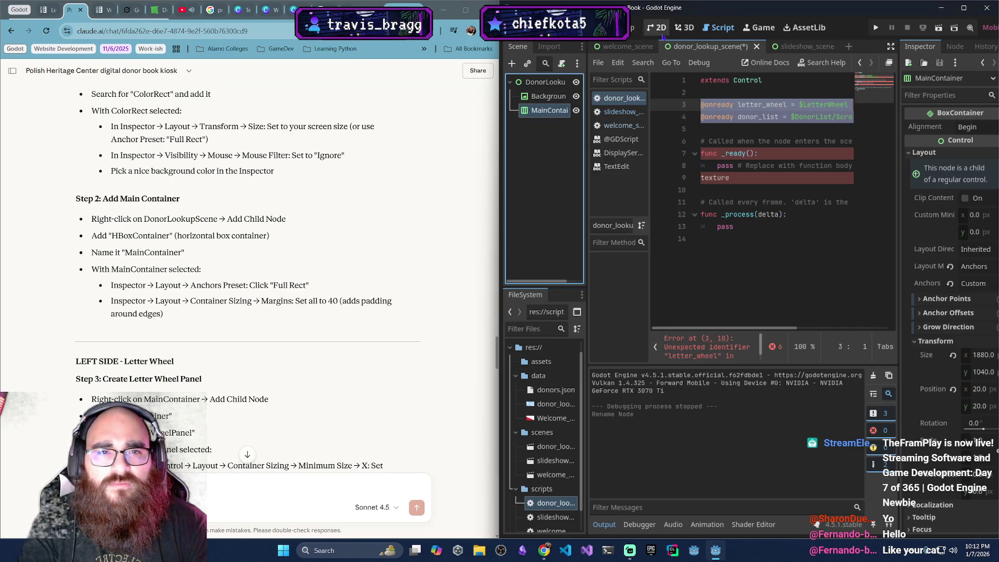
Apply the Full Rect anchor preset to MainContainer in the 2D view
{"action": "left_click", "coordinate": [657, 27]}
{"action": "left_click", "coordinate": [868, 62]}
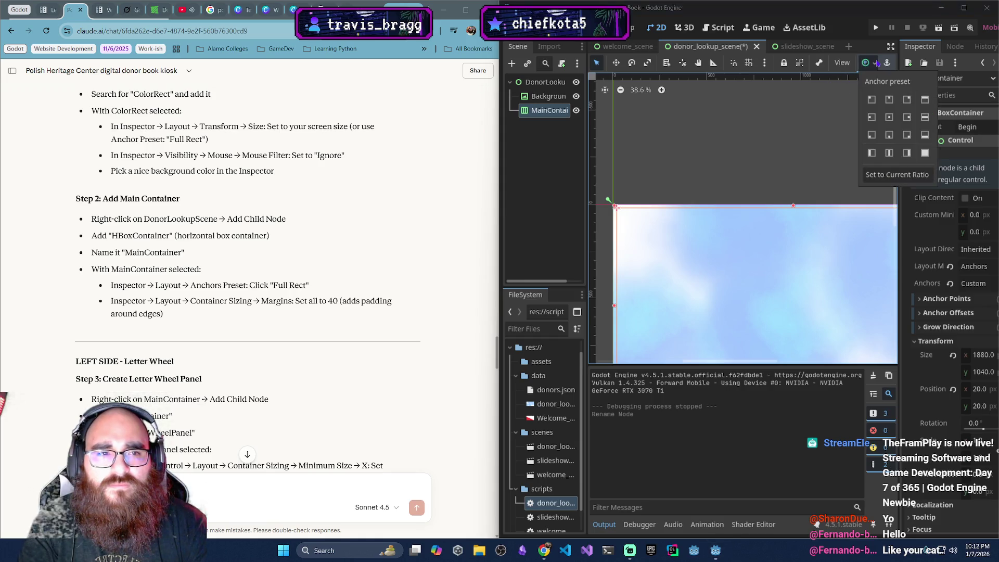
{"action": "left_click", "coordinate": [925, 152]}
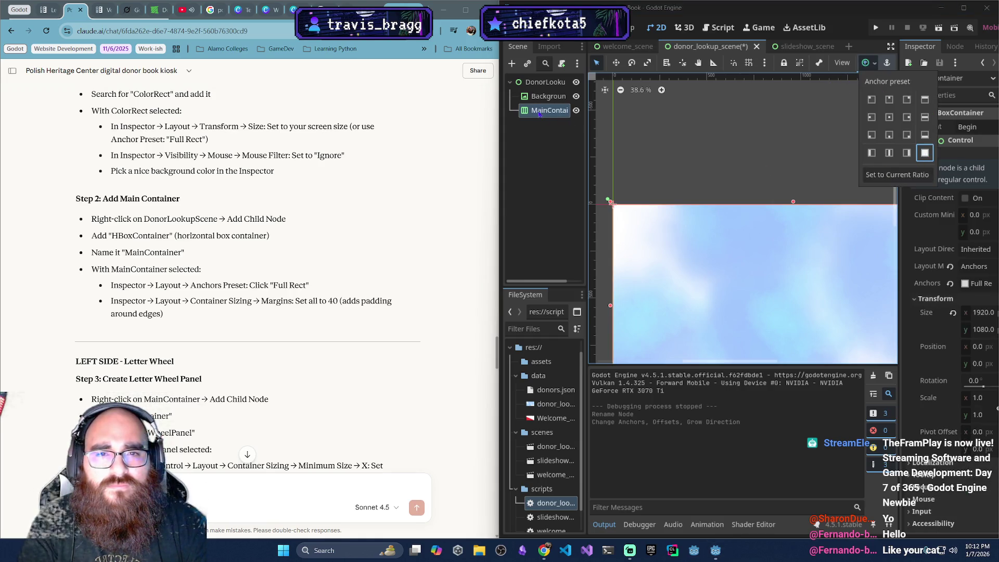
{"action": "left_click", "coordinate": [556, 125]}
{"action": "left_click", "coordinate": [535, 110]}
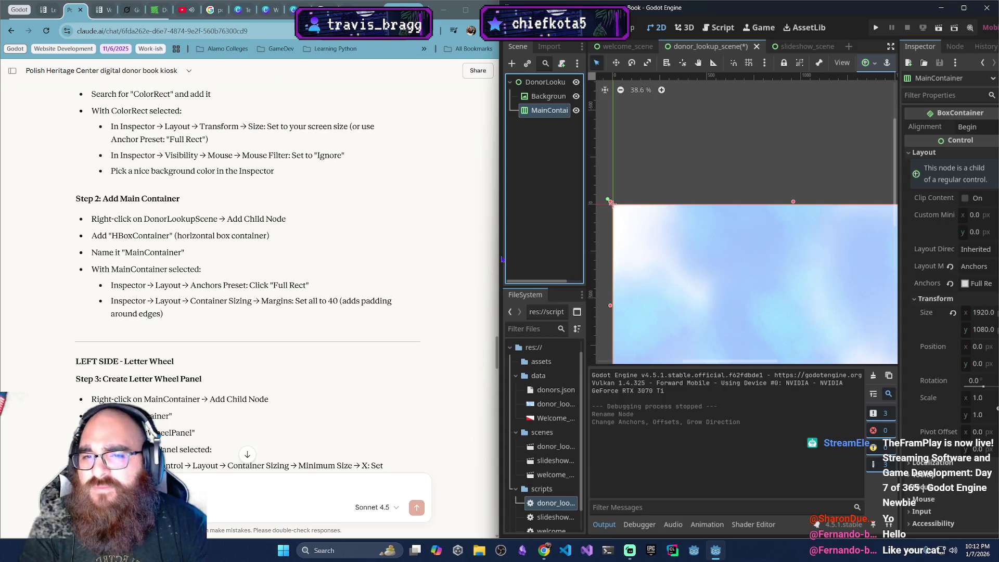
Widen the Godot editor beside the browser
{"action": "left_click_drag", "start_coordinate": [498, 263], "coordinate": [391, 244]}
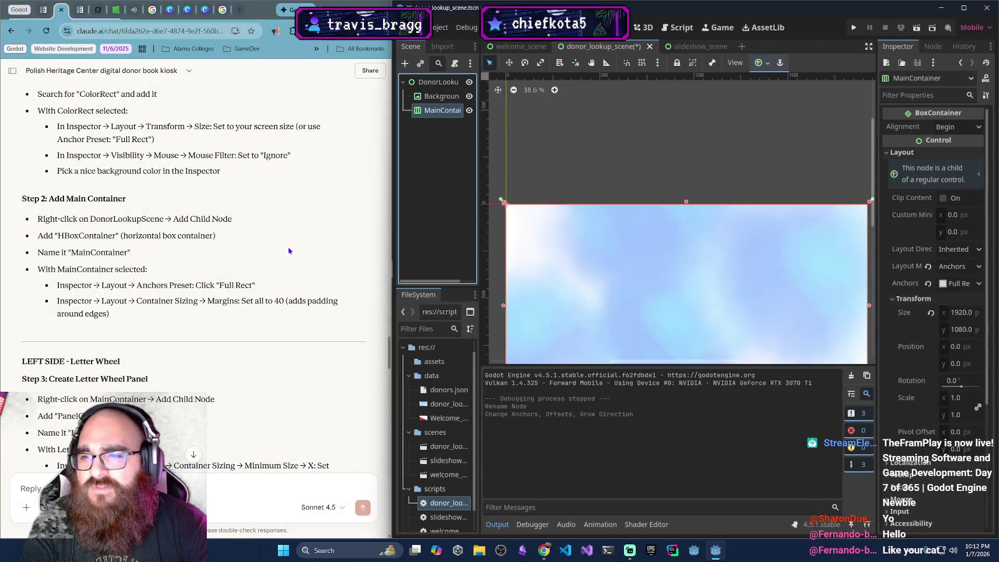
{"action": "scroll", "coordinate": [712, 185], "scroll_direction": "down", "scroll_amount": 3}
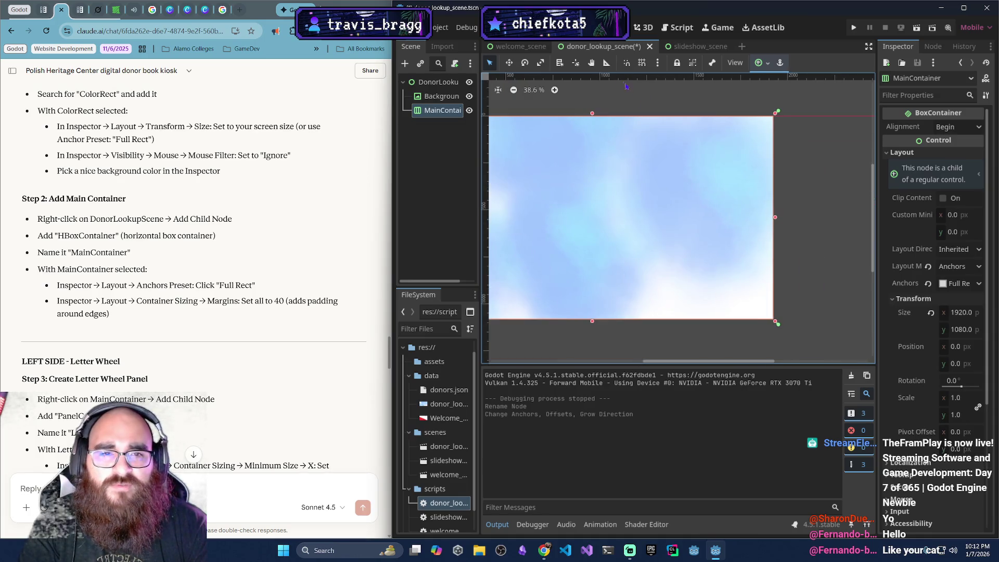
{"action": "scroll", "coordinate": [707, 186], "scroll_direction": "left", "scroll_amount": 1}
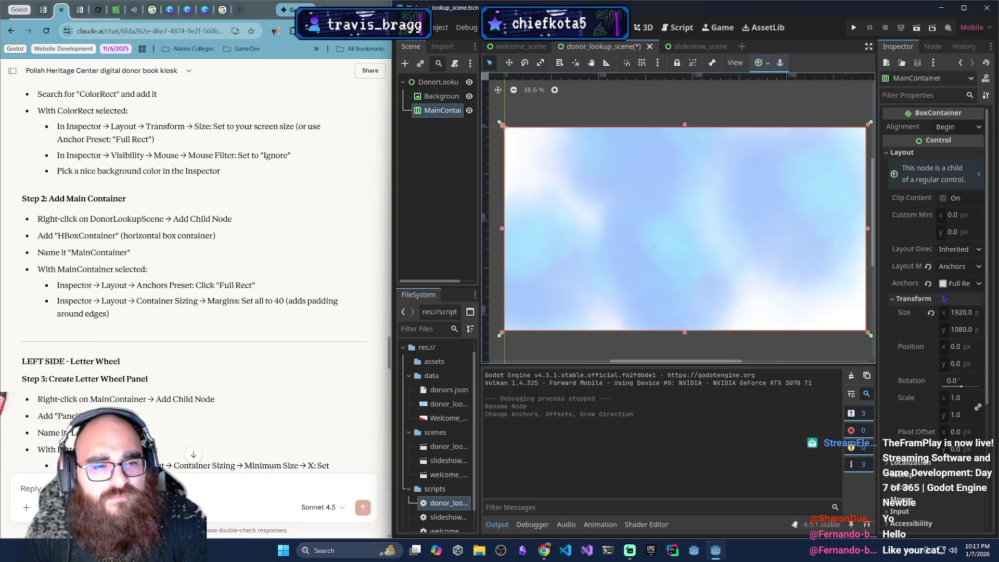
Ask Claude why step 2's sizing option is missing for the HBoxContainer, attaching an Inspector screenshot
{"action": "left_click", "coordinate": [913, 298]}
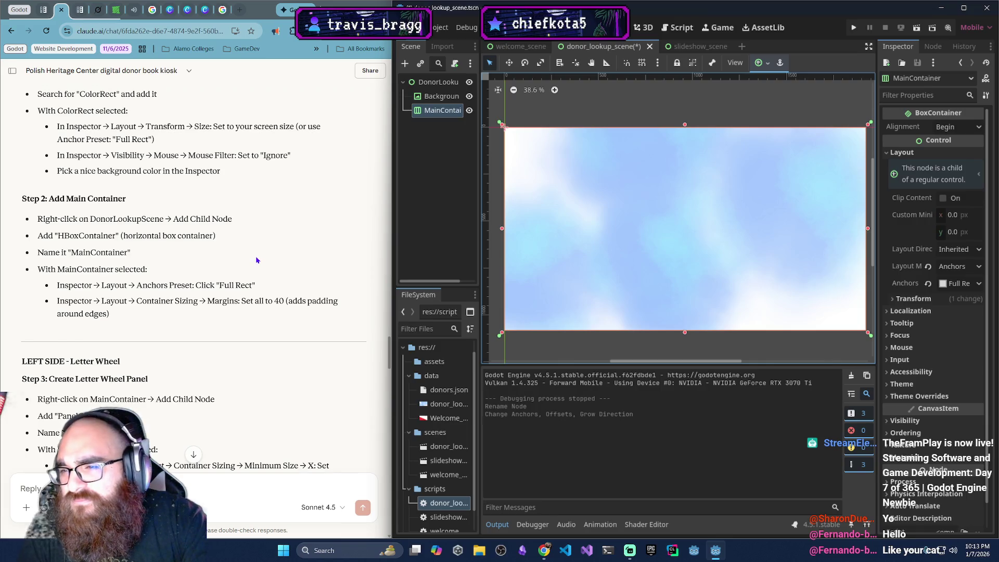
{"action": "scroll", "coordinate": [147, 324], "scroll_direction": "down", "scroll_amount": 1}
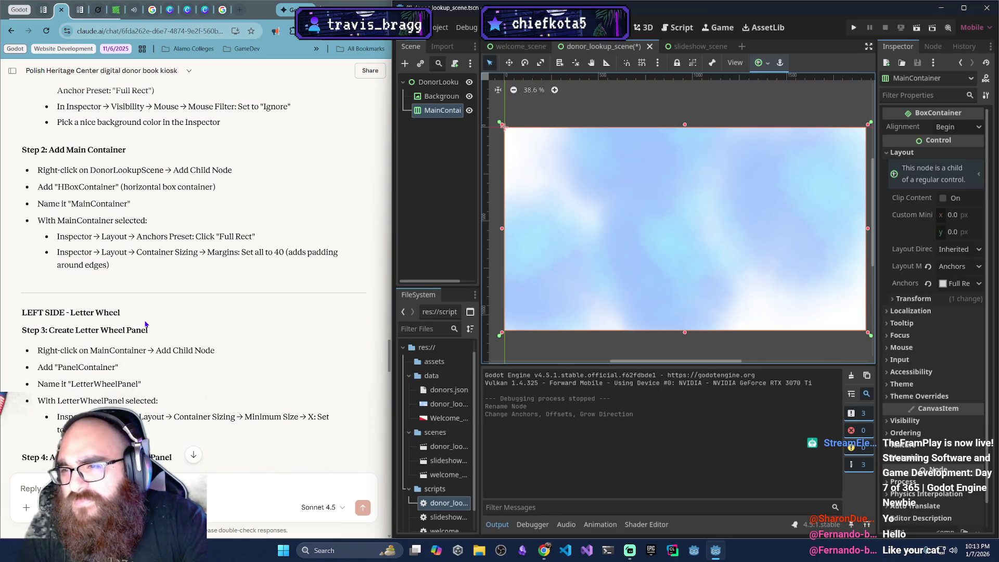
{"action": "left_click", "coordinate": [78, 489]}
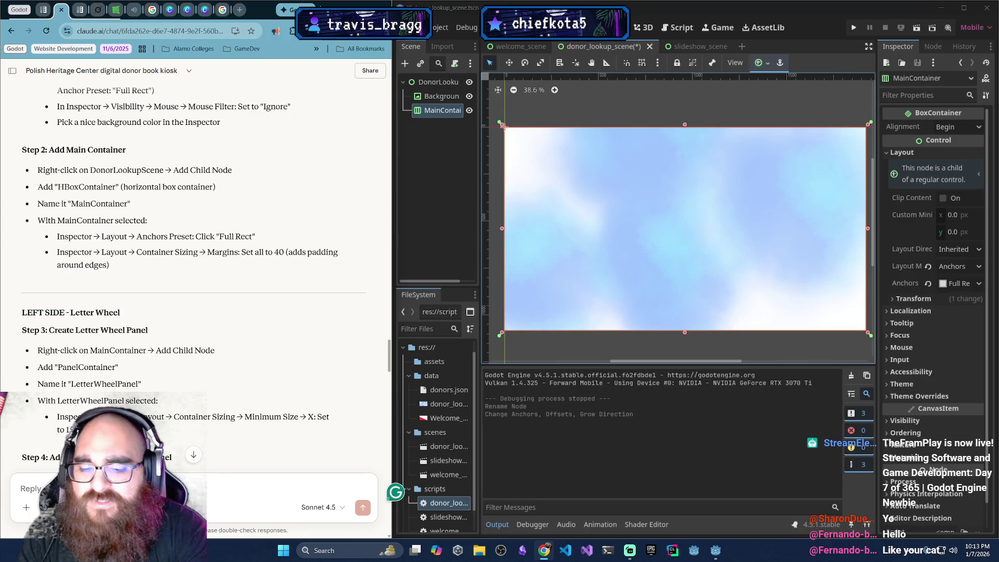
{"action": "type", "text": "at ste"}
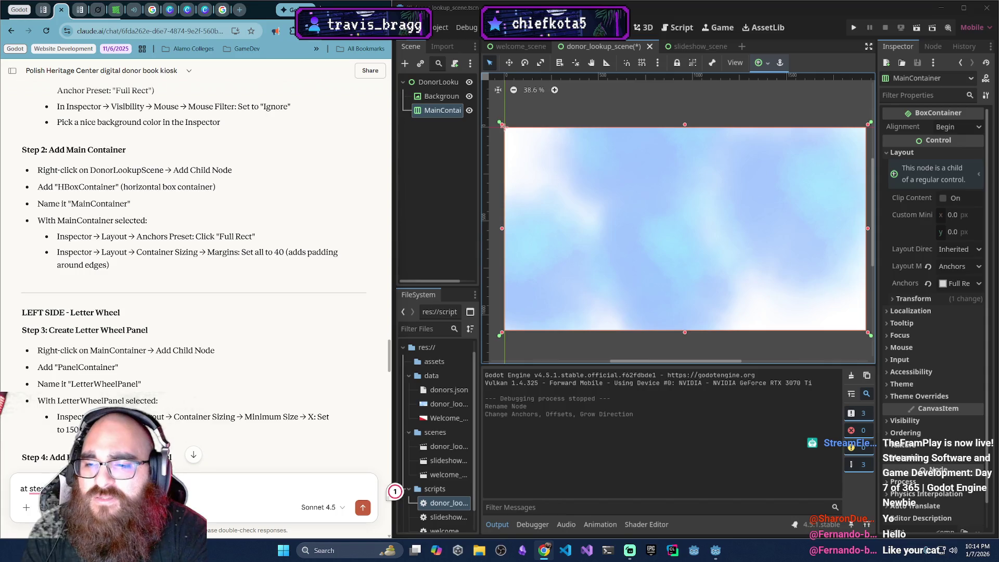
{"action": "type", "text": "p 2: t"}
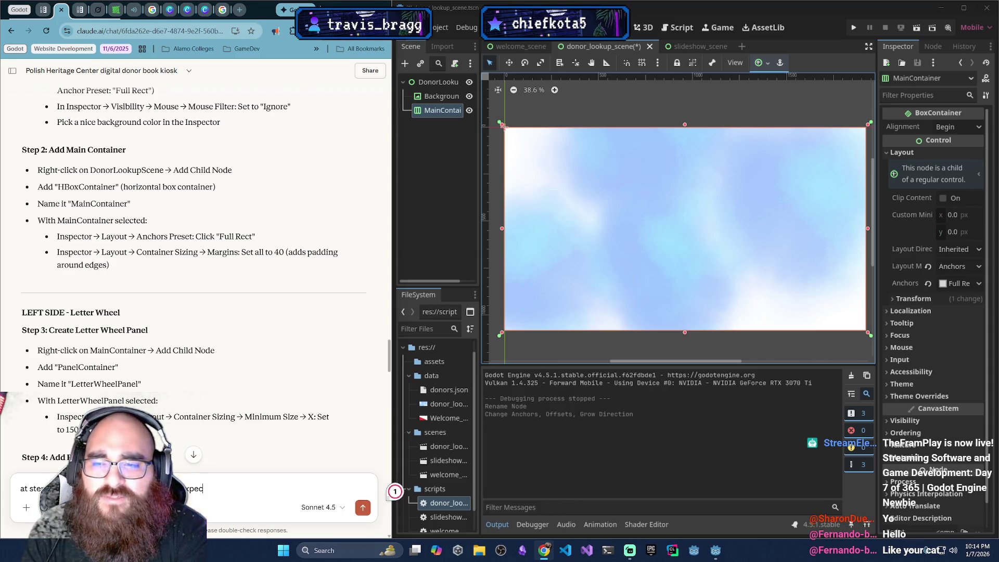
{"action": "type", "text": "th"}
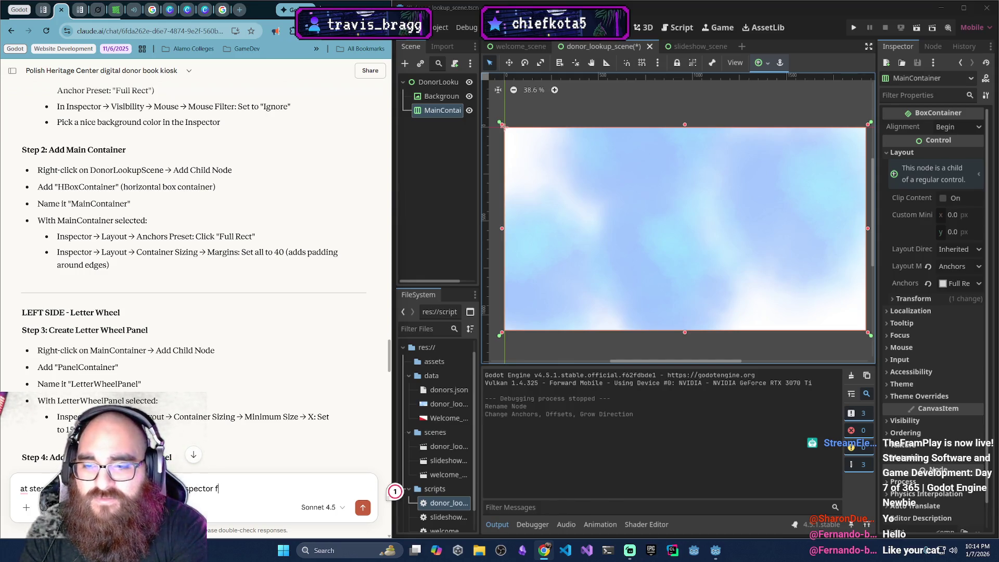
{"action": "type", "text": "or the H"}
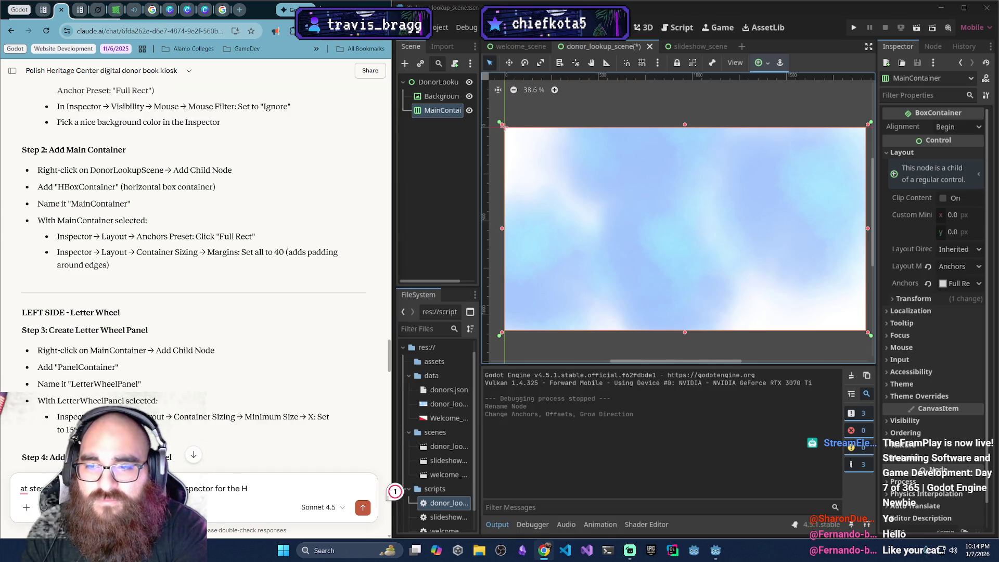
{"action": "type", "text": "Box"}
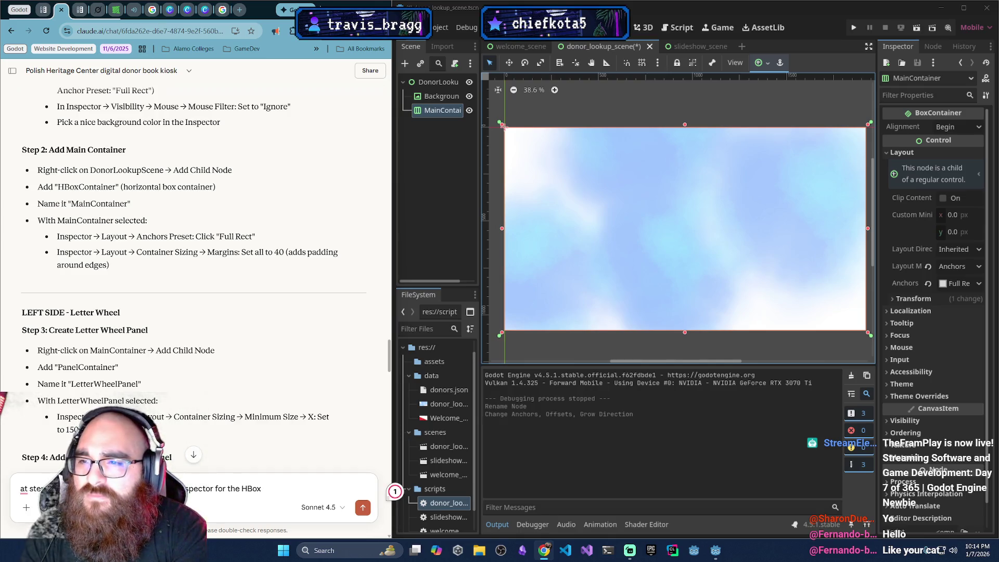
{"action": "type", "text": "Conta"}
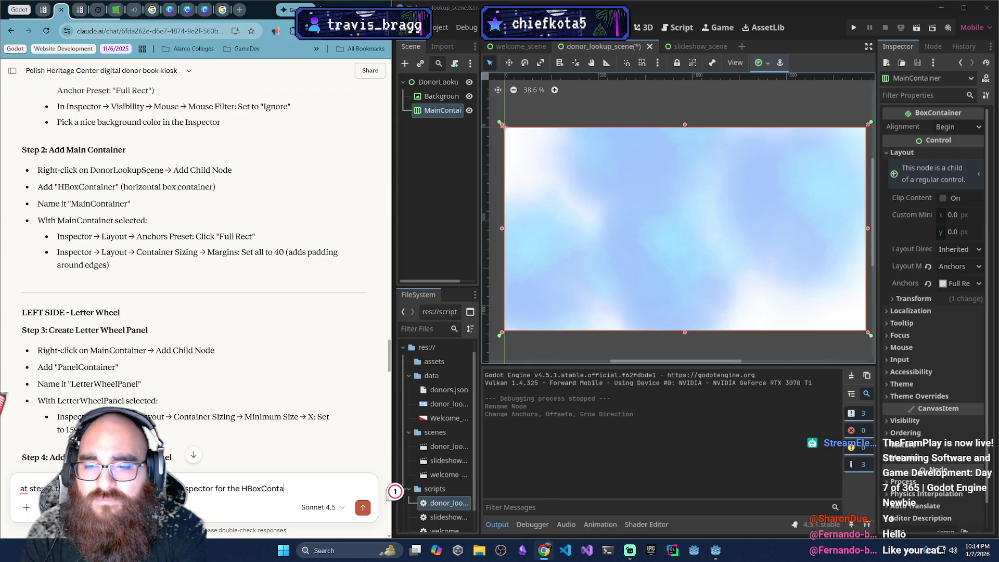
{"action": "type", "text": "iner"}
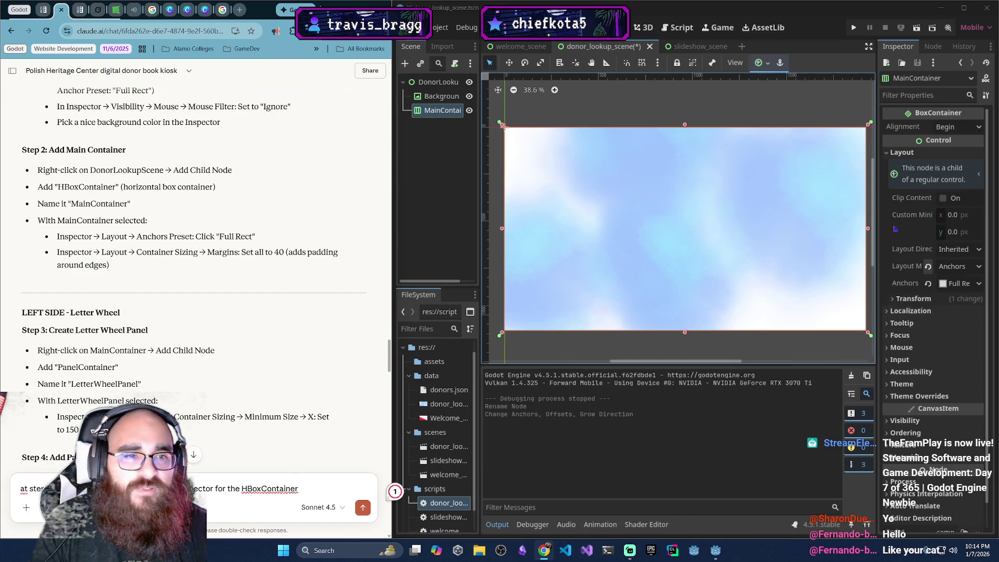
{"action": "key", "text": "super+shift+s"}
{"action": "mouse_move", "coordinate": [879, 103]}
{"action": "left_mouse_down"}
{"action": "mouse_move", "coordinate": [983, 287]}
{"action": "mouse_move", "coordinate": [984, 326]}
{"action": "left_mouse_up"}
{"action": "key", "text": "ctrl+v"}
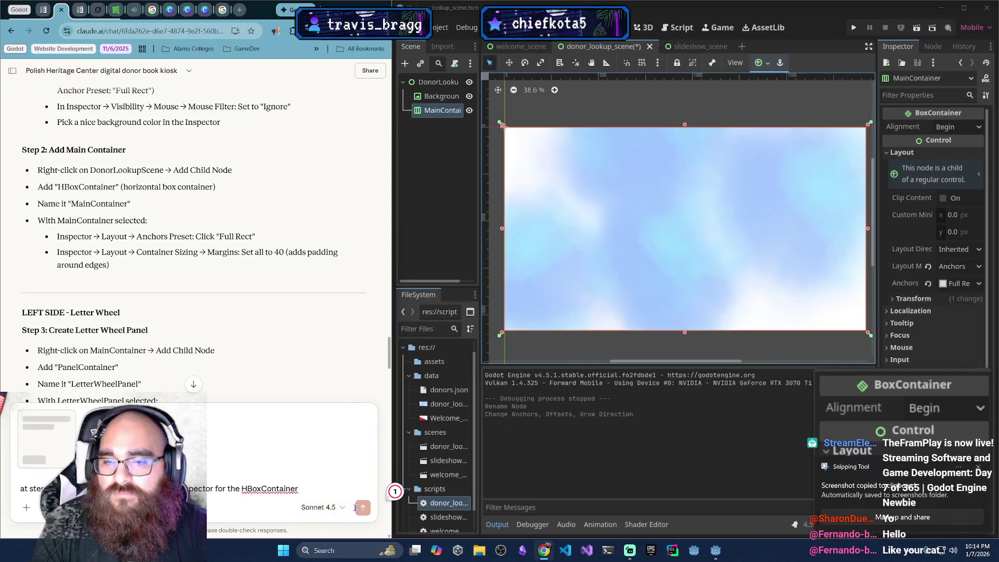
{"action": "left_click", "coordinate": [362, 509]}
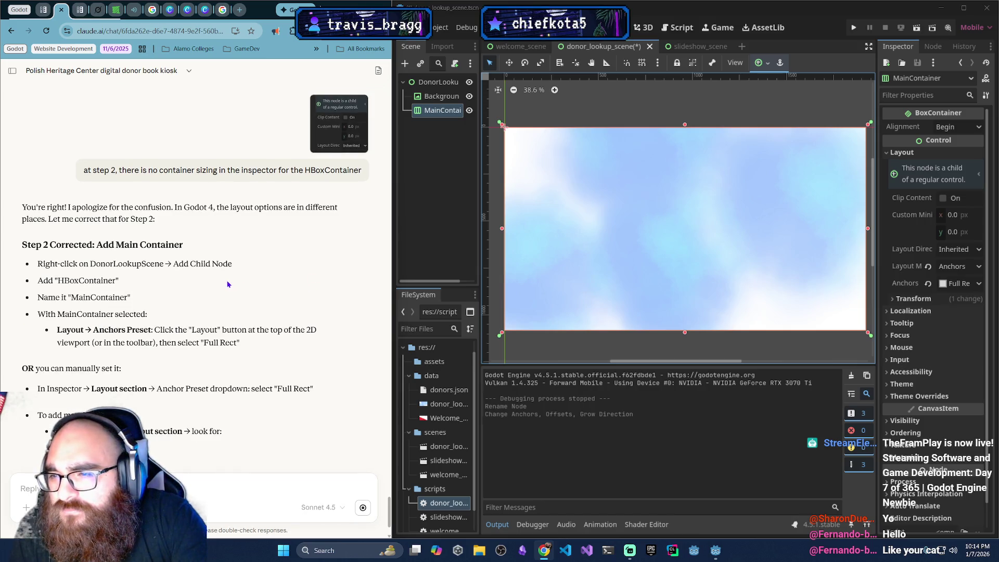
{"action": "scroll", "coordinate": [227, 282], "scroll_direction": "down", "scroll_amount": 1}
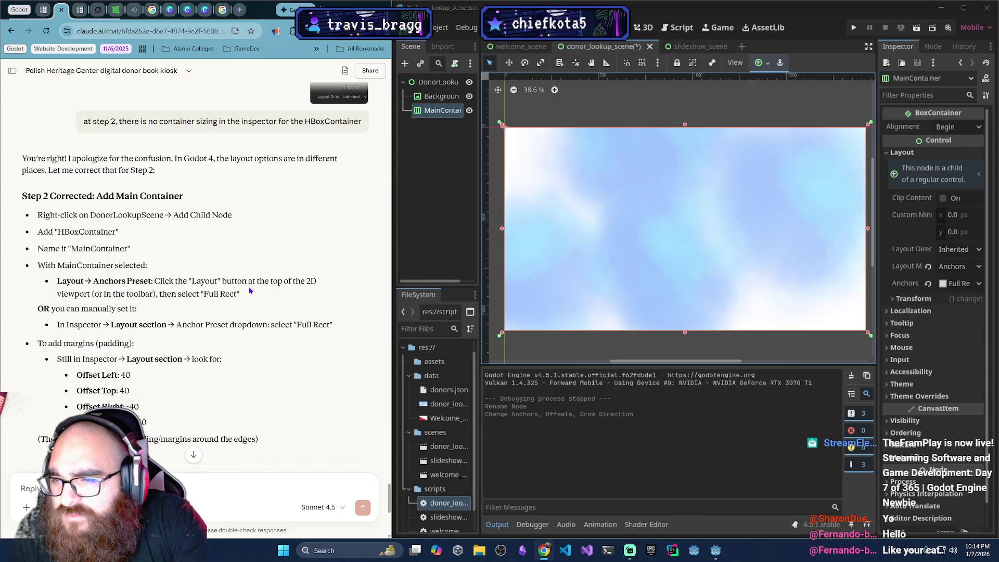
{"action": "scroll", "coordinate": [250, 291], "scroll_direction": "down", "scroll_amount": 2}
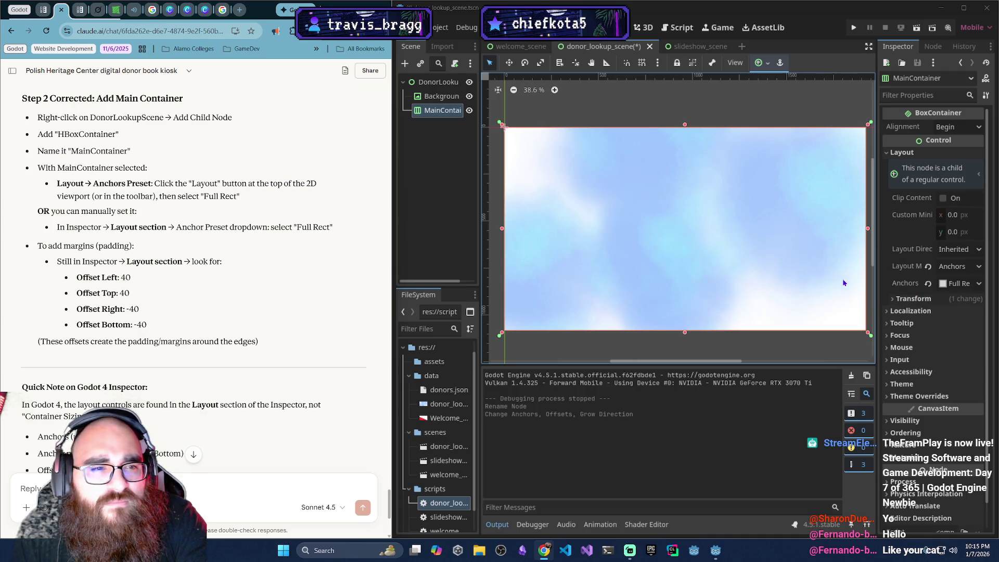
Widen the Inspector and try a -40 custom minimum width, then reset it to 0
{"action": "left_click_drag", "start_coordinate": [876, 240], "coordinate": [784, 246]}
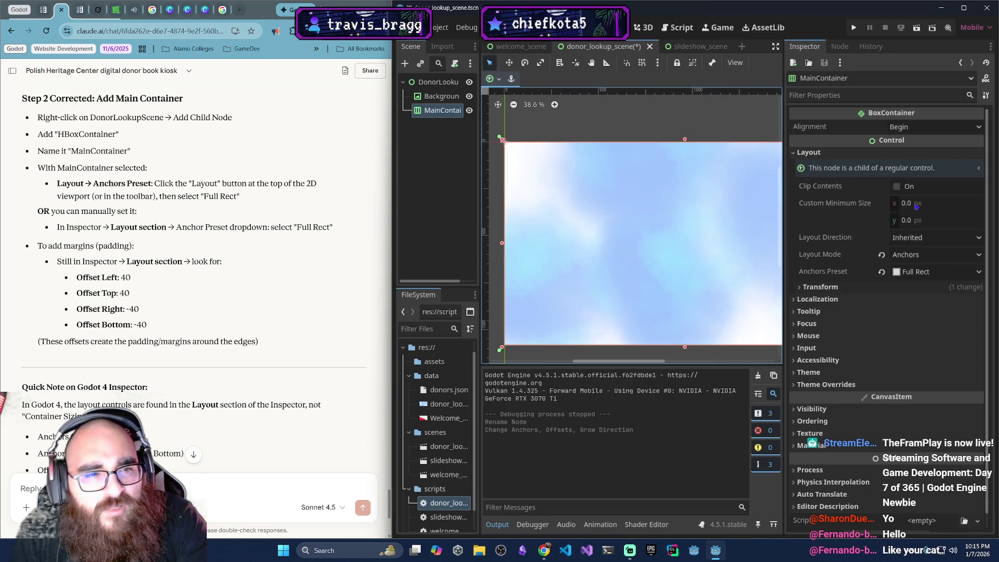
{"action": "left_click", "coordinate": [919, 205]}
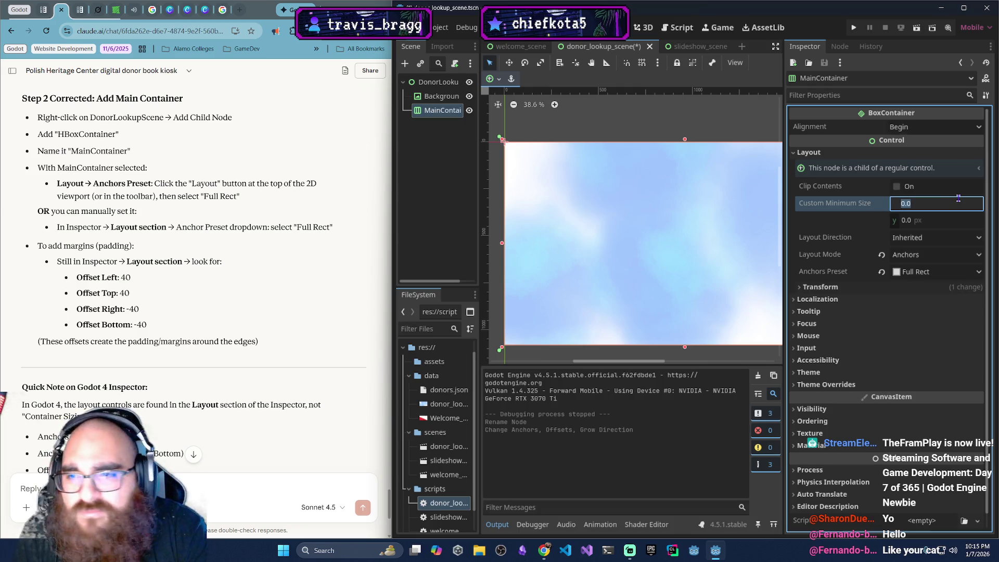
{"action": "type", "text": "-40"}
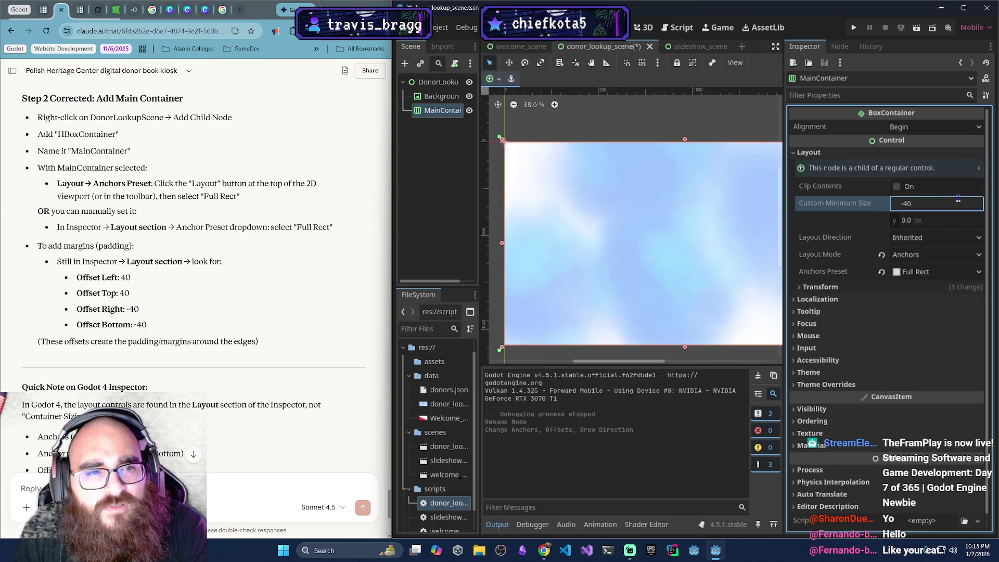
{"action": "key", "text": "Return"}
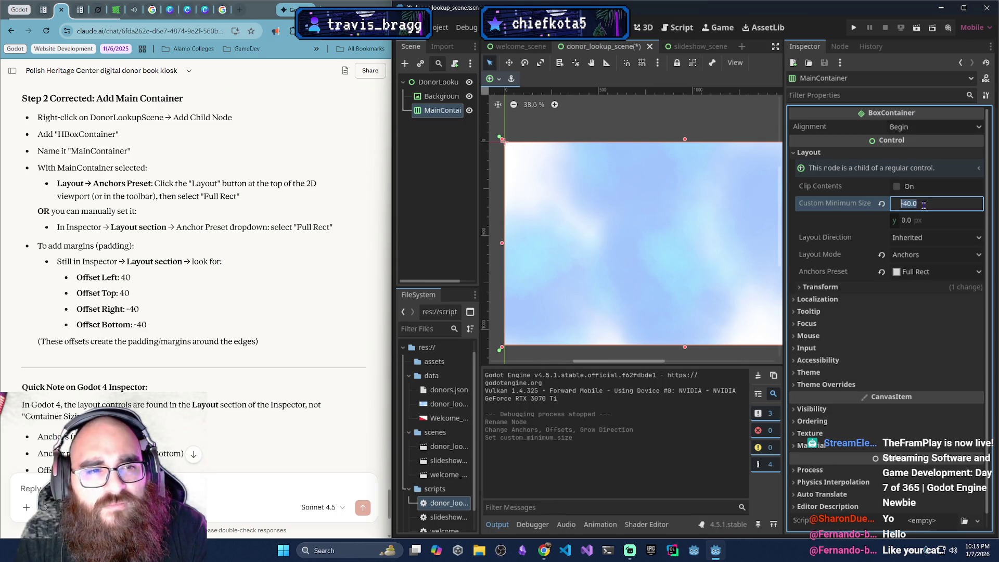
{"action": "left_click", "coordinate": [881, 205]}
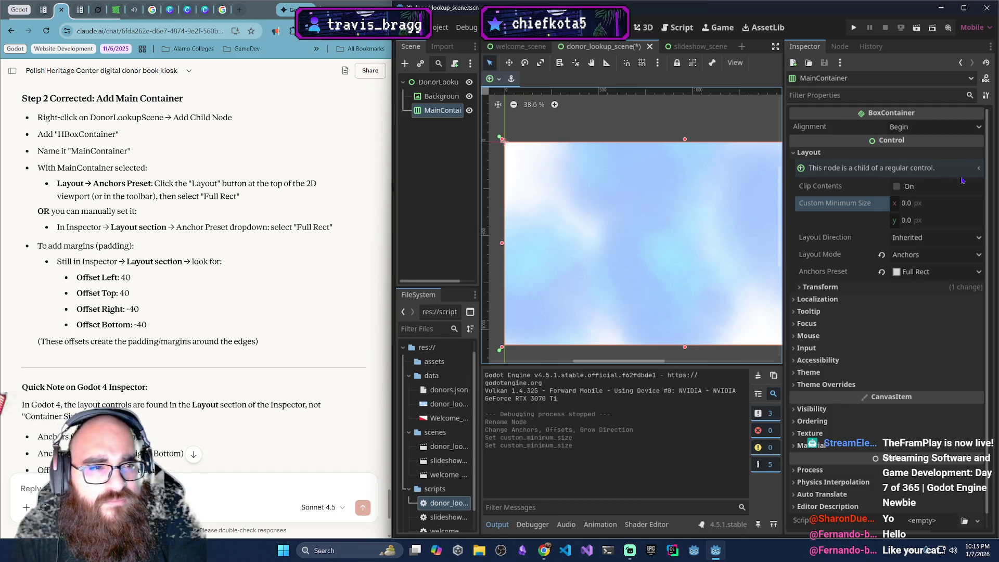
Keep the Full Rect anchor preset and expand MainContainer's Transform section
{"action": "left_click", "coordinate": [974, 274]}
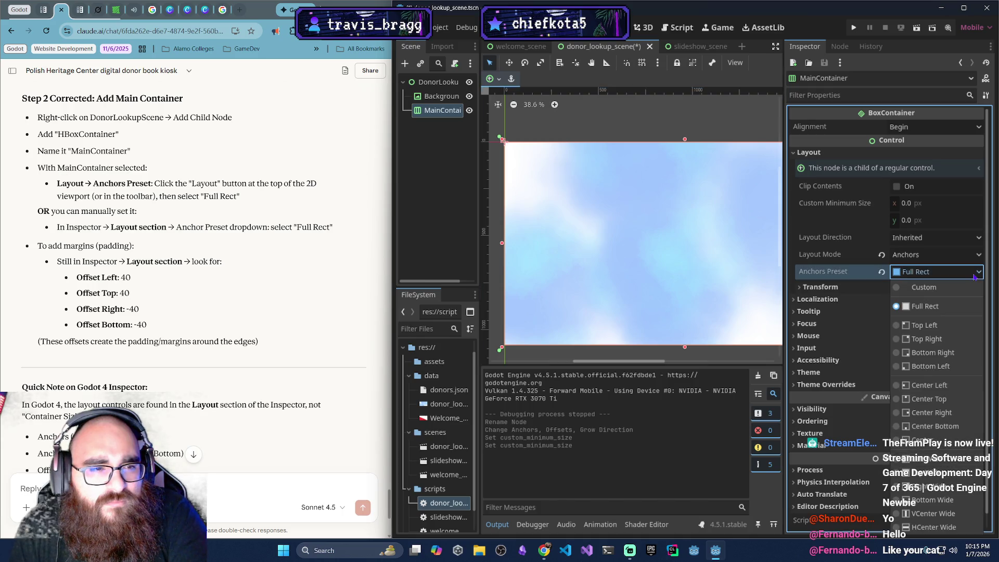
{"action": "left_click", "coordinate": [975, 276]}
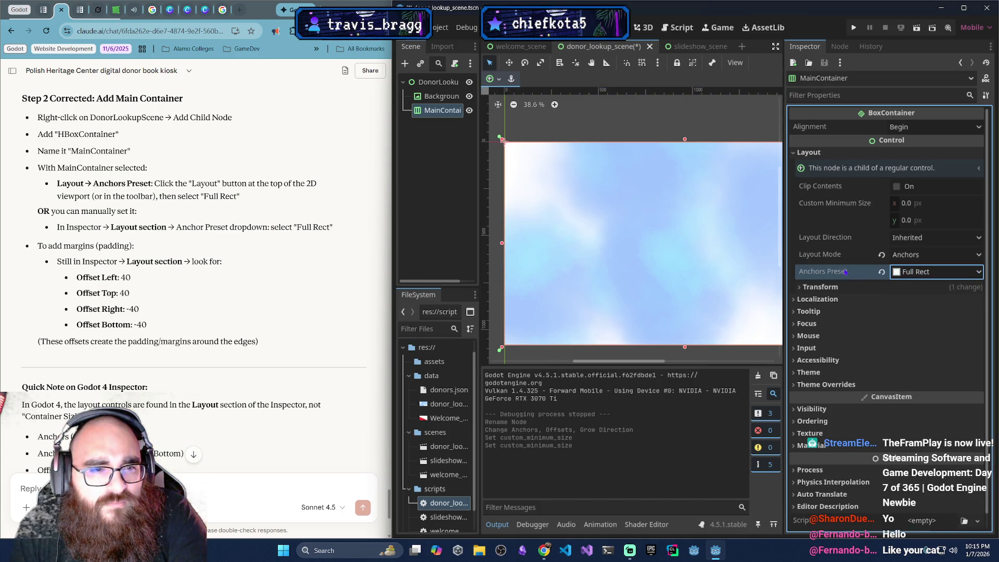
{"action": "left_click", "coordinate": [799, 288]}
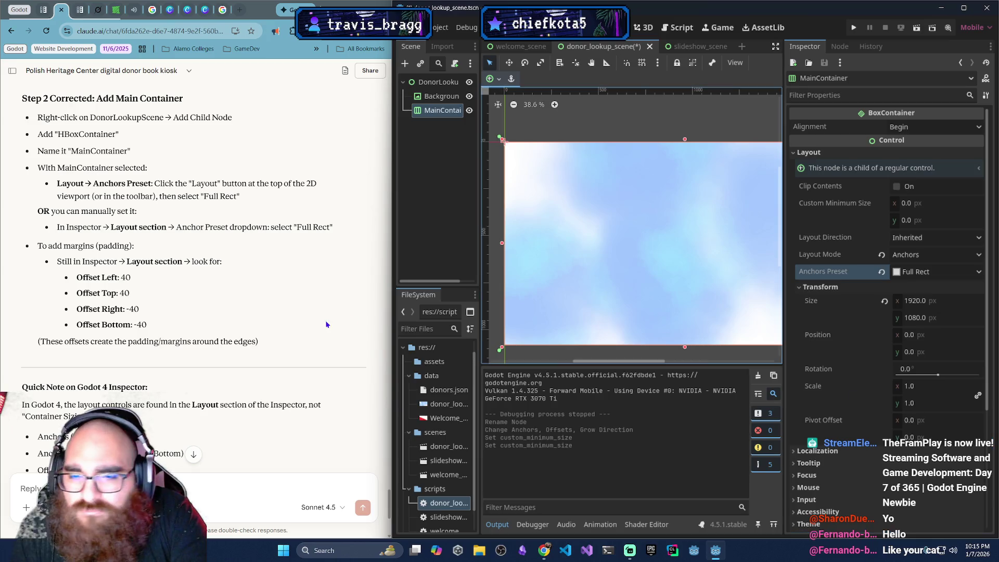
Change MainContainer's width from 1920 to 1880
{"action": "scroll", "coordinate": [837, 422], "scroll_direction": "down", "scroll_amount": 5}
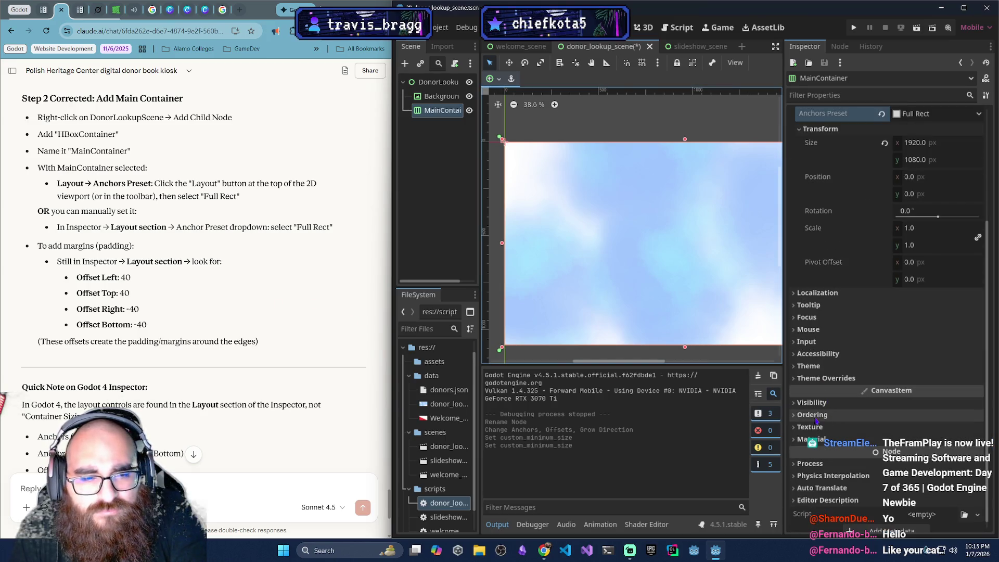
{"action": "left_click", "coordinate": [815, 427]}
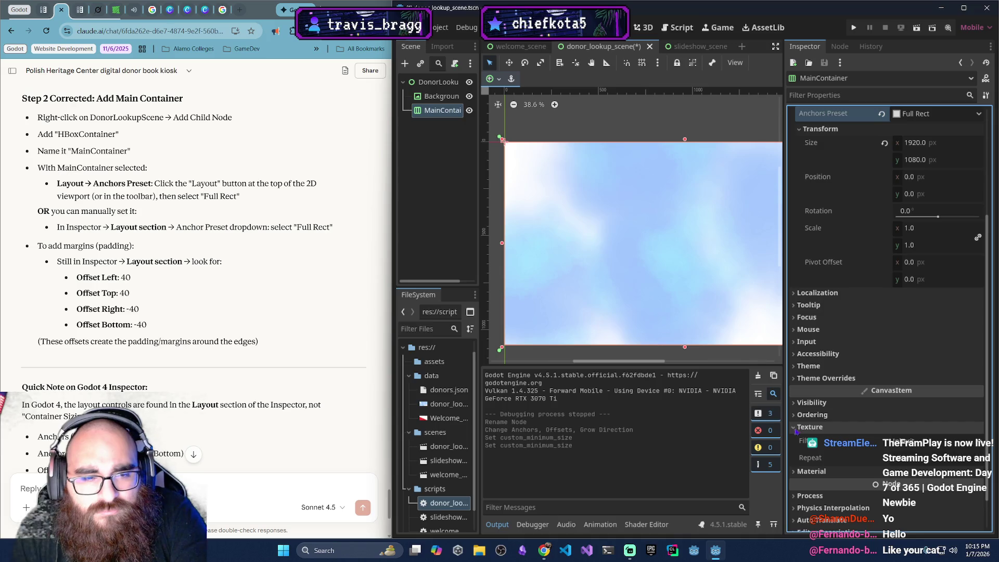
{"action": "scroll", "coordinate": [854, 311], "scroll_direction": "up", "scroll_amount": 5}
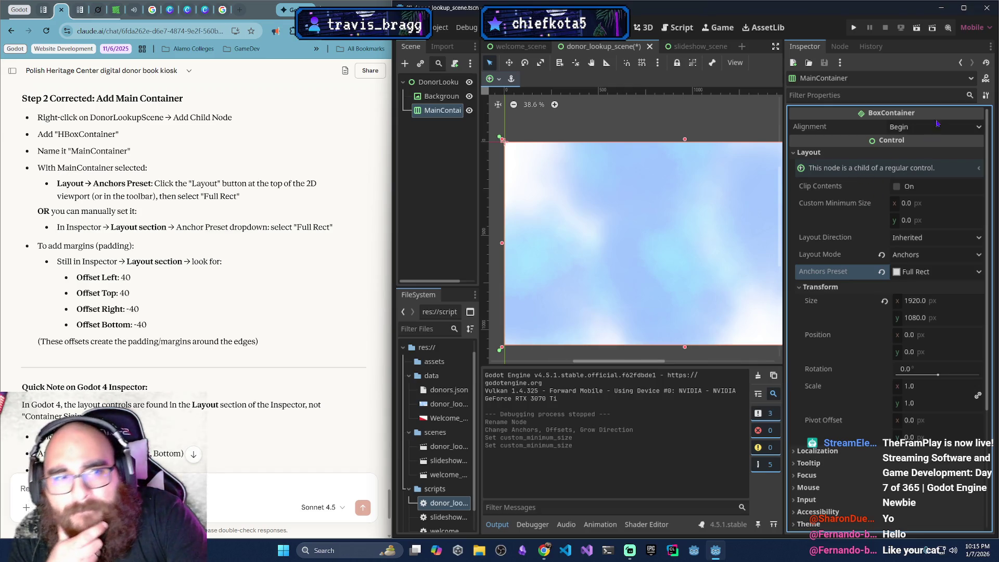
{"action": "left_click", "coordinate": [938, 301]}
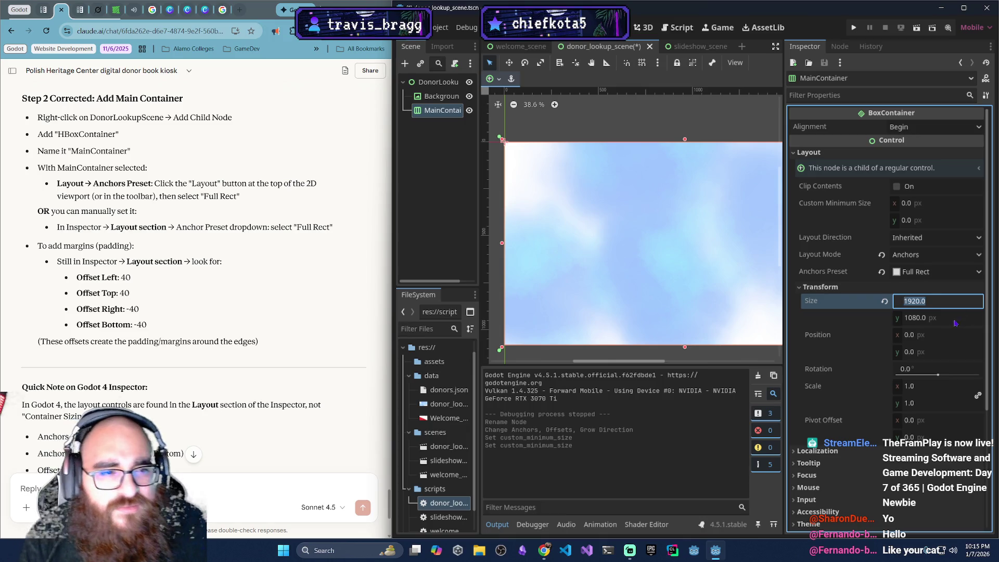
{"action": "left_click", "coordinate": [919, 301]}
{"action": "left_click_drag", "start_coordinate": [920, 302], "coordinate": [909, 301]}
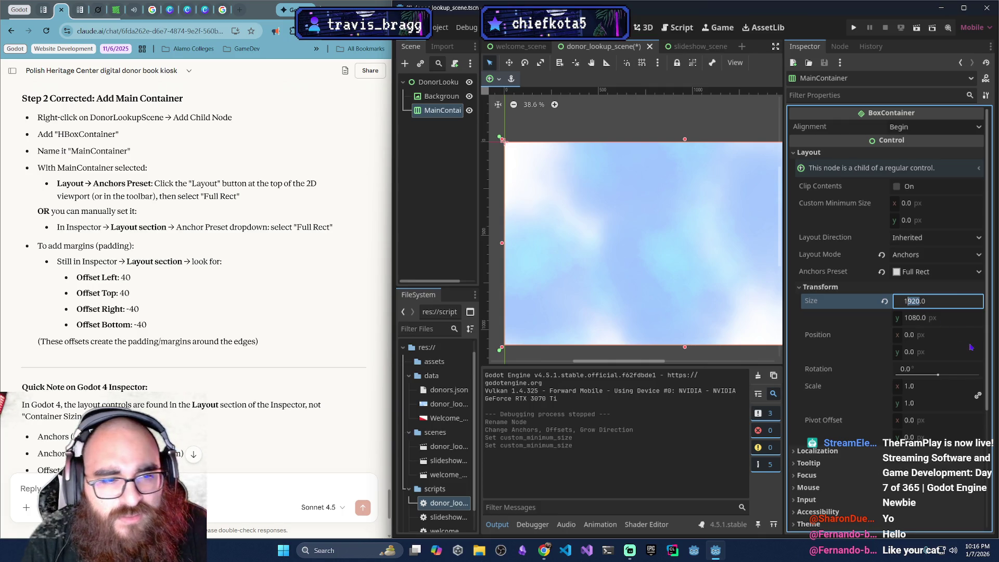
{"action": "type", "text": "880"}
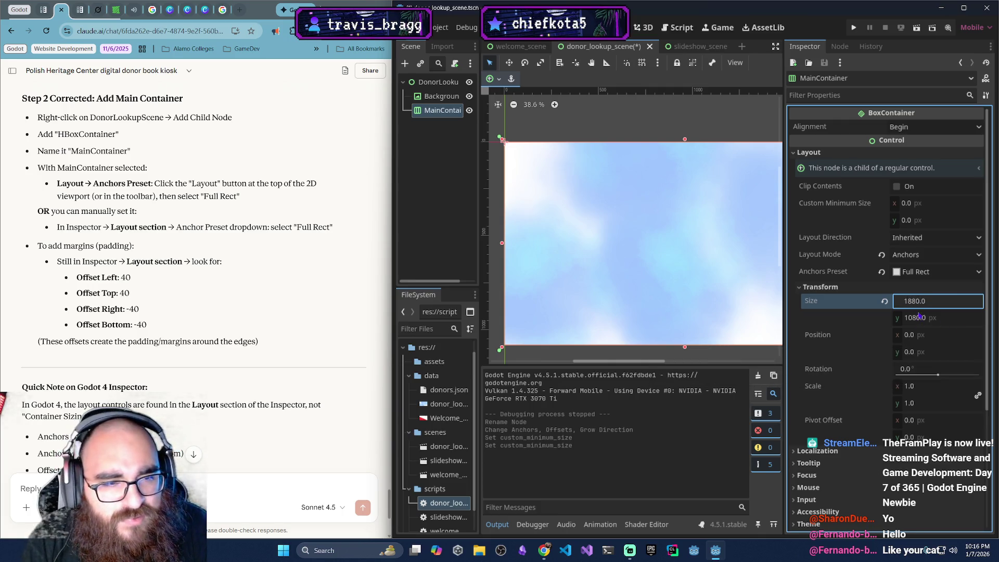
Change MainContainer's height from 1080 to 1040
{"action": "left_click", "coordinate": [918, 318]}
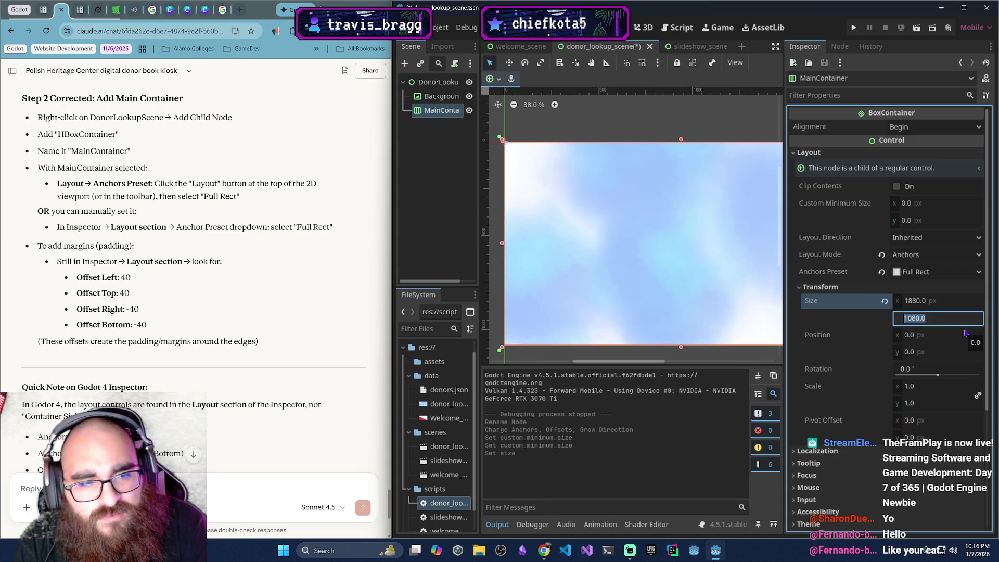
{"action": "key", "text": "Left"}
{"action": "key", "text": "BackSpace"}
{"action": "key", "text": "BackSpace"}
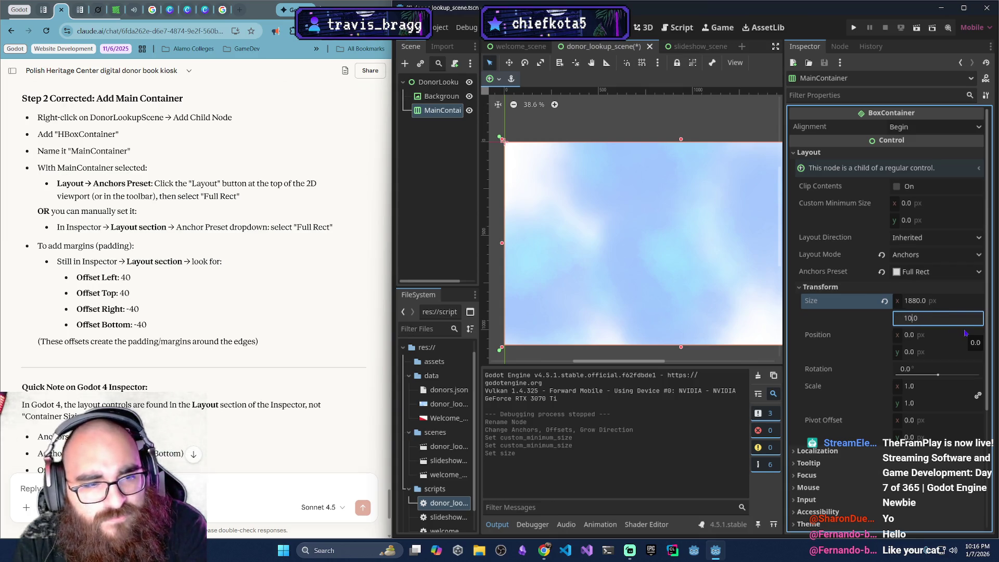
{"action": "type", "text": "40"}
{"action": "key", "text": "Return"}
{"action": "left_click", "coordinate": [627, 284]}
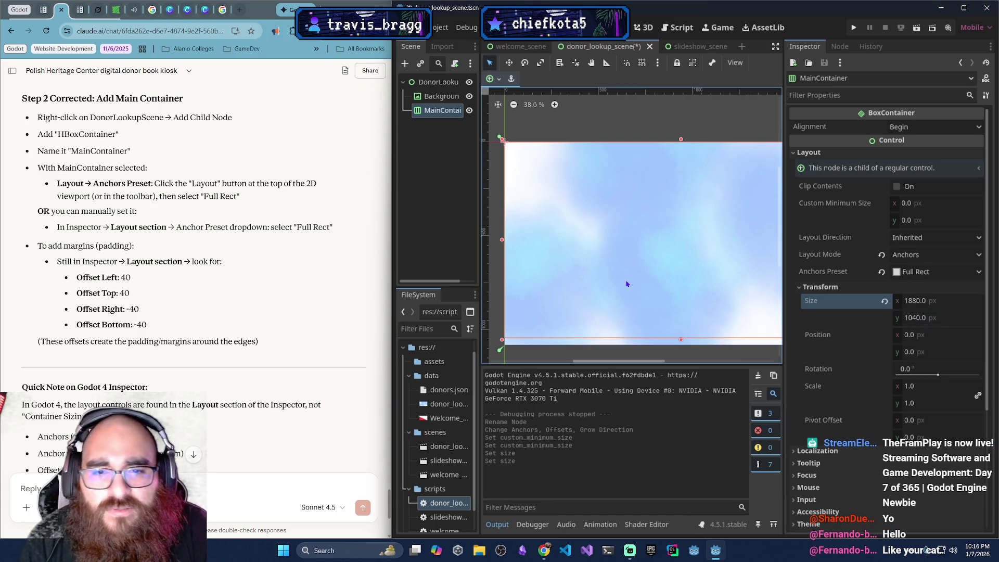
{"action": "scroll", "coordinate": [622, 129], "scroll_direction": "right", "scroll_amount": 5}
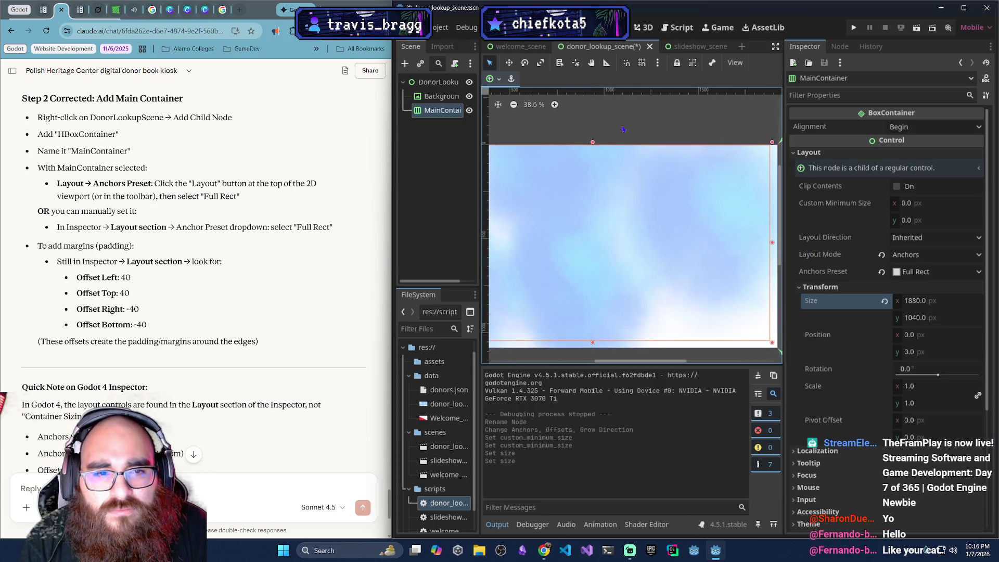
Enable Use Grid Snap and Use Smart Snap, then zoom to the scene's top-left corner
{"action": "left_click", "coordinate": [641, 63]}
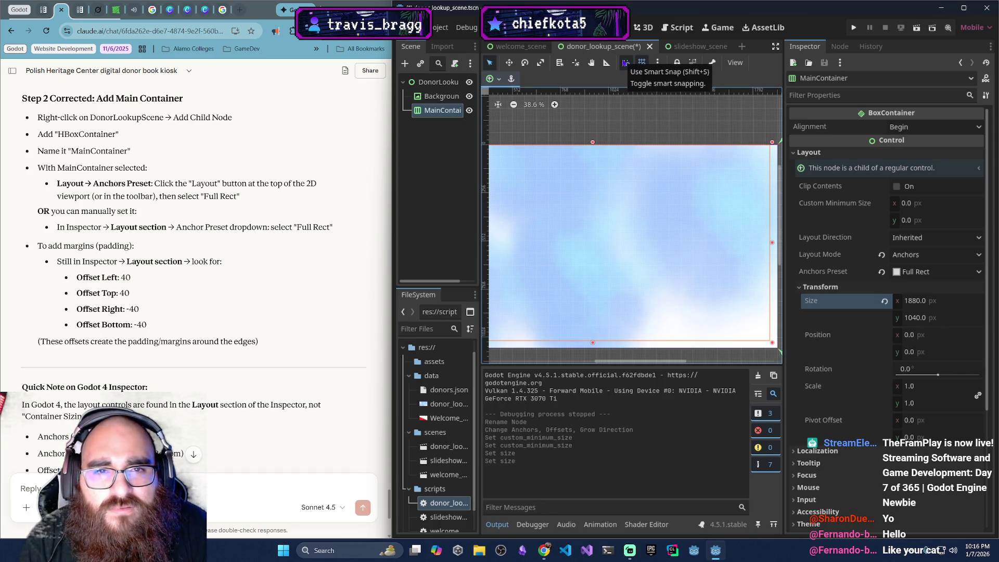
{"action": "left_click", "coordinate": [625, 63]}
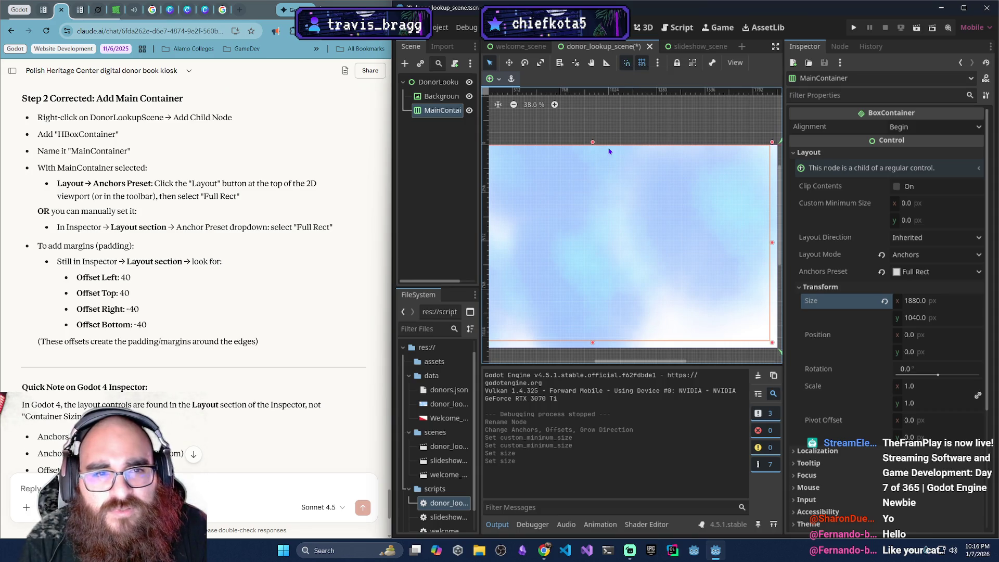
{"action": "scroll", "coordinate": [655, 247], "scroll_direction": "up", "scroll_amount": 1}
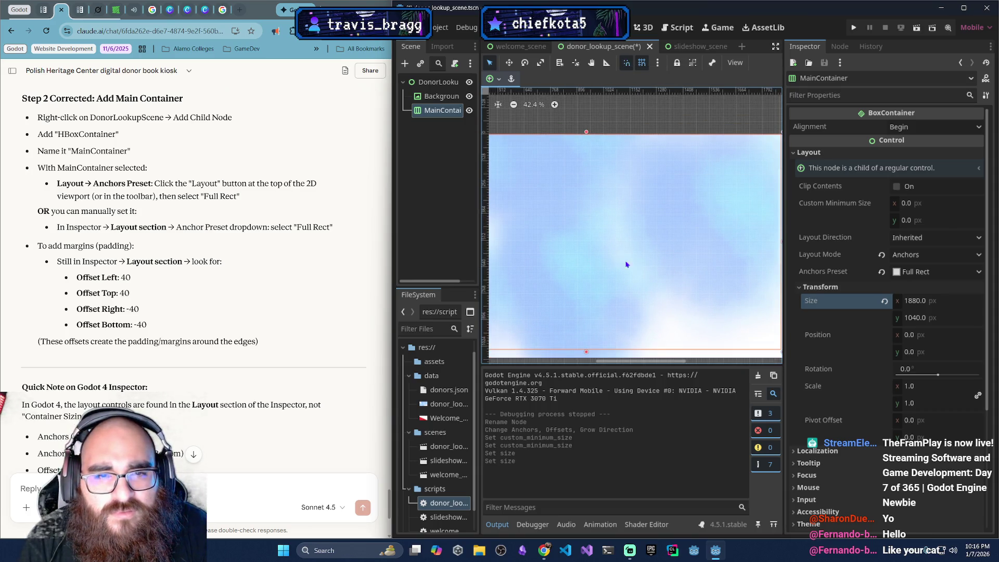
{"action": "scroll", "coordinate": [607, 258], "scroll_direction": "up", "scroll_amount": 2}
{"action": "scroll", "coordinate": [612, 263], "scroll_direction": "up", "scroll_amount": 13}
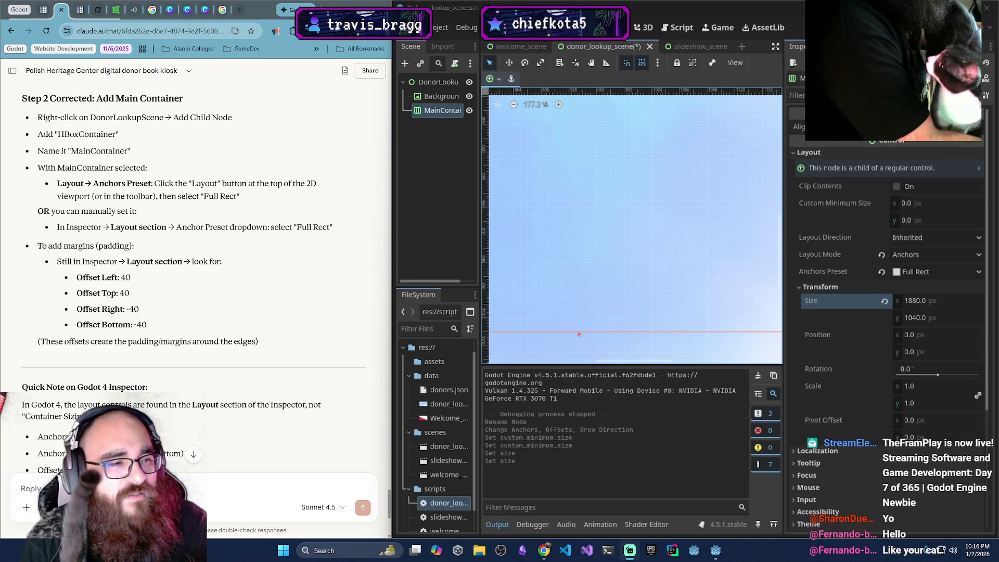
{"action": "scroll", "coordinate": [683, 270], "scroll_direction": "down", "scroll_amount": 1}
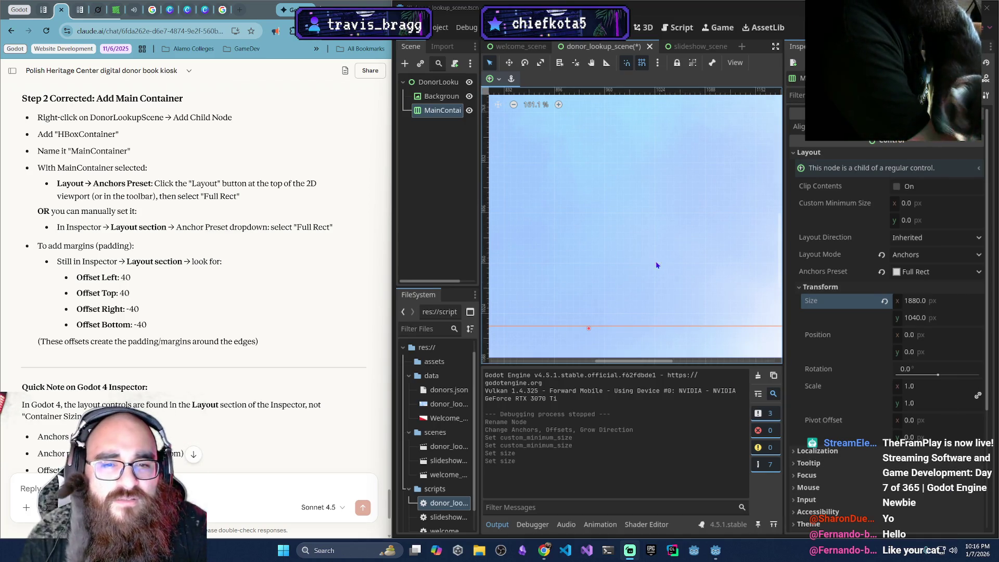
{"action": "scroll", "coordinate": [576, 217], "scroll_direction": "right", "scroll_amount": 5}
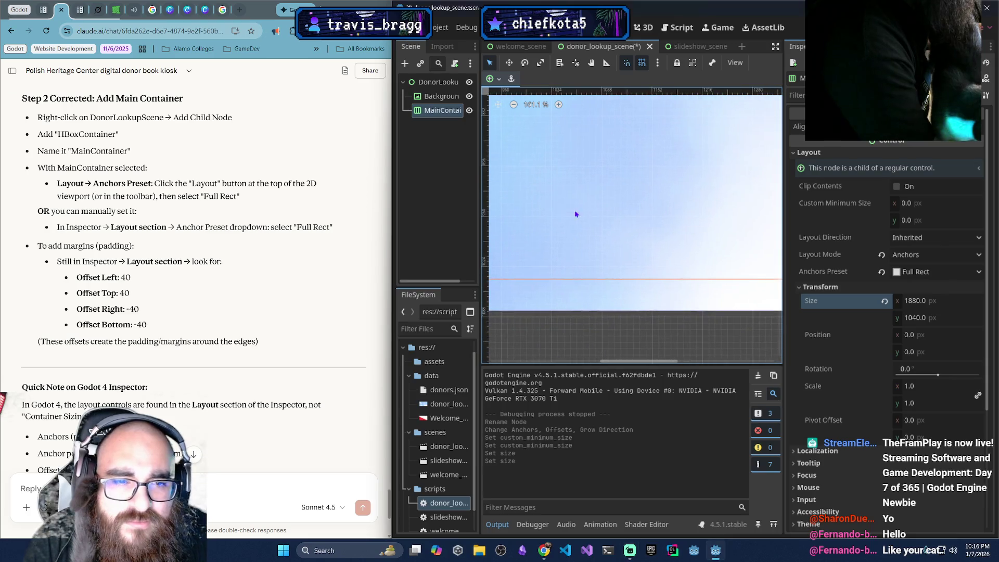
{"action": "scroll", "coordinate": [548, 215], "scroll_direction": "down", "scroll_amount": 1}
{"action": "scroll", "coordinate": [549, 215], "scroll_direction": "right", "scroll_amount": 6}
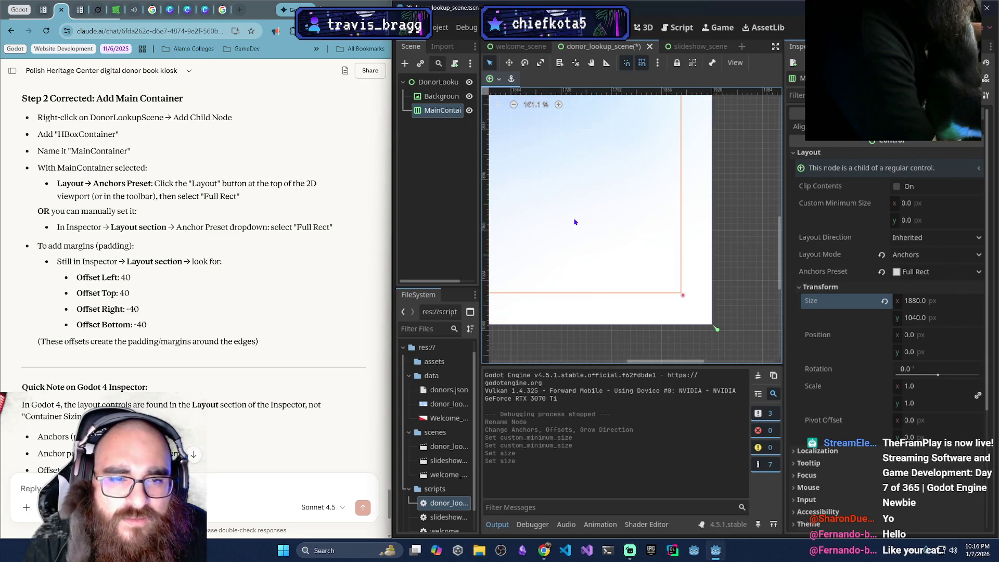
{"action": "scroll", "coordinate": [585, 224], "scroll_direction": "left", "scroll_amount": 2}
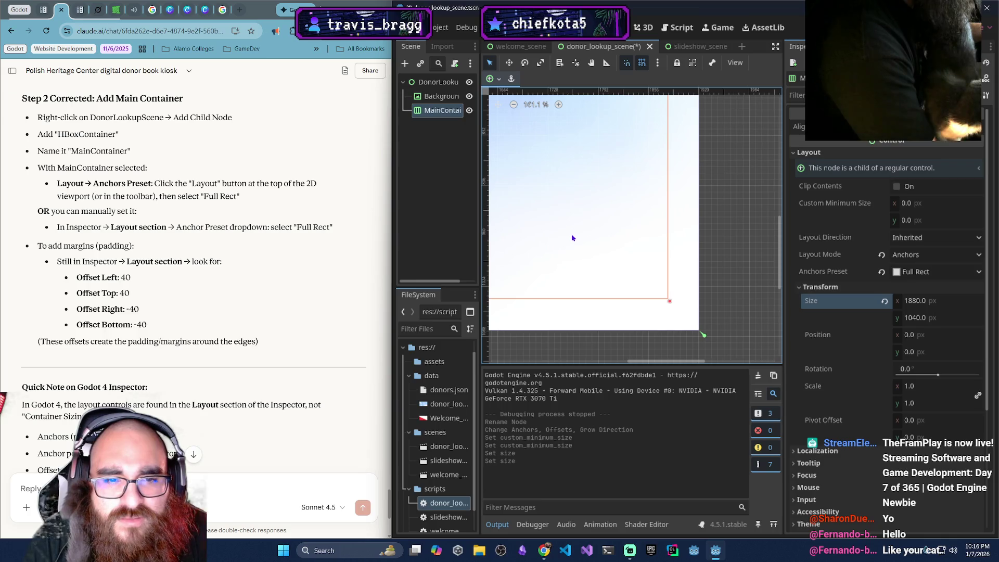
{"action": "scroll", "coordinate": [640, 245], "scroll_direction": "up", "scroll_amount": 1}
{"action": "scroll", "coordinate": [610, 241], "scroll_direction": "left", "scroll_amount": 12}
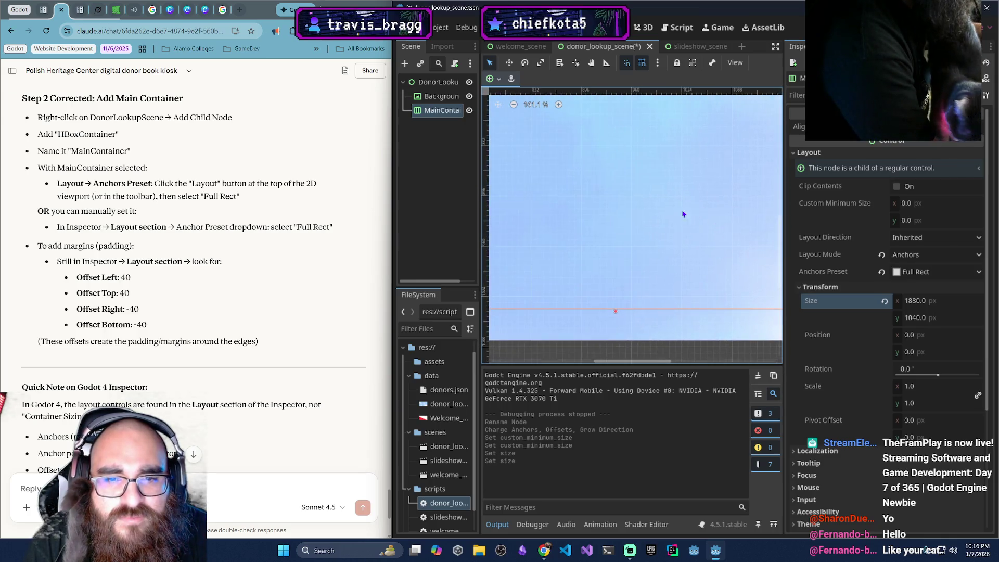
{"action": "scroll", "coordinate": [551, 223], "scroll_direction": "left", "scroll_amount": 9}
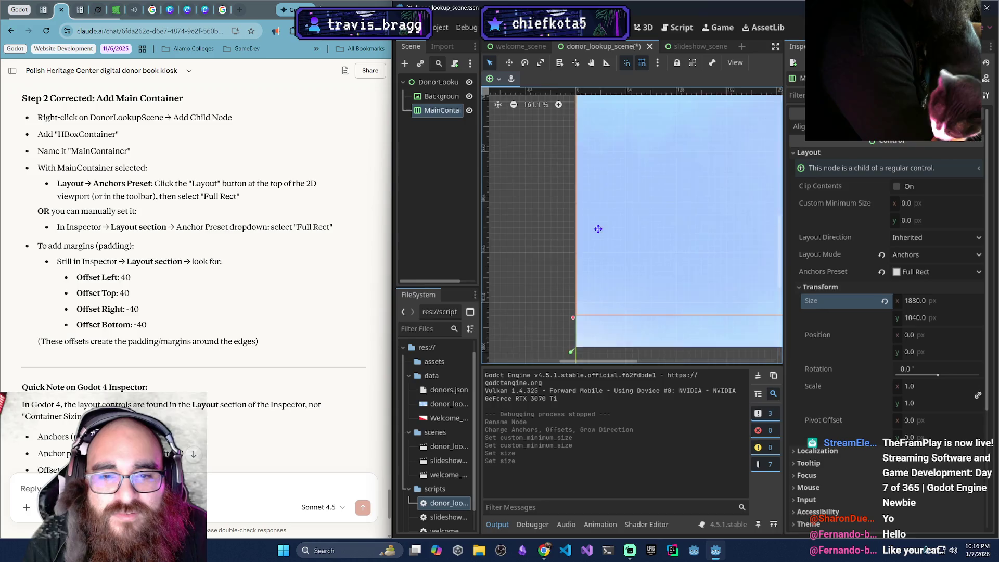
{"action": "scroll", "coordinate": [595, 225], "scroll_direction": "down", "scroll_amount": 1}
{"action": "scroll", "coordinate": [626, 227], "scroll_direction": "down", "scroll_amount": 1}
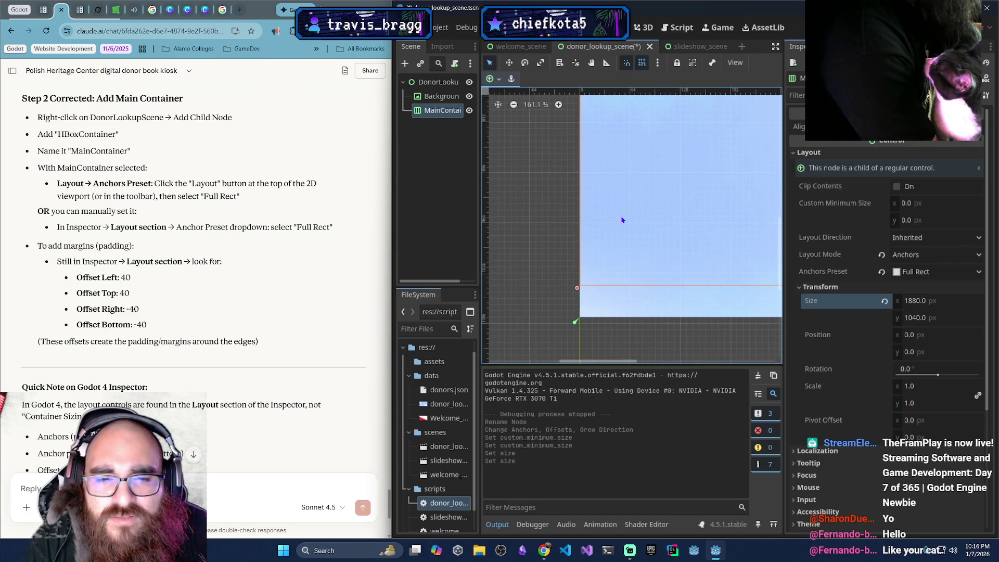
{"action": "scroll", "coordinate": [614, 224], "scroll_direction": "down", "scroll_amount": 2}
{"action": "scroll", "coordinate": [604, 209], "scroll_direction": "right", "scroll_amount": 1}
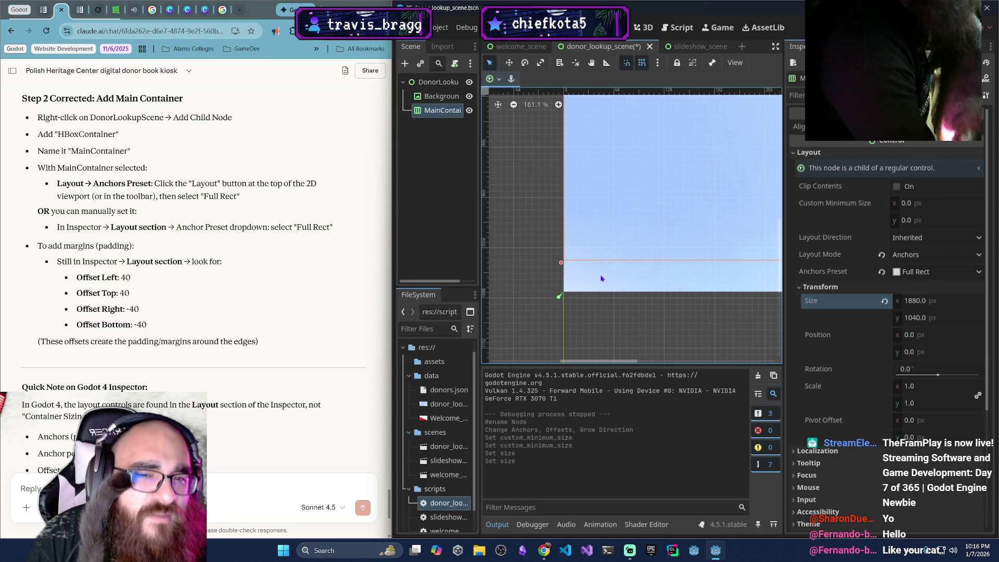
Drag MainContainer away from the scene's top-left corner and zoom in on its edge
{"action": "mouse_move", "coordinate": [617, 212]}
{"action": "left_mouse_down"}
{"action": "mouse_move", "coordinate": [616, 228]}
{"action": "mouse_move", "coordinate": [639, 224]}
{"action": "left_mouse_up"}
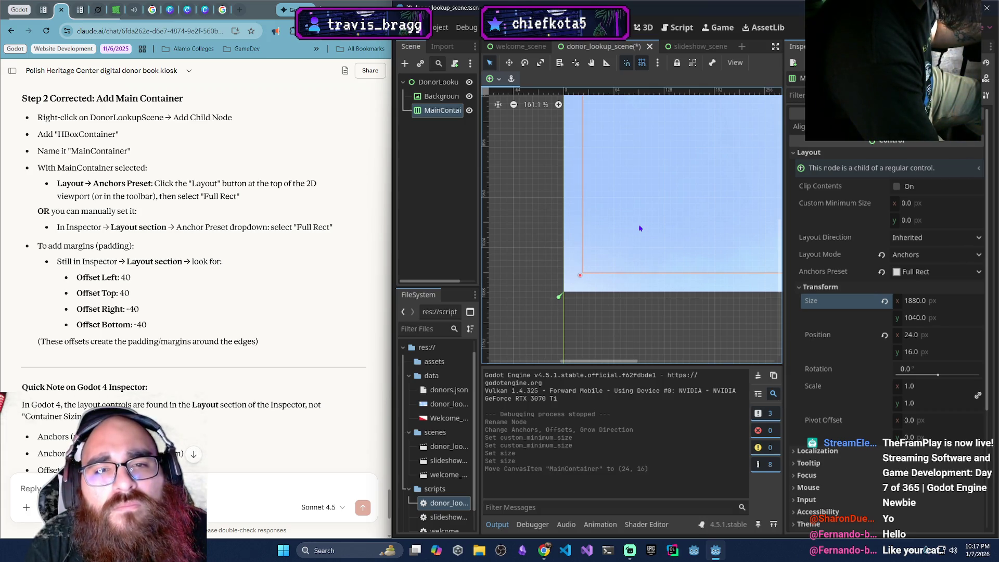
{"action": "scroll", "coordinate": [697, 219], "scroll_direction": "down", "scroll_amount": 2}
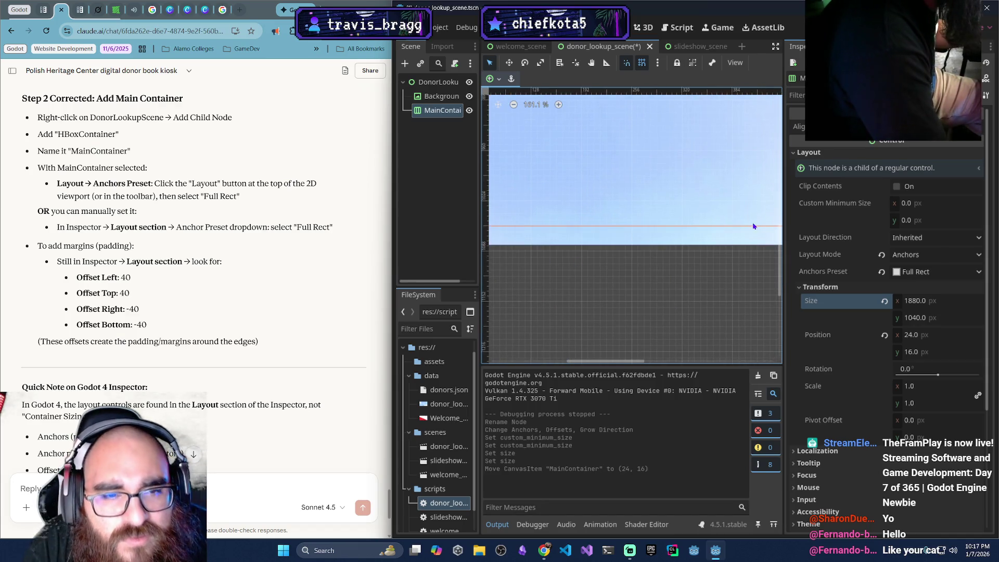
{"action": "scroll", "coordinate": [698, 219], "scroll_direction": "right", "scroll_amount": 6}
{"action": "scroll", "coordinate": [697, 219], "scroll_direction": "right", "scroll_amount": 8}
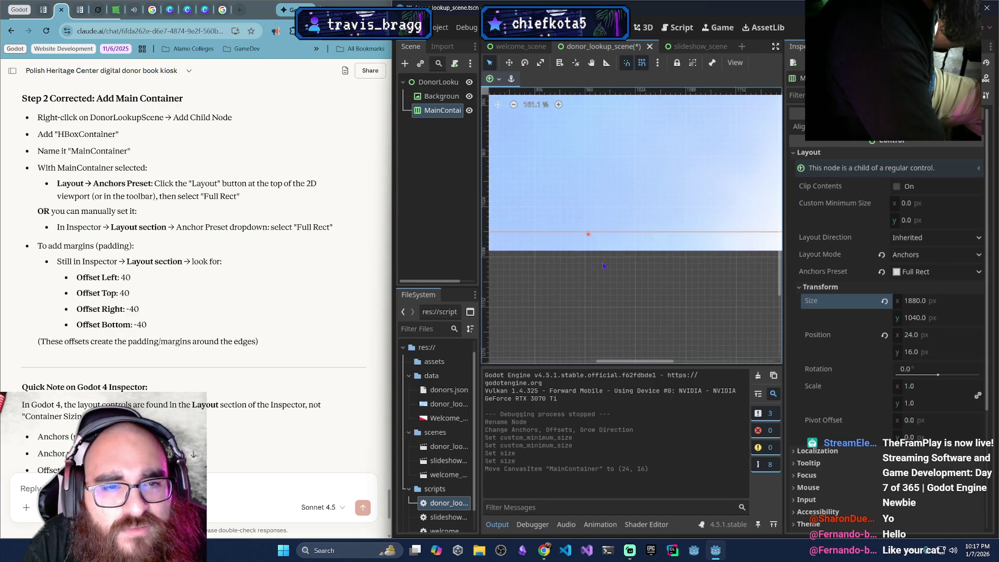
{"action": "scroll", "coordinate": [698, 219], "scroll_direction": "up", "scroll_amount": 2}
{"action": "scroll", "coordinate": [671, 305], "scroll_direction": "up", "scroll_amount": 1}
{"action": "scroll", "coordinate": [671, 304], "scroll_direction": "right", "scroll_amount": 4}
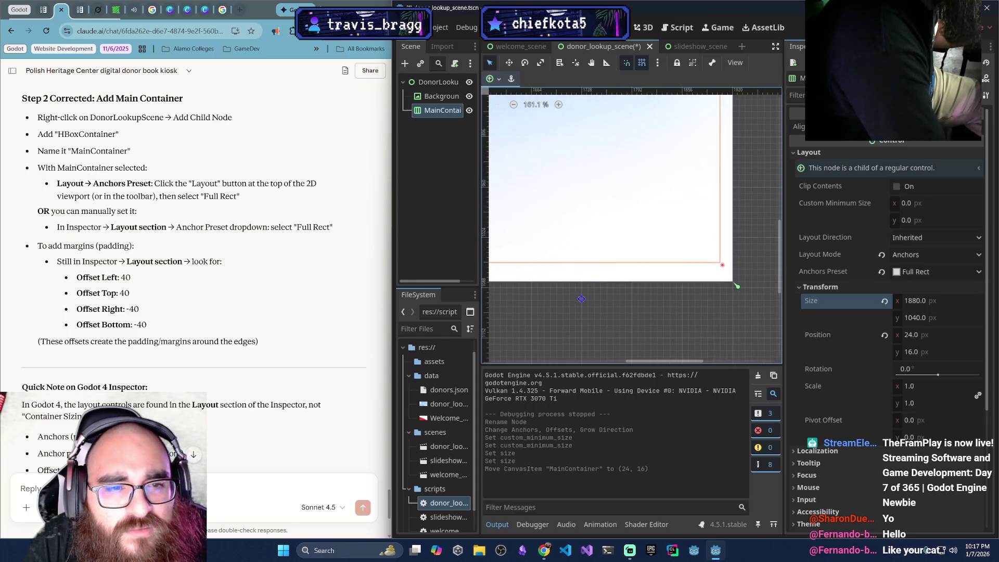
{"action": "scroll", "coordinate": [670, 304], "scroll_direction": "left", "scroll_amount": 7}
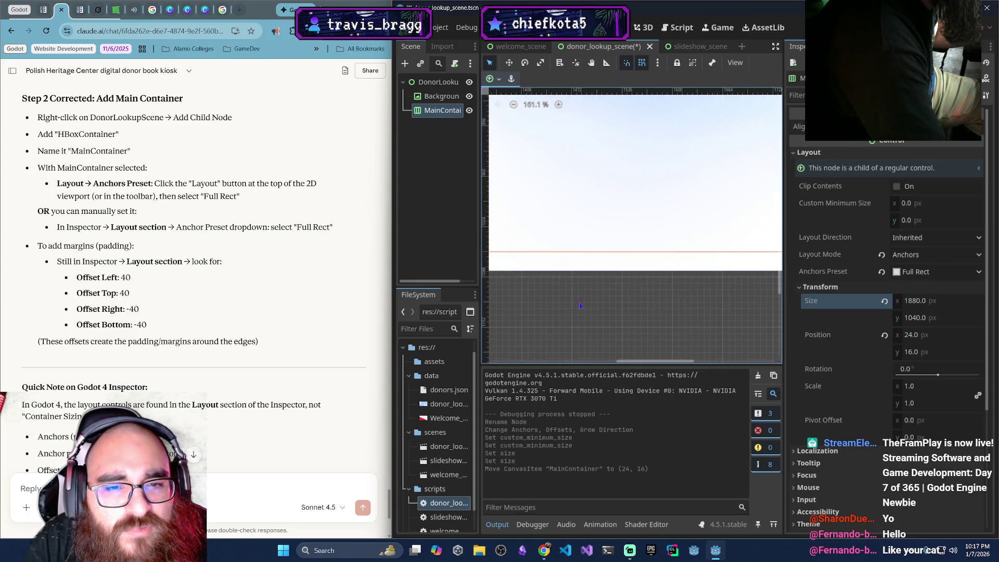
{"action": "scroll", "coordinate": [612, 295], "scroll_direction": "down", "scroll_amount": 1}
{"action": "scroll", "coordinate": [611, 295], "scroll_direction": "left", "scroll_amount": 4}
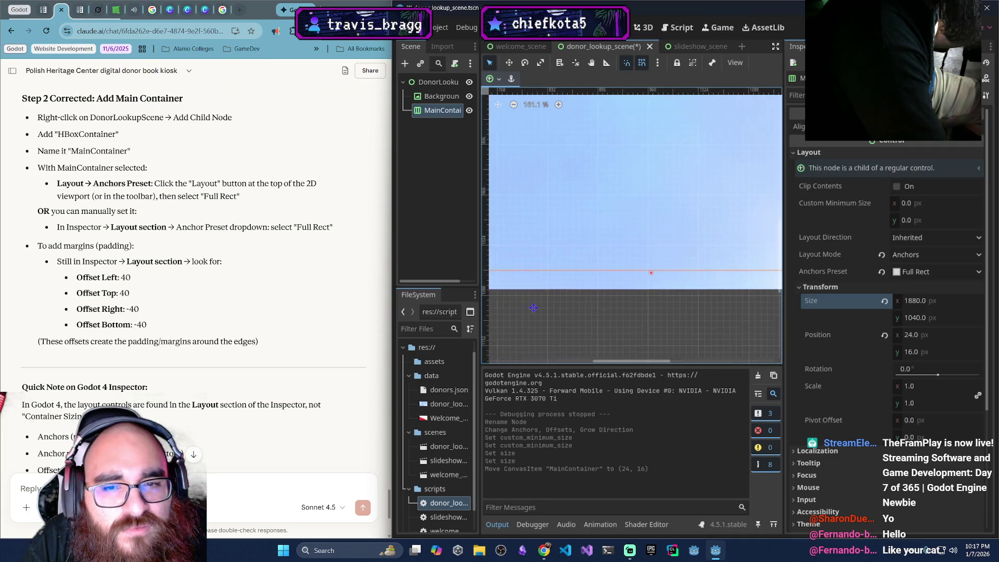
{"action": "scroll", "coordinate": [544, 327], "scroll_direction": "up", "scroll_amount": 1}
{"action": "scroll", "coordinate": [544, 326], "scroll_direction": "left", "scroll_amount": 4}
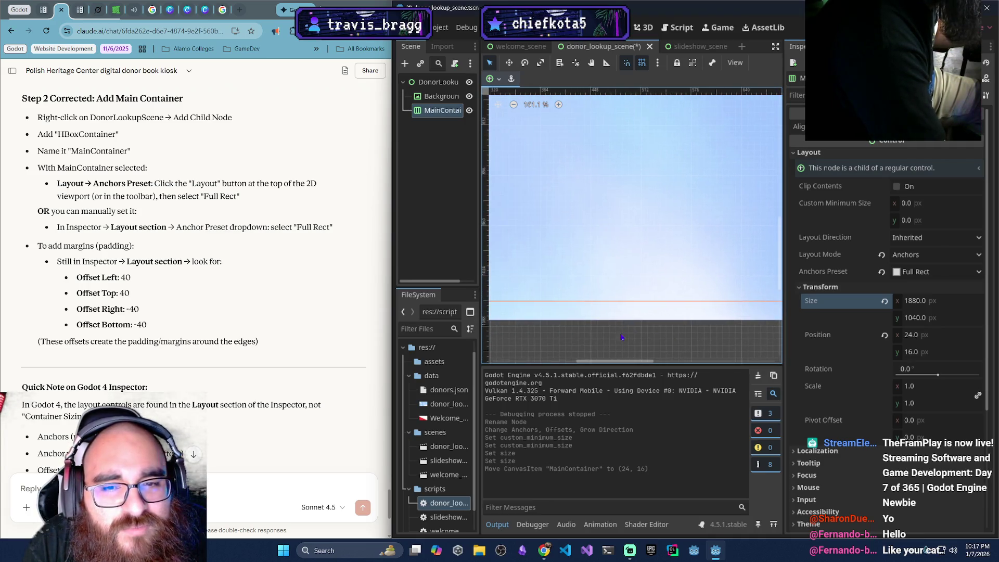
{"action": "scroll", "coordinate": [544, 333], "scroll_direction": "up", "scroll_amount": 1}
{"action": "scroll", "coordinate": [543, 333], "scroll_direction": "down", "scroll_amount": 1}
{"action": "scroll", "coordinate": [572, 296], "scroll_direction": "left", "scroll_amount": 2}
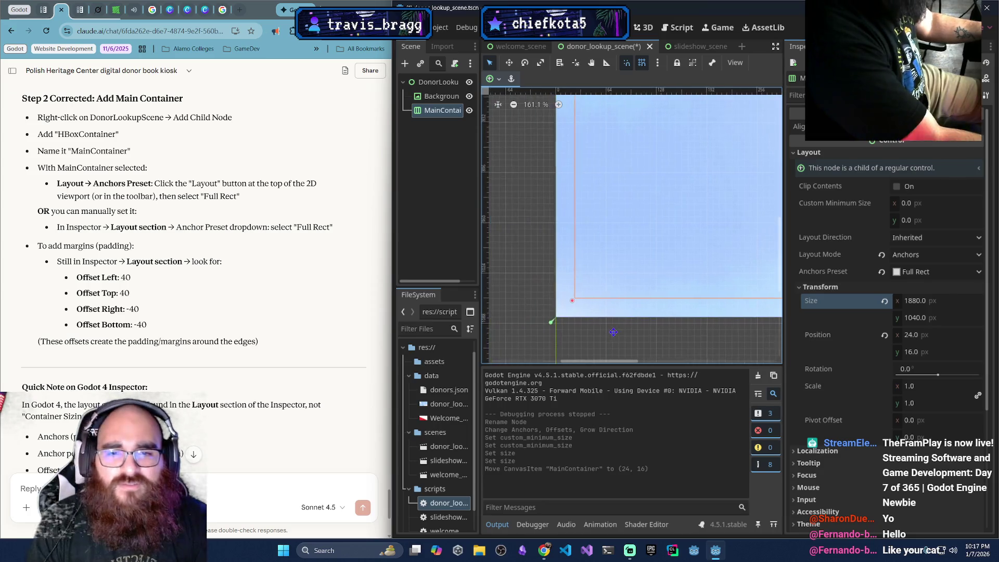
Nudge MainContainer in grid steps, undoing a stray free move, to settle at position 16, 24
{"action": "left_click_drag", "start_coordinate": [606, 267], "coordinate": [600, 271]}
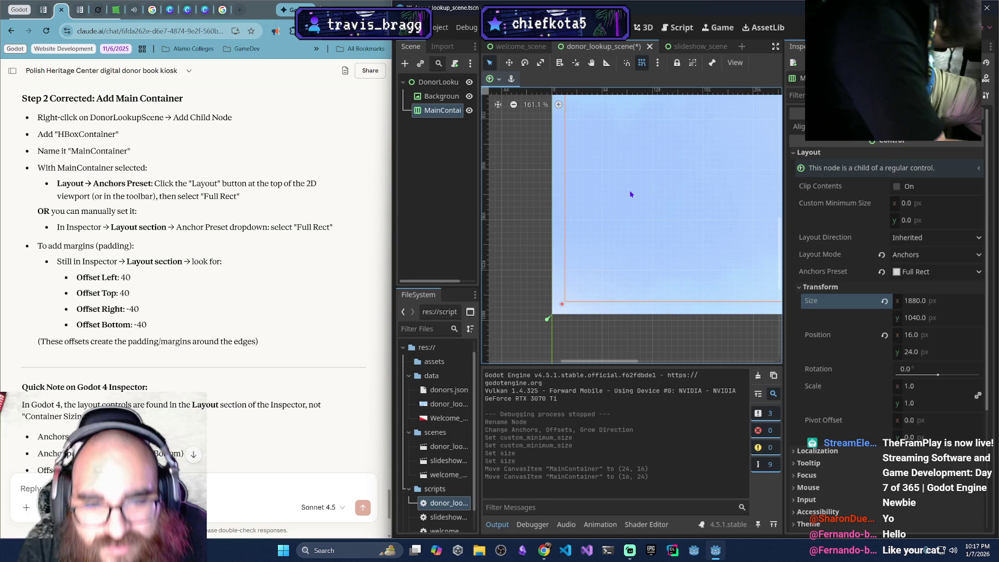
{"action": "left_click_drag", "start_coordinate": [630, 194], "coordinate": [632, 189]}
{"action": "key", "text": "shift+g"}
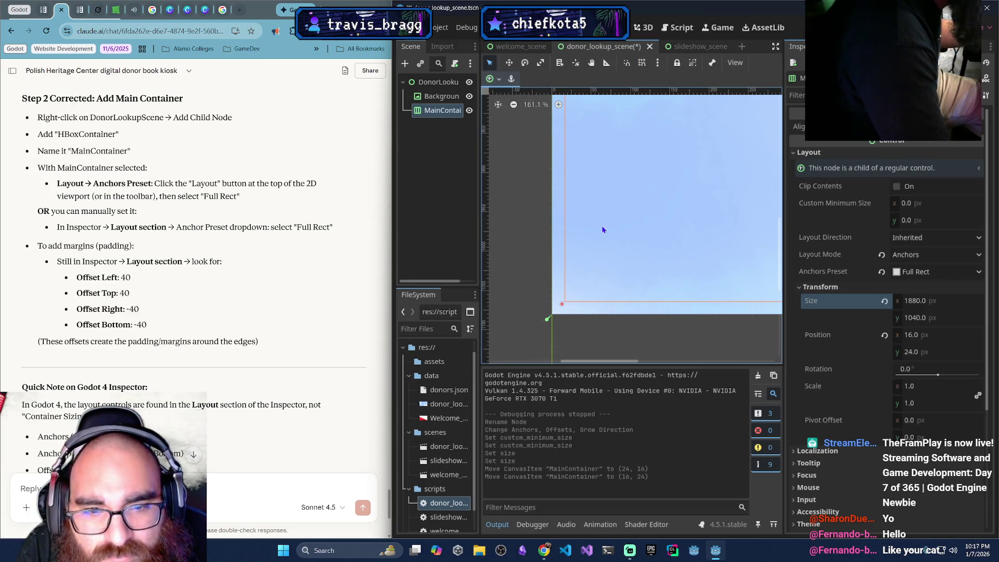
{"action": "left_click_drag", "start_coordinate": [605, 240], "coordinate": [607, 239]}
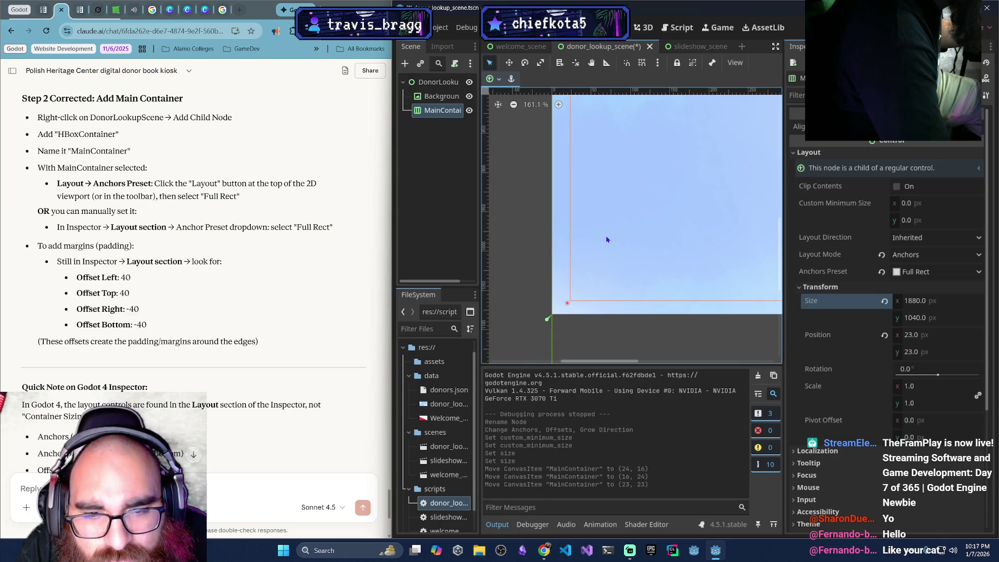
{"action": "key", "text": "ctrl+z"}
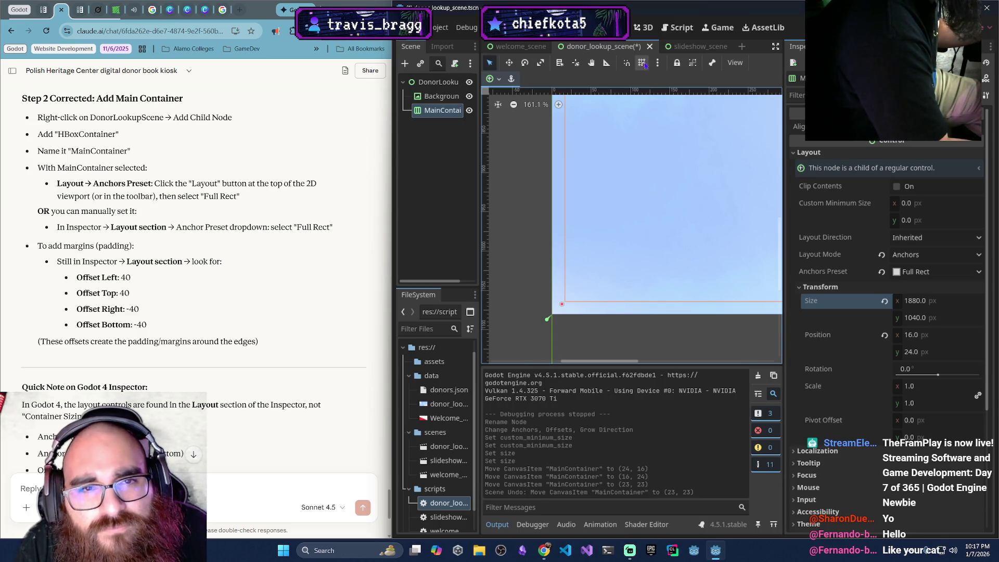
{"action": "left_click", "coordinate": [641, 62]}
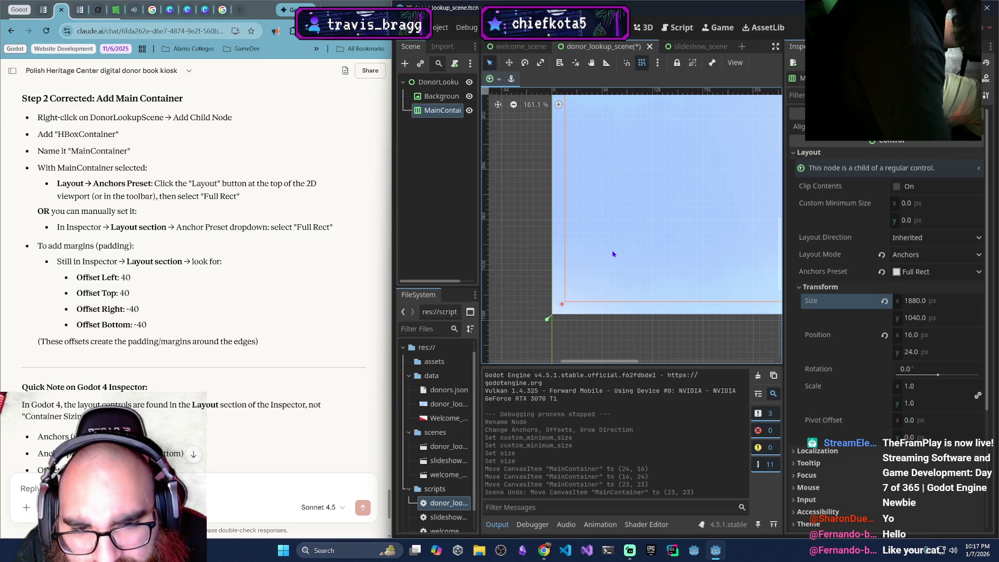
{"action": "mouse_move", "coordinate": [598, 263]}
{"action": "left_mouse_down"}
{"action": "mouse_move", "coordinate": [598, 253]}
{"action": "mouse_move", "coordinate": [584, 259]}
{"action": "mouse_move", "coordinate": [593, 257]}
{"action": "left_mouse_up"}
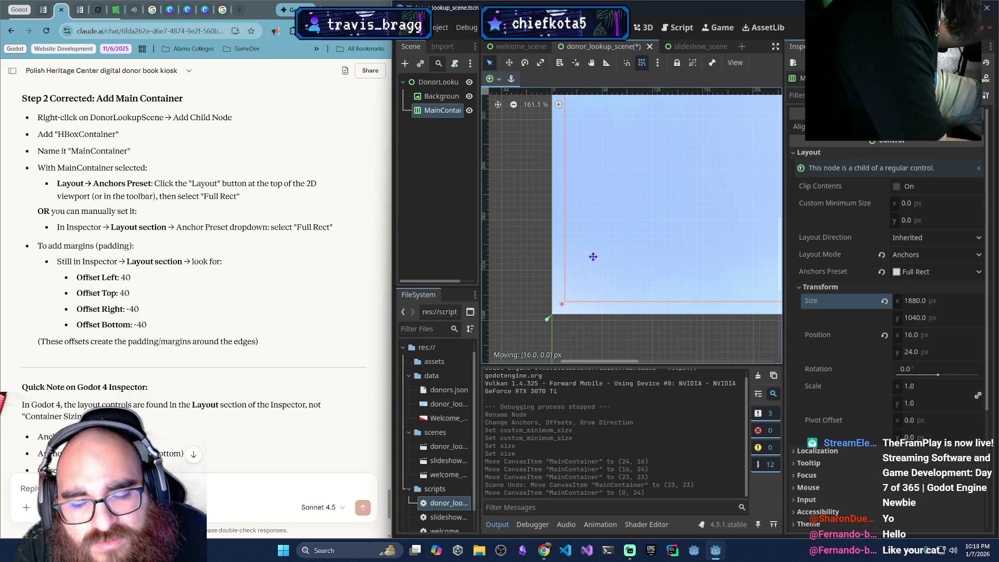
Drag MainContainer in the viewport until its Position reads x 0, y 40
{"action": "mouse_move", "coordinate": [593, 256]}
{"action": "left_mouse_down"}
{"action": "mouse_move", "coordinate": [601, 258]}
{"action": "mouse_move", "coordinate": [586, 258]}
{"action": "left_mouse_up"}
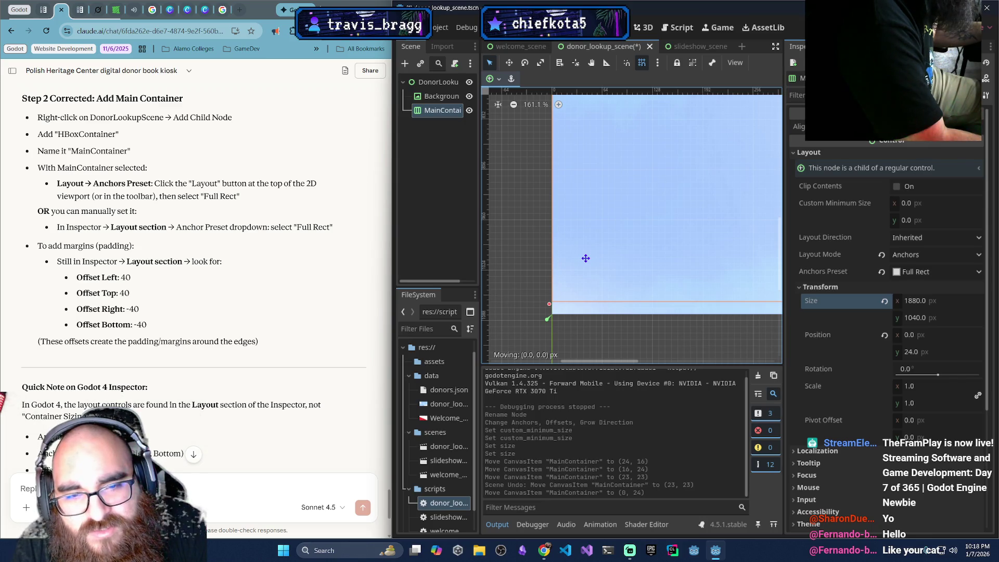
{"action": "left_click_drag", "start_coordinate": [585, 259], "coordinate": [586, 258]}
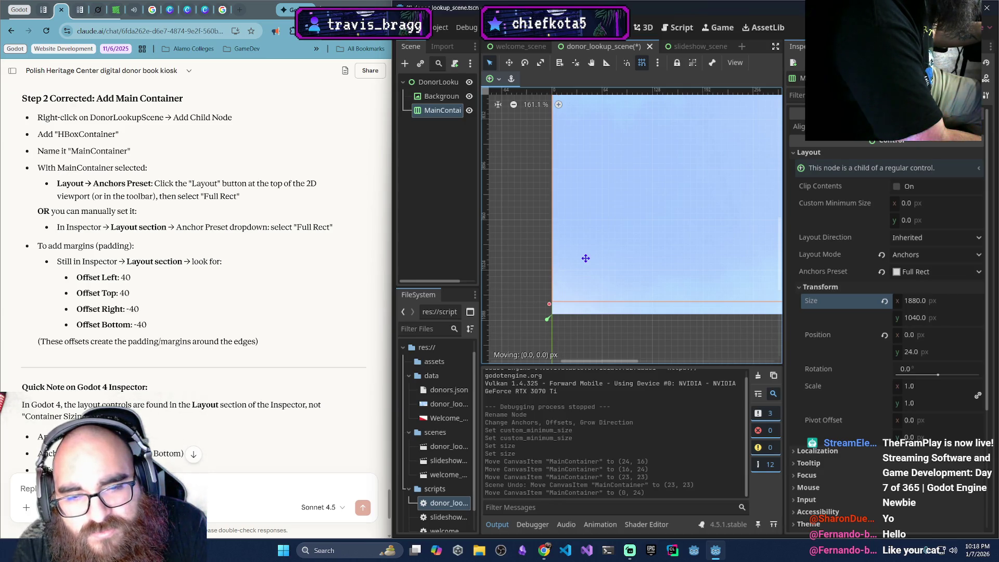
{"action": "mouse_move", "coordinate": [585, 259]}
{"action": "left_mouse_down"}
{"action": "mouse_move", "coordinate": [583, 269]}
{"action": "mouse_move", "coordinate": [584, 258]}
{"action": "left_mouse_up"}
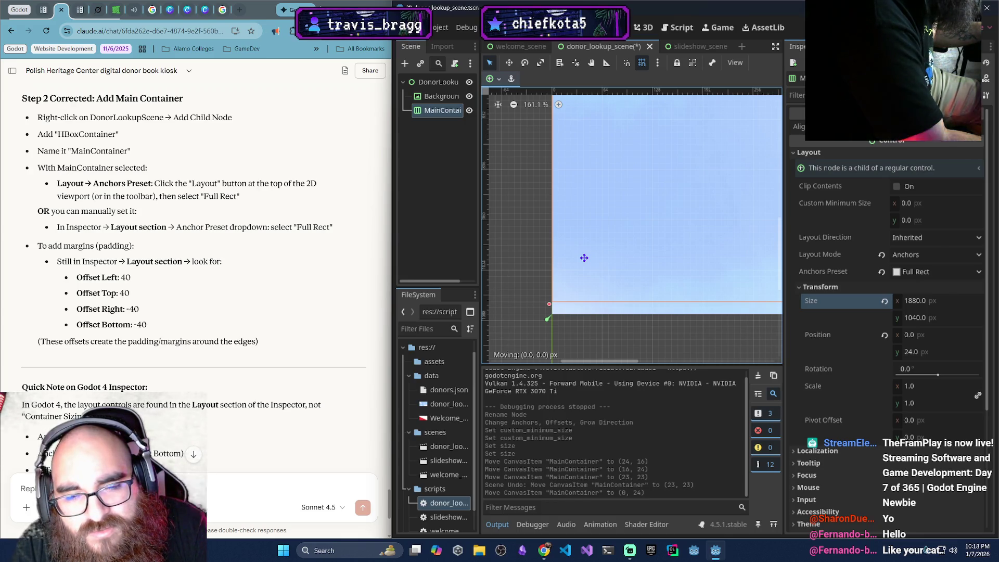
{"action": "mouse_move", "coordinate": [584, 258]}
{"action": "left_mouse_down"}
{"action": "mouse_move", "coordinate": [603, 257]}
{"action": "mouse_move", "coordinate": [586, 253]}
{"action": "mouse_move", "coordinate": [580, 270]}
{"action": "mouse_move", "coordinate": [593, 268]}
{"action": "left_mouse_up"}
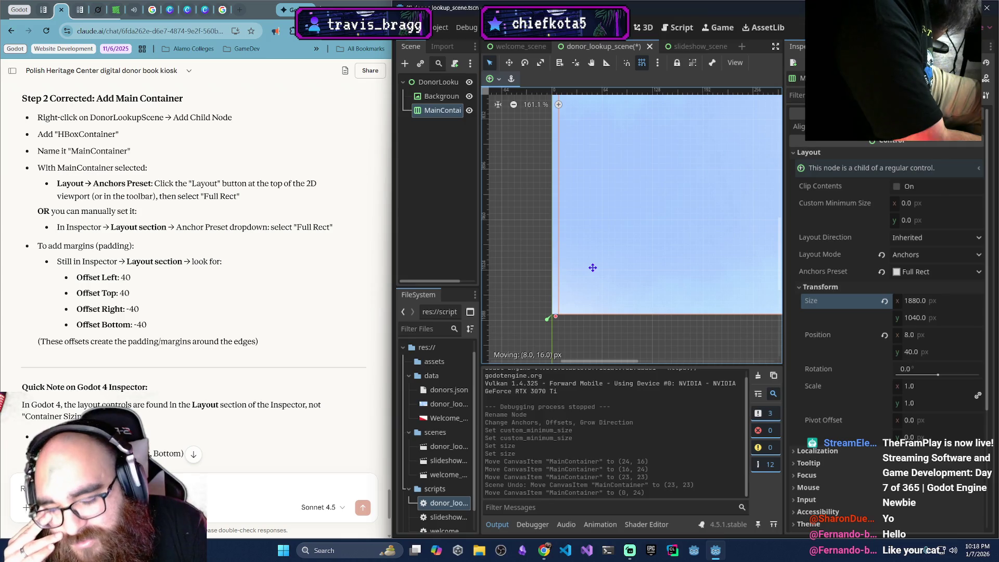
{"action": "left_click_drag", "start_coordinate": [593, 267], "coordinate": [585, 269]}
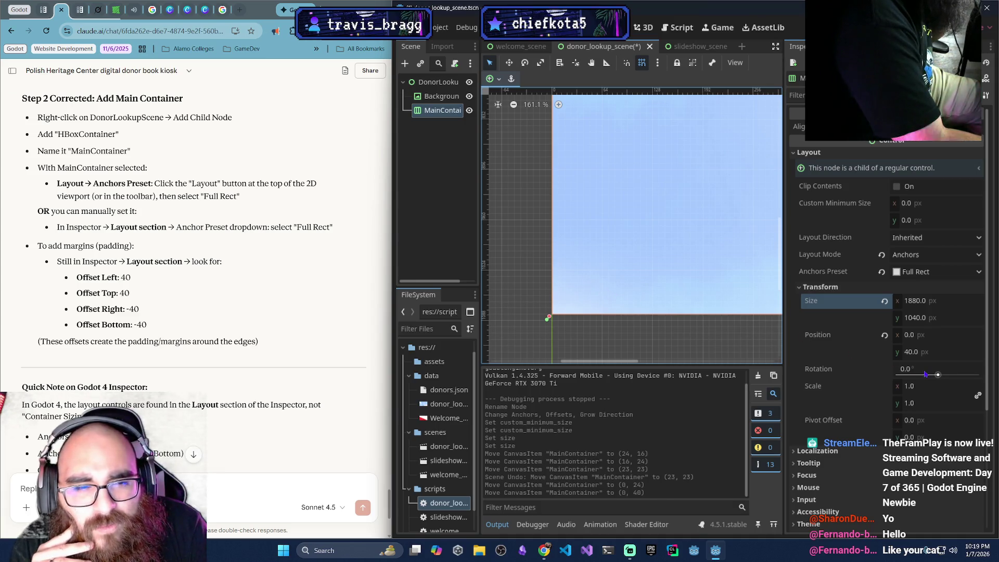
{"action": "left_click", "coordinate": [909, 353]}
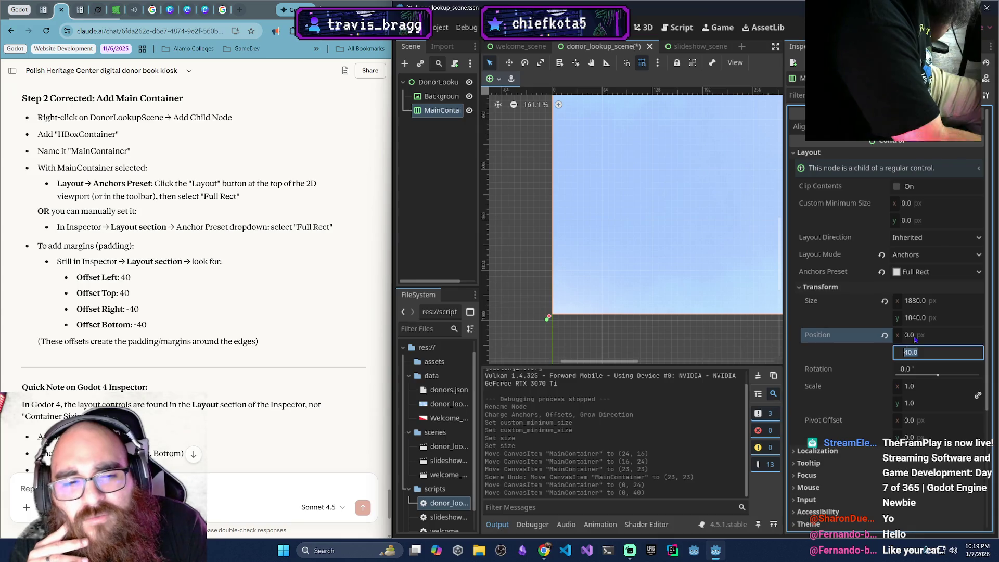
{"action": "left_click", "coordinate": [908, 335]}
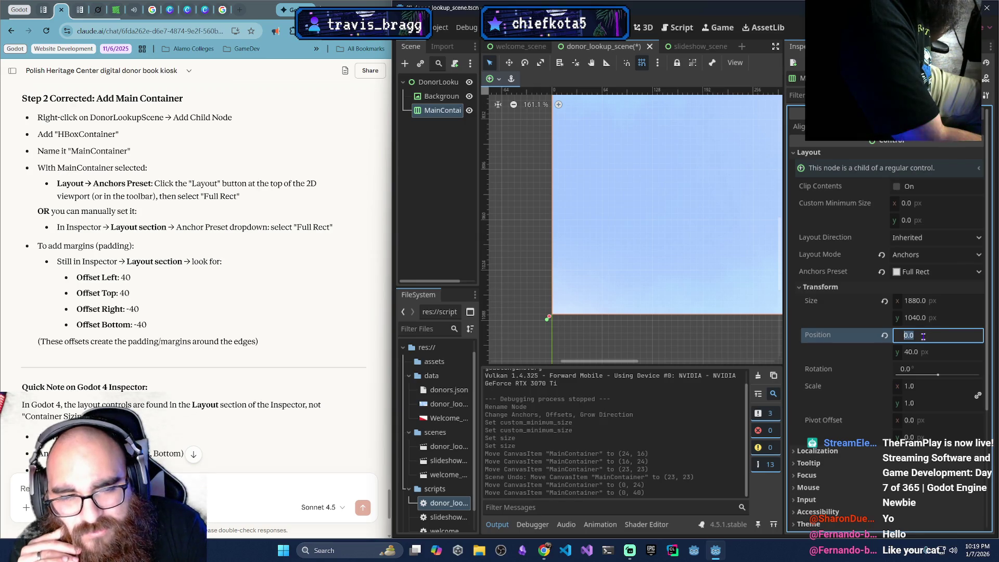
{"action": "type", "text": "40"}
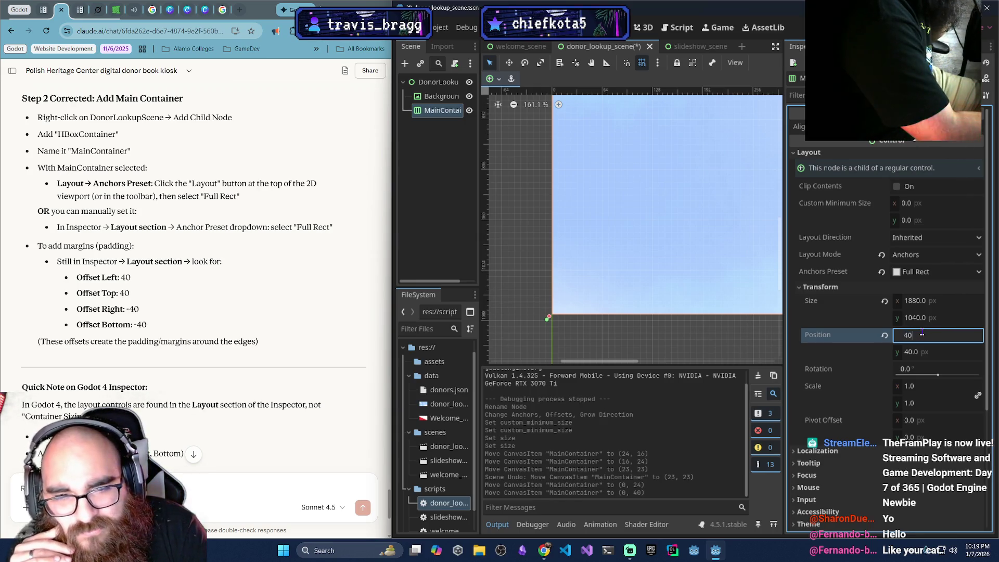
{"action": "key", "text": "Return"}
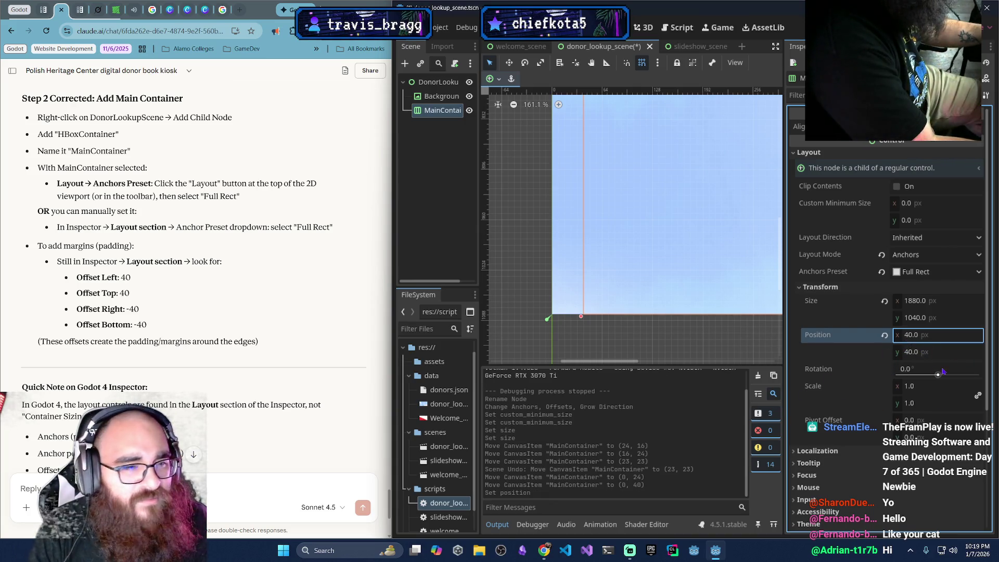
{"action": "left_click", "coordinate": [910, 339]}
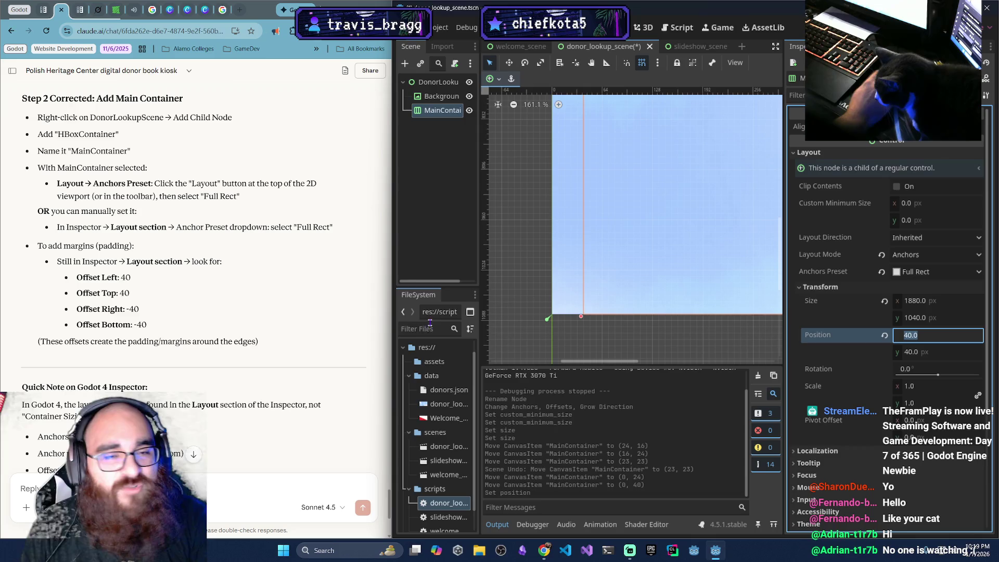
{"action": "left_click_drag", "start_coordinate": [644, 281], "coordinate": [613, 276]}
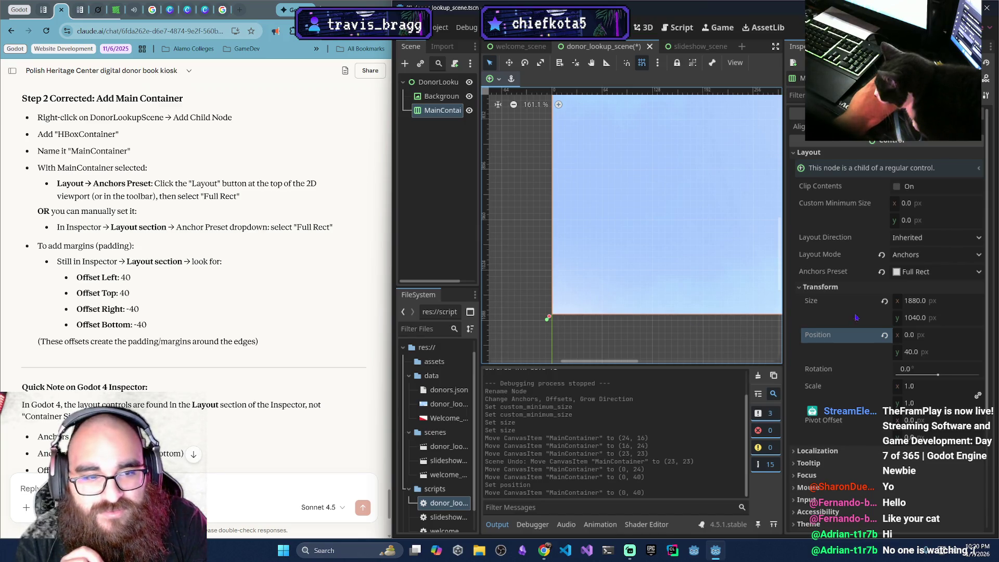
Enter 20 in both MainContainer's Position y and x fields
{"action": "left_click", "coordinate": [917, 339]}
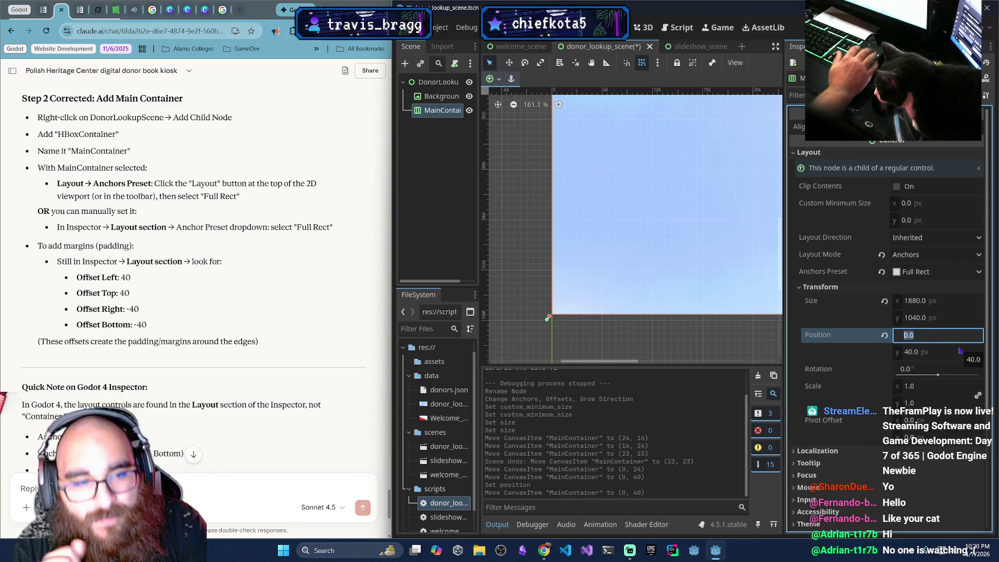
{"action": "left_click", "coordinate": [959, 351]}
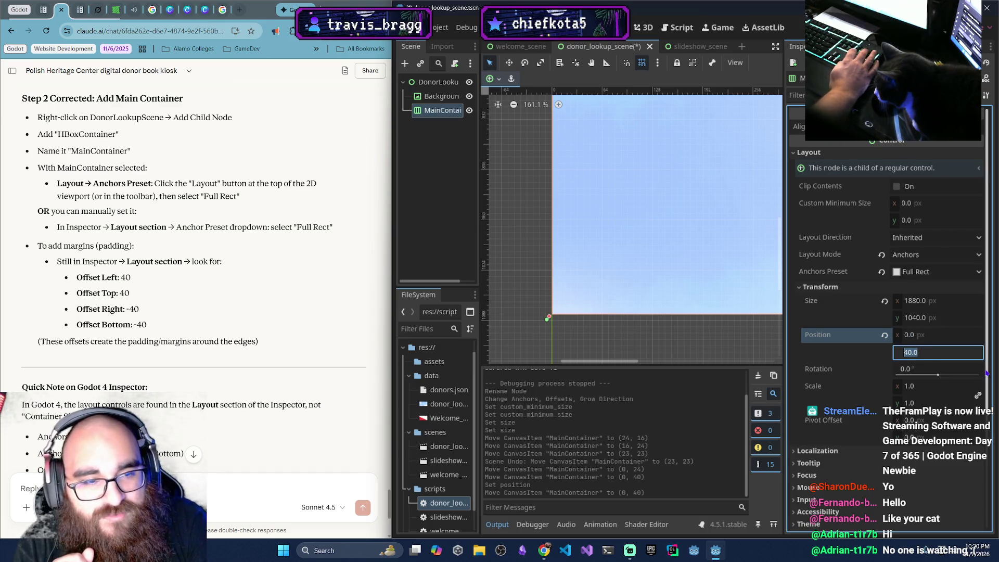
{"action": "type", "text": "-"}
{"action": "key", "text": "BackSpace"}
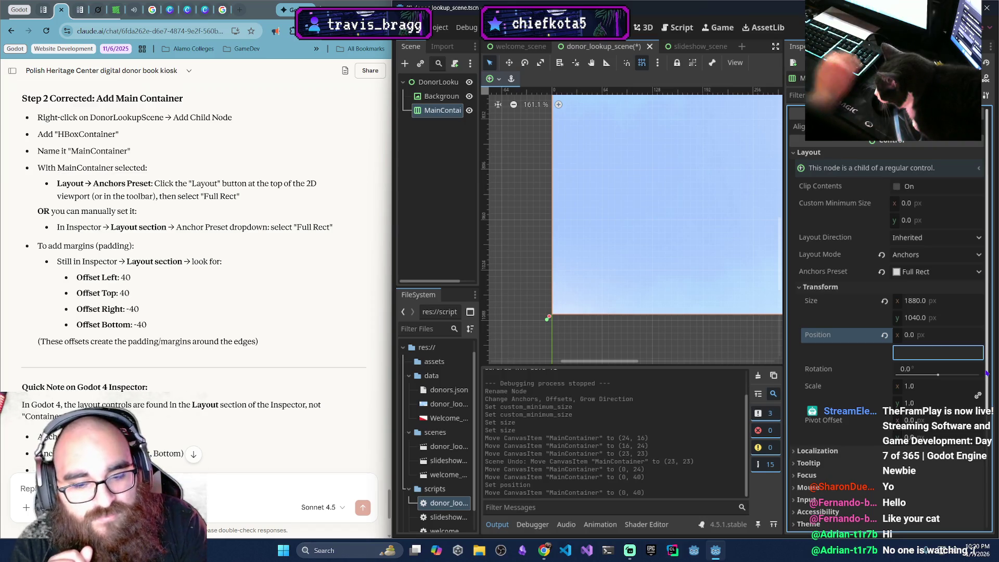
{"action": "type", "text": "20"}
{"action": "key", "text": "Return"}
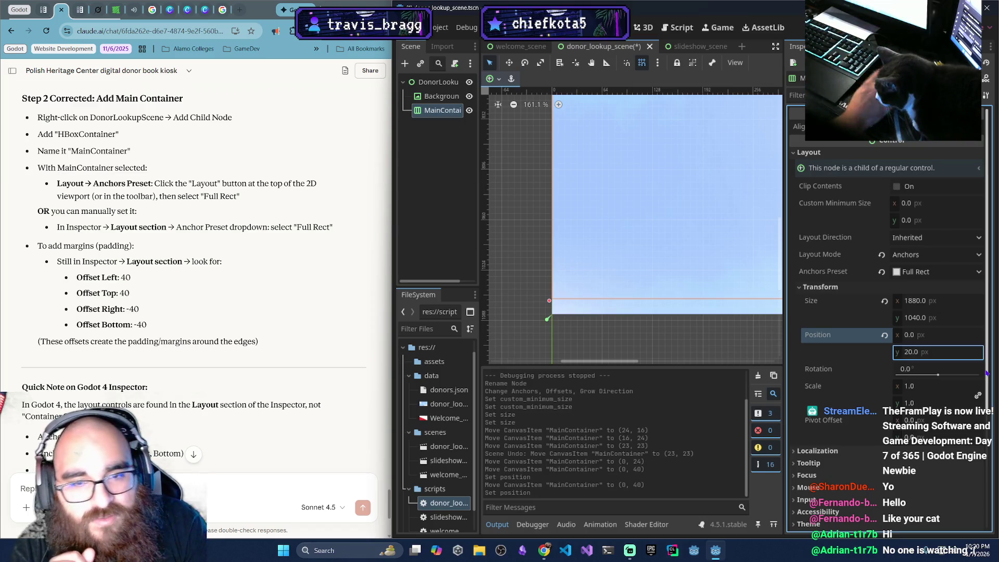
{"action": "left_click", "coordinate": [955, 336]}
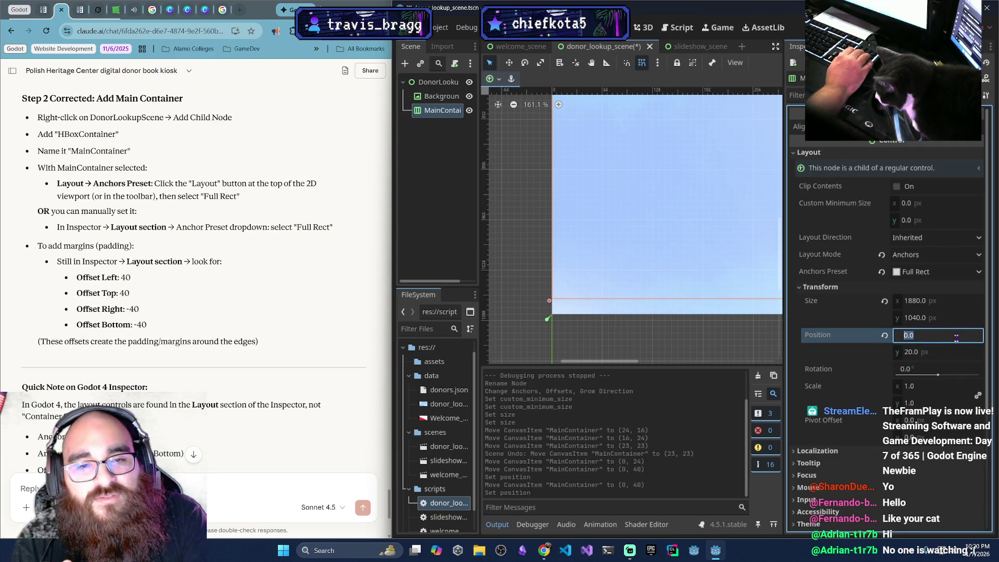
{"action": "type", "text": "20"}
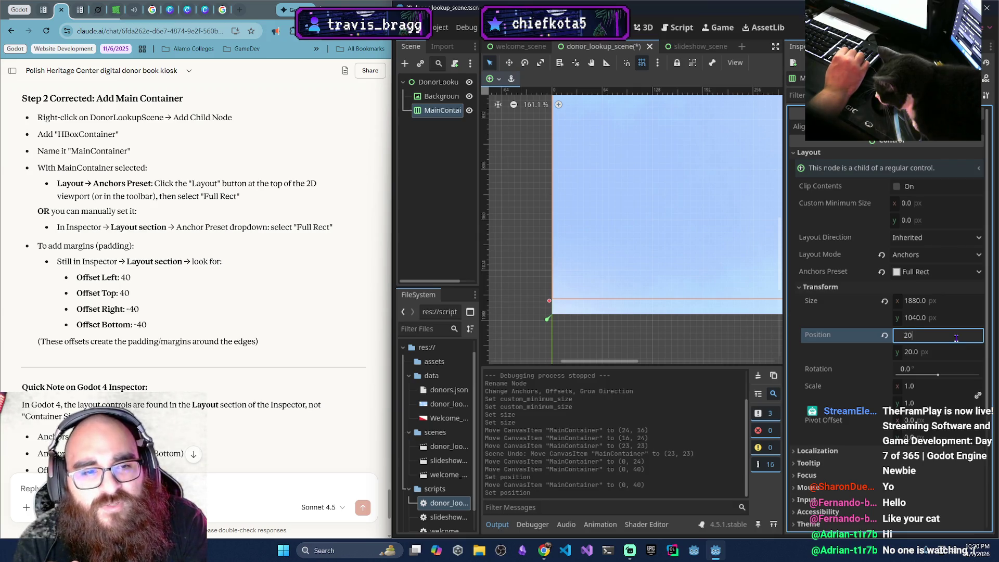
{"action": "key", "text": "Return"}
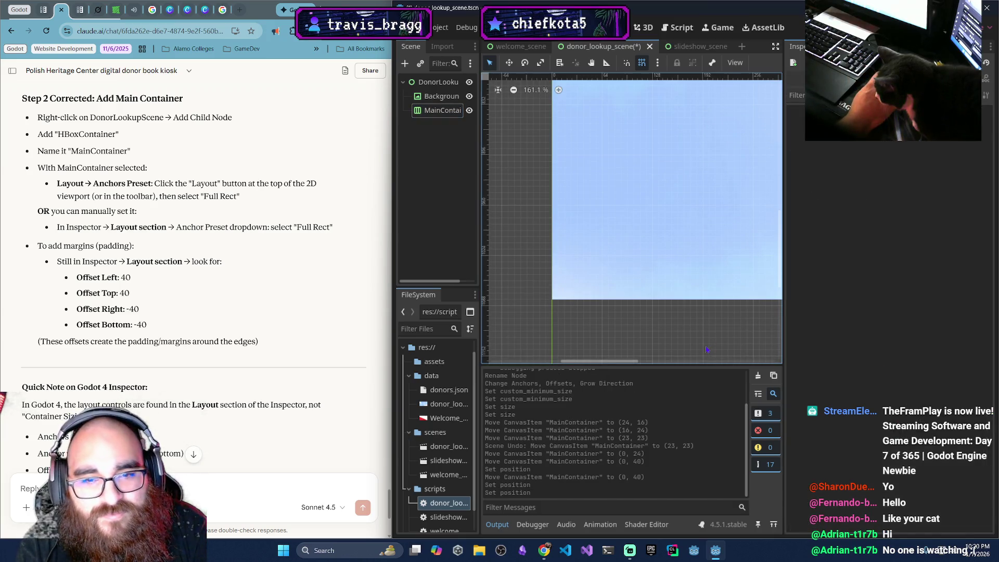
{"action": "left_click", "coordinate": [447, 110]}
{"action": "scroll", "coordinate": [611, 238], "scroll_direction": "right", "scroll_amount": 10}
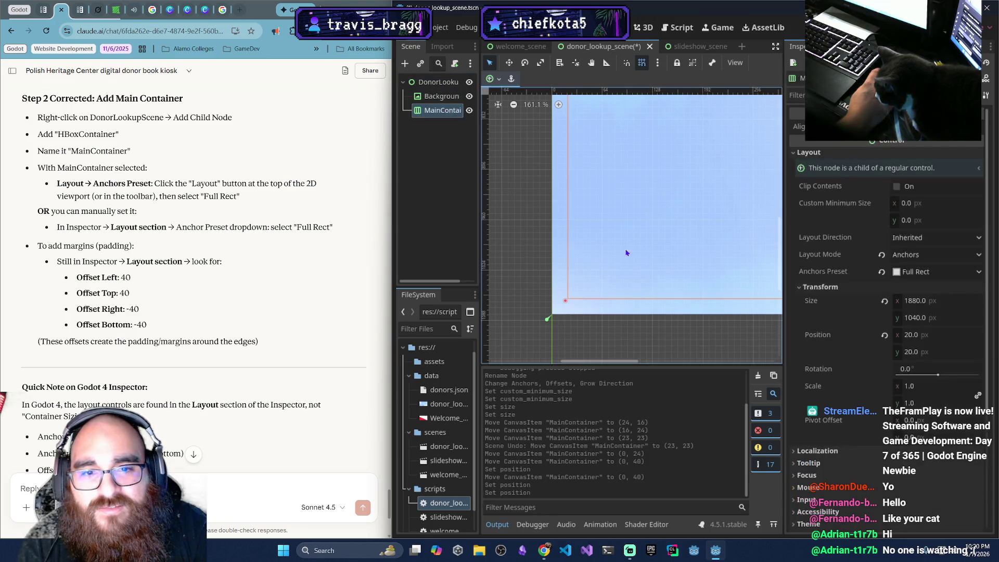
{"action": "scroll", "coordinate": [611, 237], "scroll_direction": "up", "scroll_amount": 3}
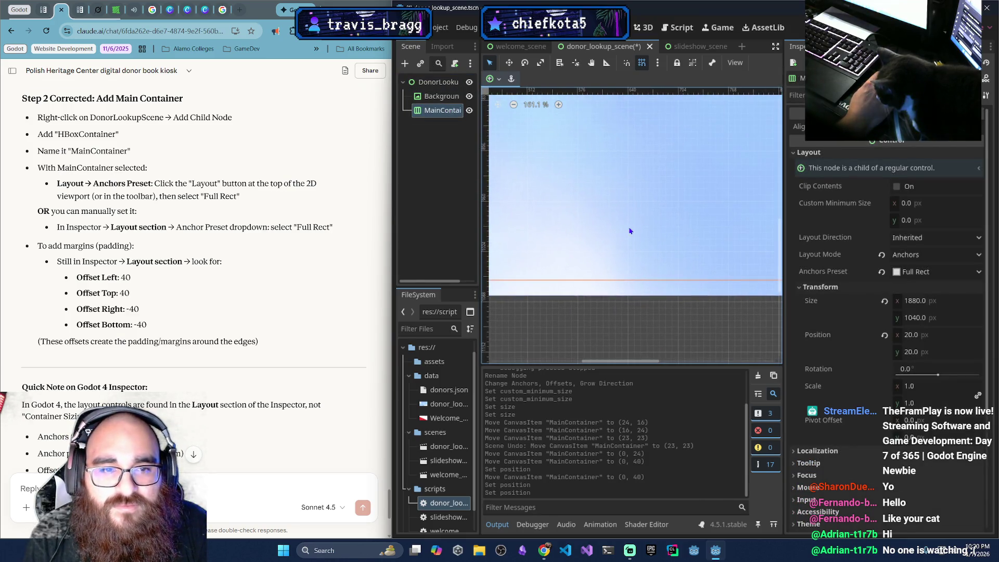
{"action": "scroll", "coordinate": [655, 251], "scroll_direction": "up", "scroll_amount": 2}
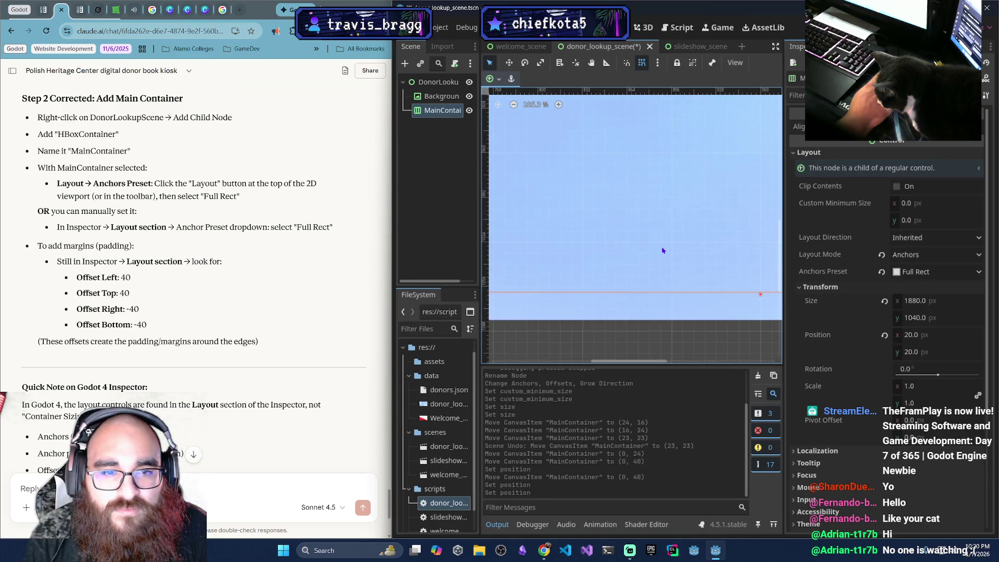
{"action": "scroll", "coordinate": [663, 250], "scroll_direction": "down", "scroll_amount": 5}
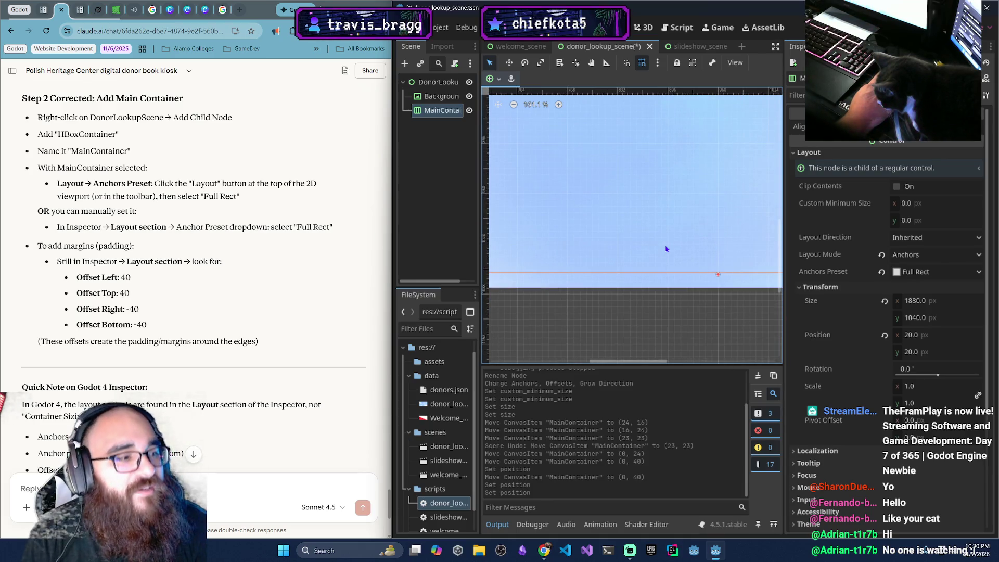
{"action": "scroll", "coordinate": [666, 250], "scroll_direction": "right", "scroll_amount": 10}
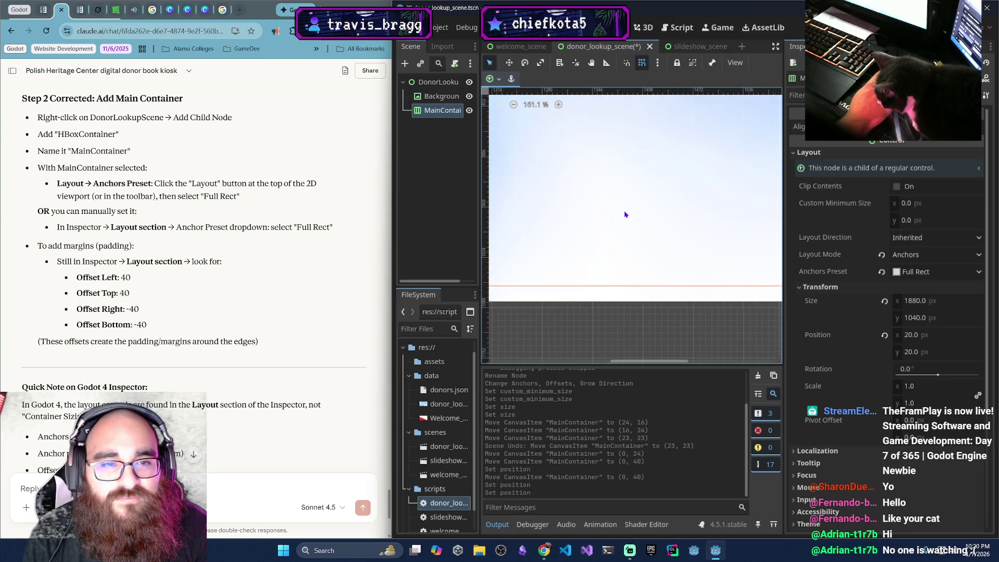
{"action": "scroll", "coordinate": [619, 229], "scroll_direction": "up", "scroll_amount": 2}
{"action": "scroll", "coordinate": [609, 223], "scroll_direction": "right", "scroll_amount": 8}
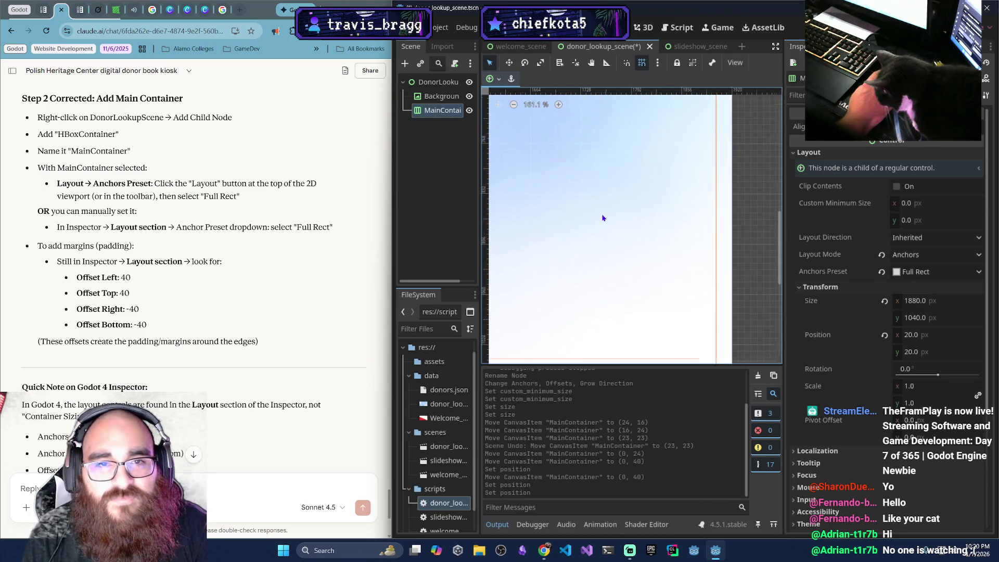
{"action": "scroll", "coordinate": [613, 240], "scroll_direction": "down", "scroll_amount": 10}
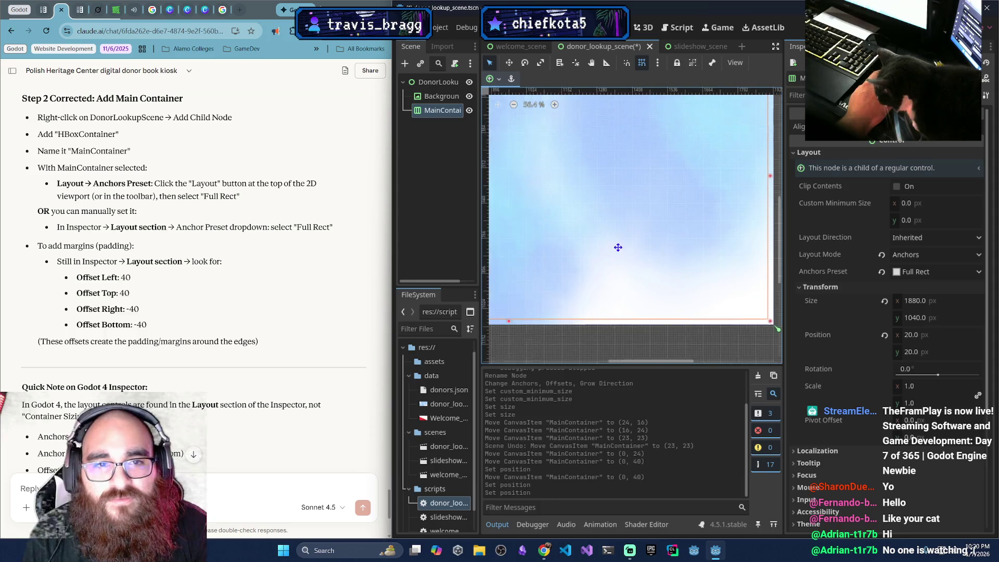
{"action": "scroll", "coordinate": [618, 247], "scroll_direction": "down", "scroll_amount": 5}
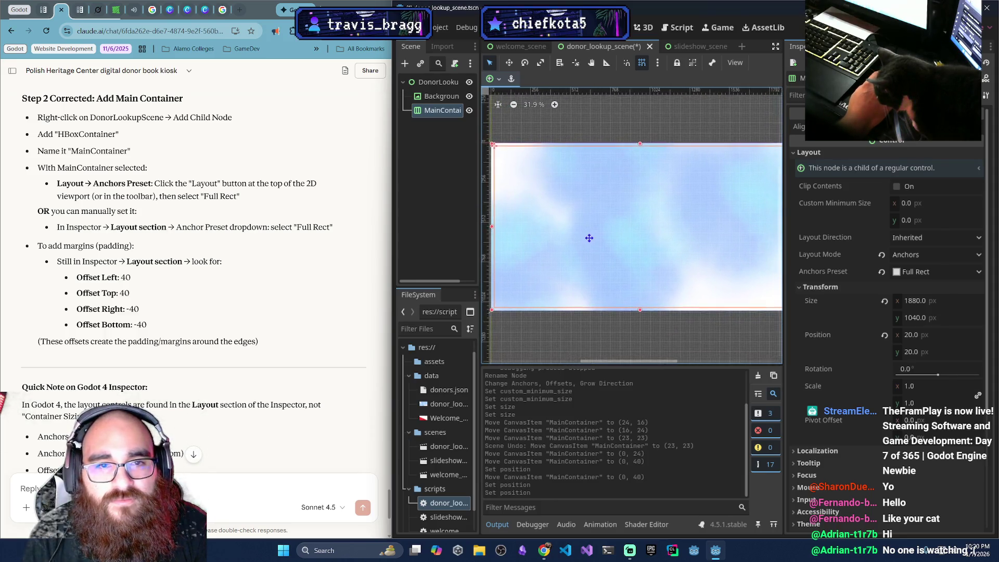
{"action": "scroll", "coordinate": [590, 241], "scroll_direction": "down", "scroll_amount": 2}
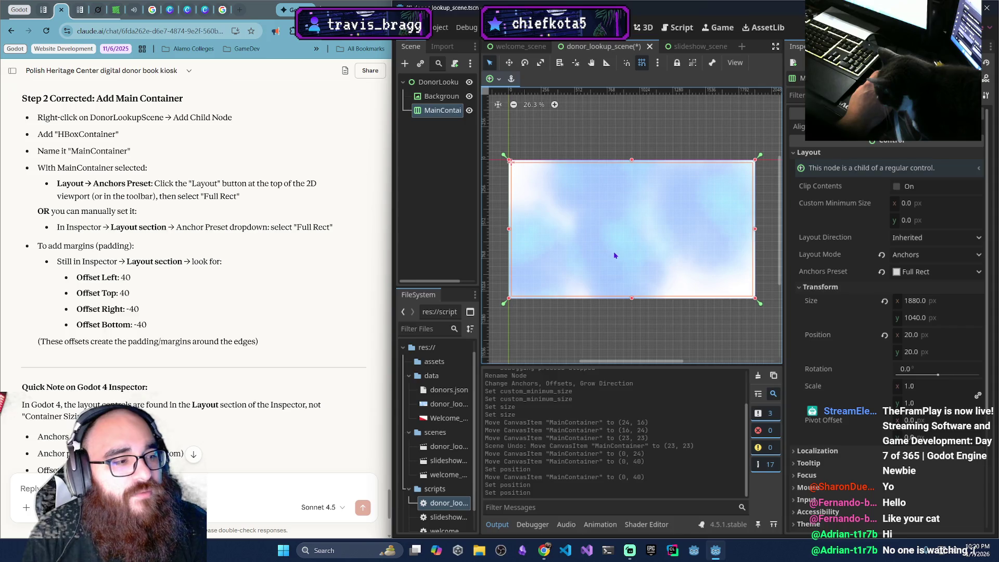
{"action": "left_click", "coordinate": [671, 325]}
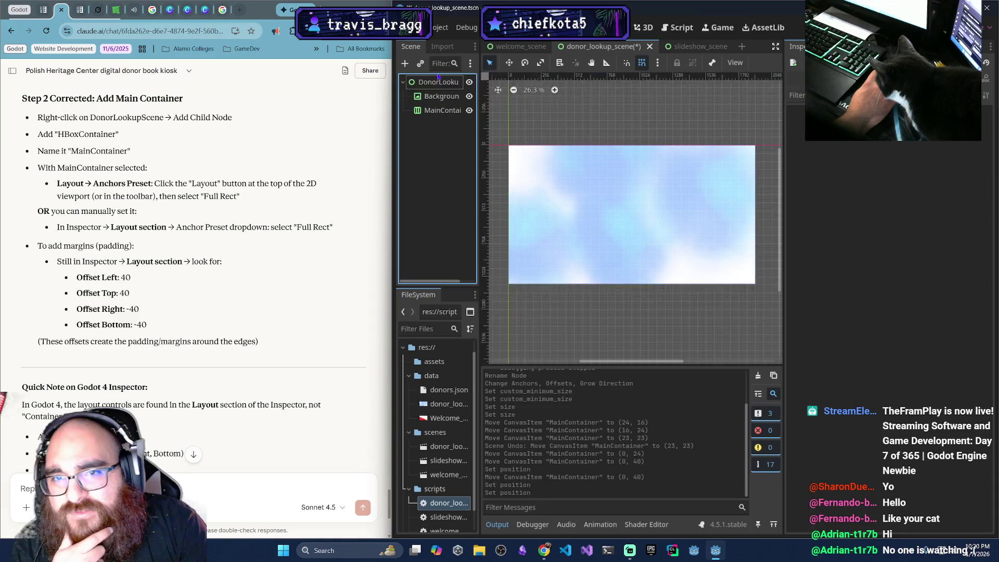
{"action": "left_click", "coordinate": [438, 79]}
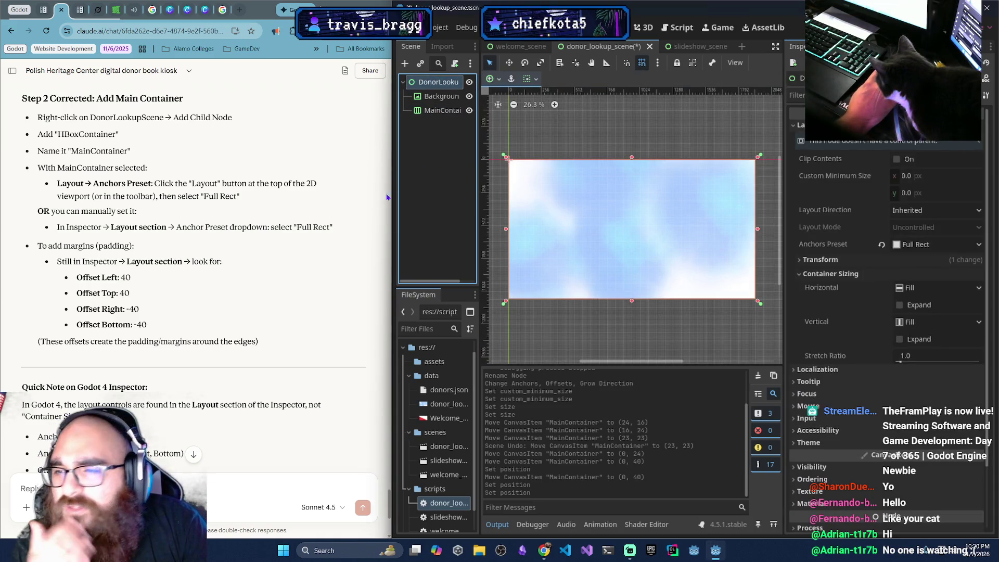
{"action": "scroll", "coordinate": [272, 240], "scroll_direction": "down", "scroll_amount": 3}
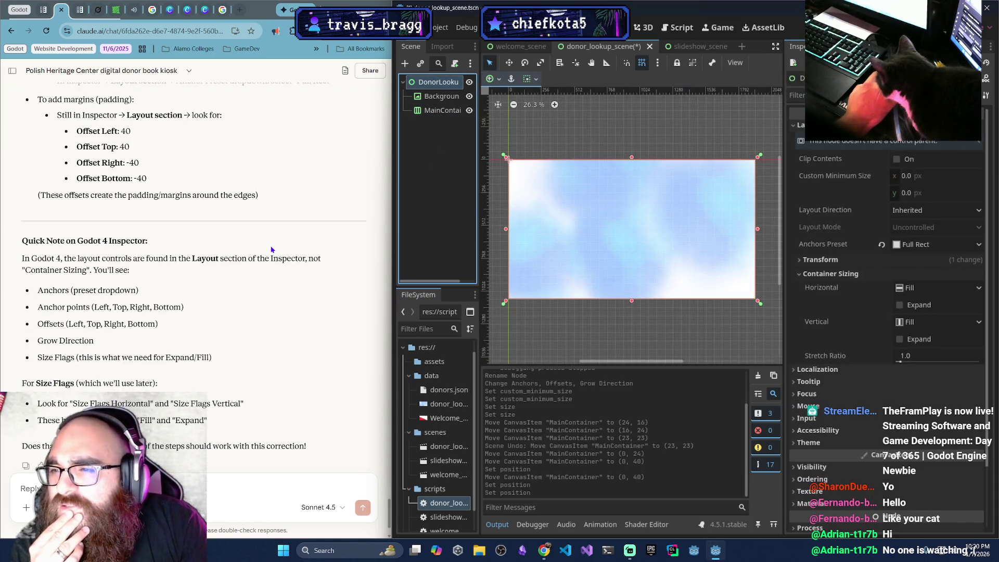
{"action": "scroll", "coordinate": [272, 250], "scroll_direction": "down", "scroll_amount": 1}
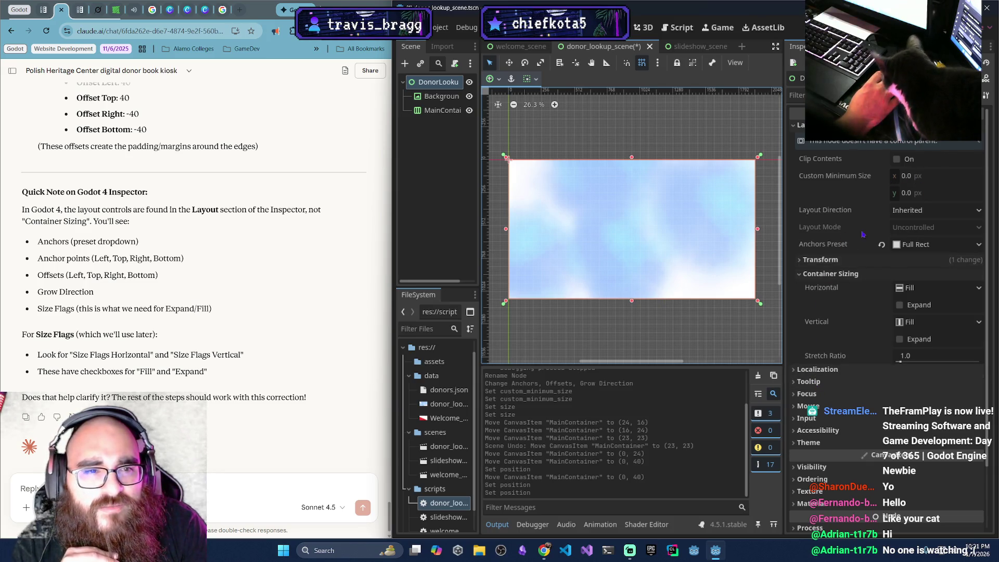
{"action": "left_click", "coordinate": [811, 274]}
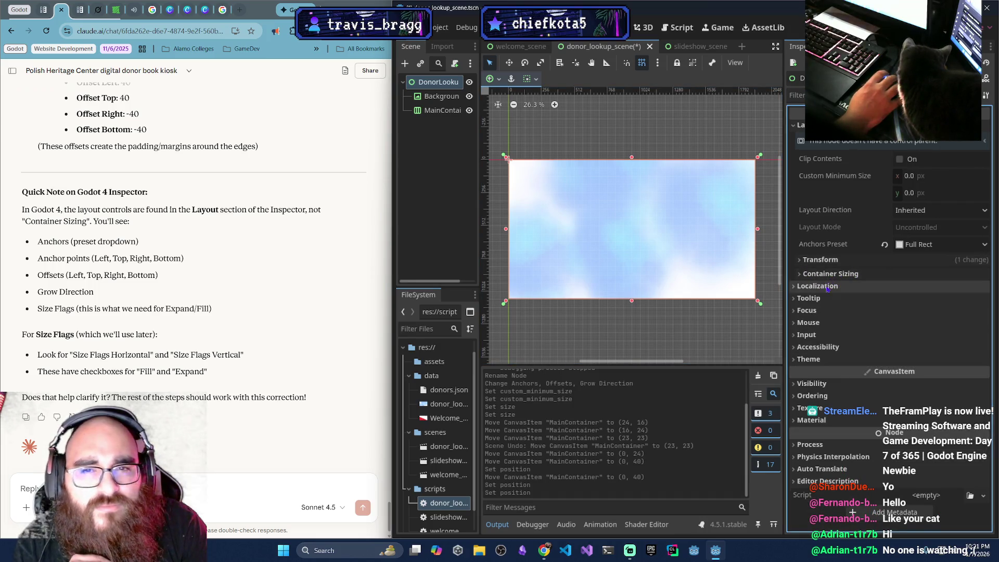
{"action": "left_click", "coordinate": [442, 110]}
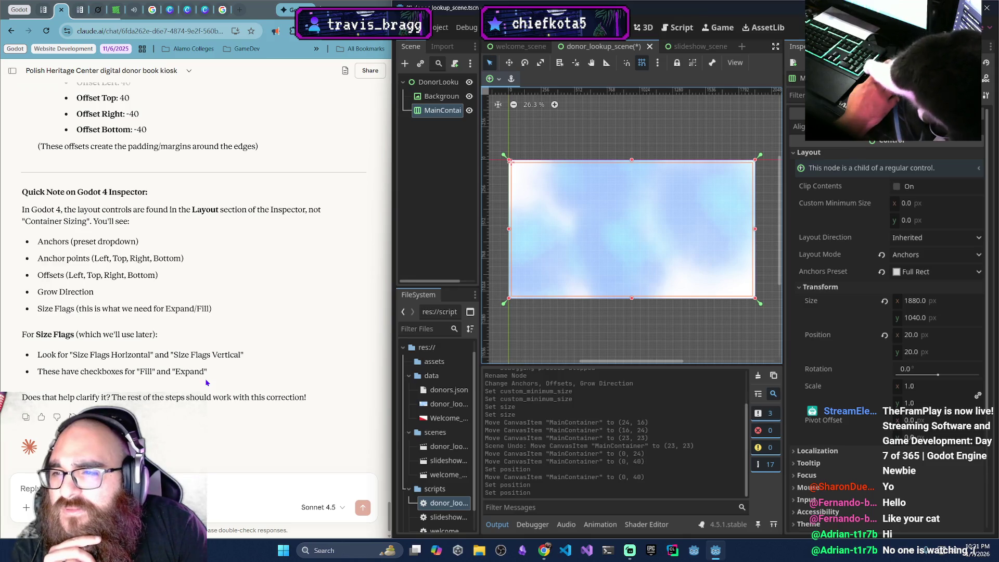
{"action": "scroll", "coordinate": [208, 387], "scroll_direction": "down", "scroll_amount": 1}
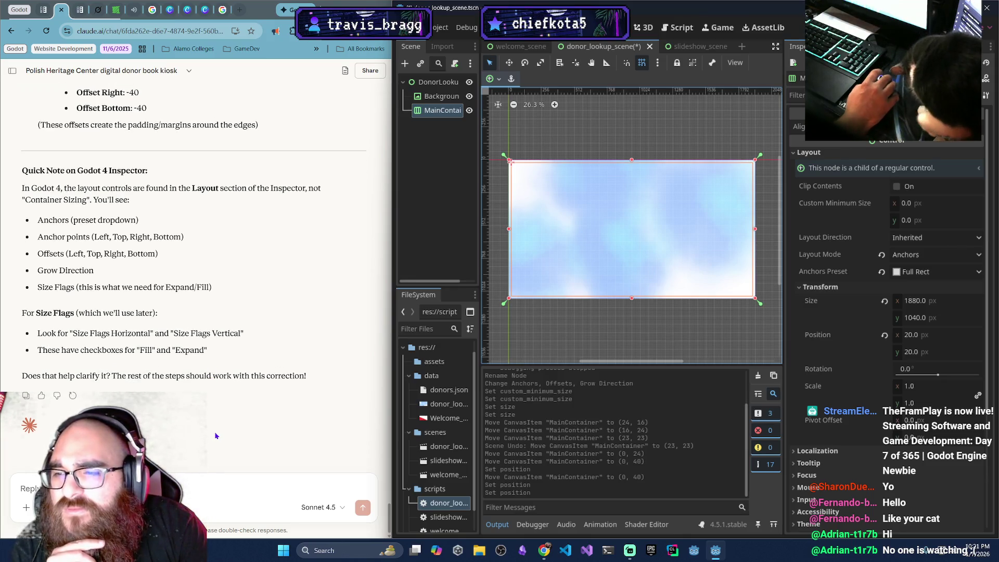
{"action": "left_click", "coordinate": [189, 483]}
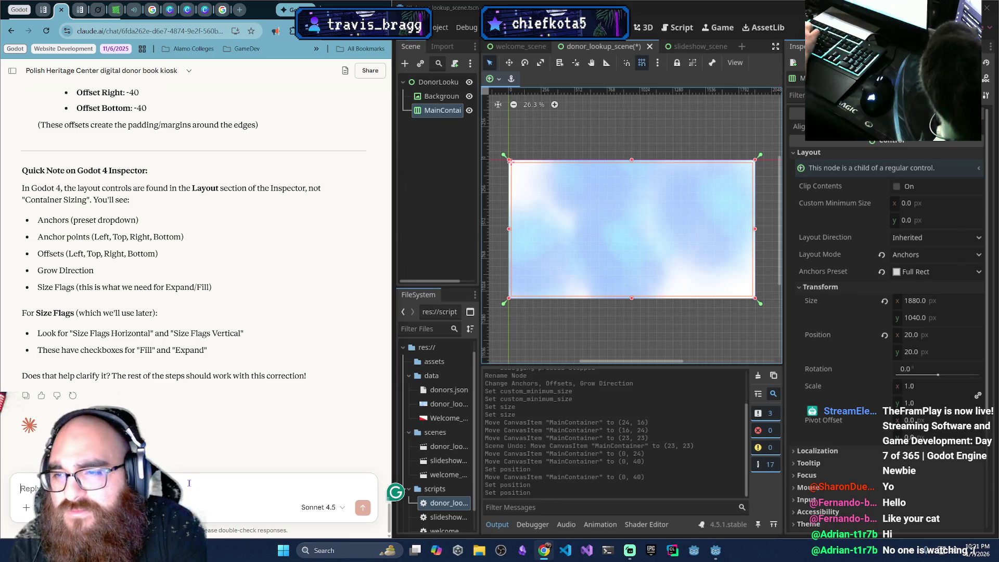
{"action": "scroll", "coordinate": [200, 297], "scroll_direction": "up", "scroll_amount": 15}
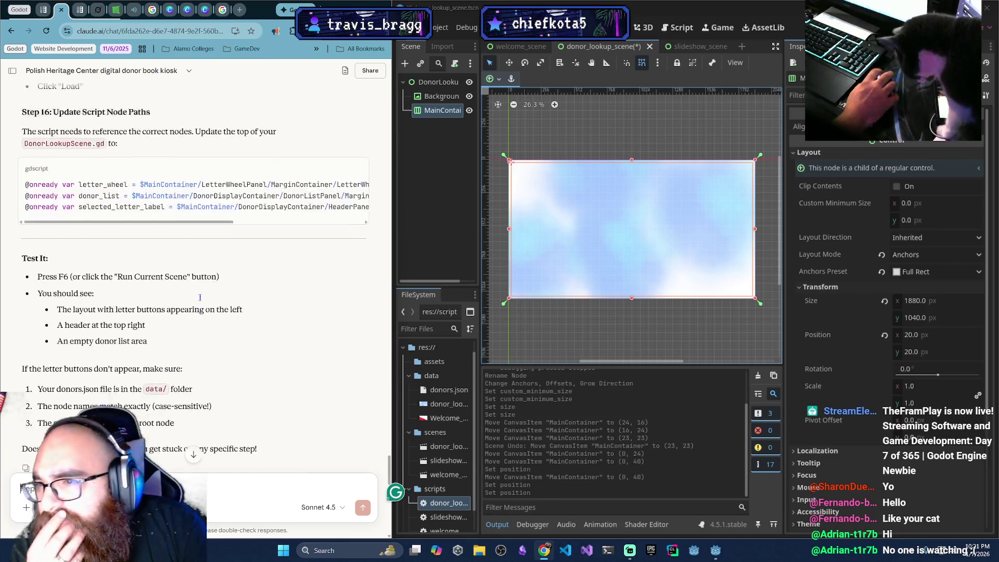
{"action": "scroll", "coordinate": [200, 297], "scroll_direction": "up", "scroll_amount": 15}
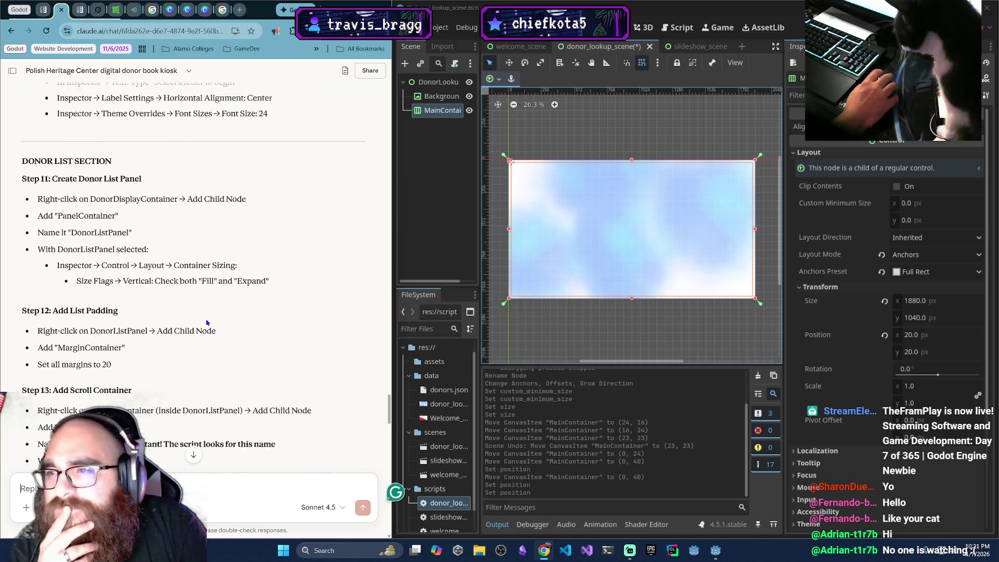
{"action": "scroll", "coordinate": [207, 322], "scroll_direction": "up", "scroll_amount": 15}
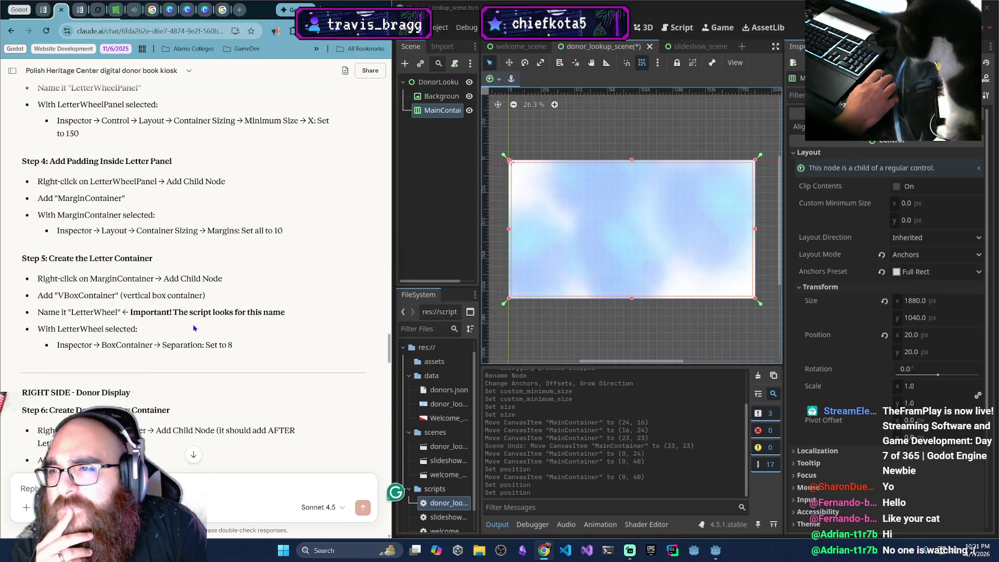
{"action": "scroll", "coordinate": [194, 328], "scroll_direction": "up", "scroll_amount": 3}
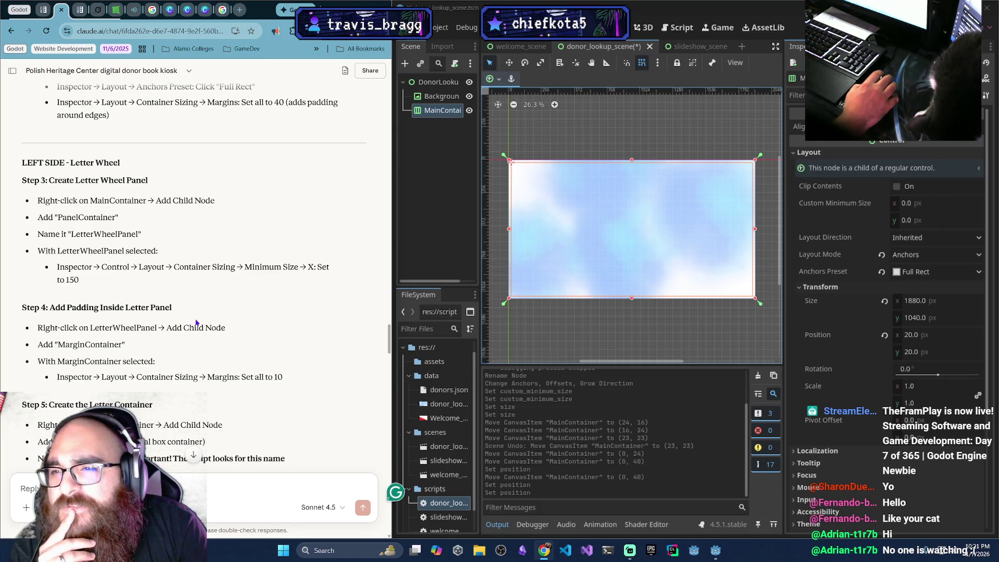
Add a PanelContainer child under MainContainer by searching 'panel'
{"action": "right_click", "coordinate": [435, 117]}
{"action": "left_click", "coordinate": [452, 119]}
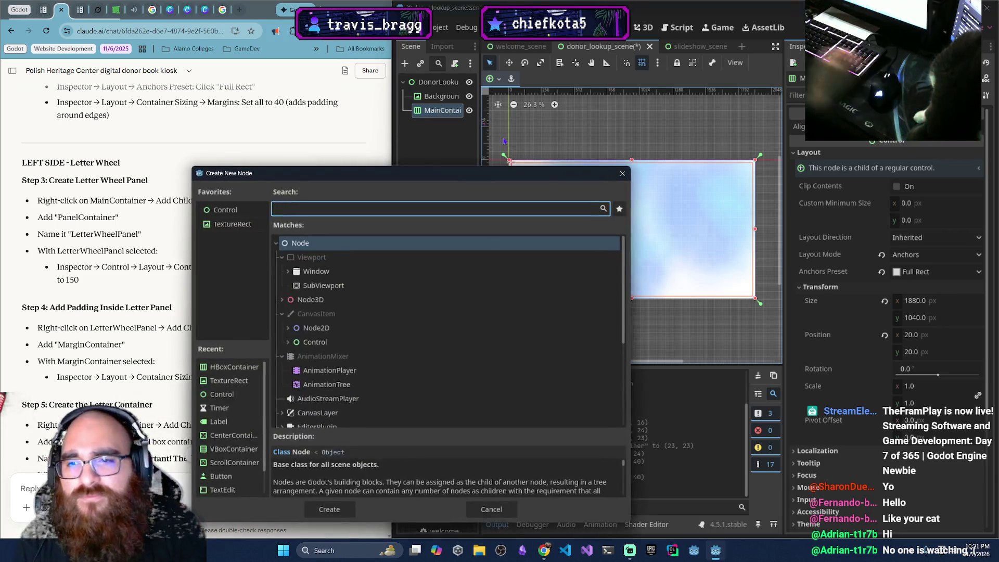
{"action": "type", "text": "pan"}
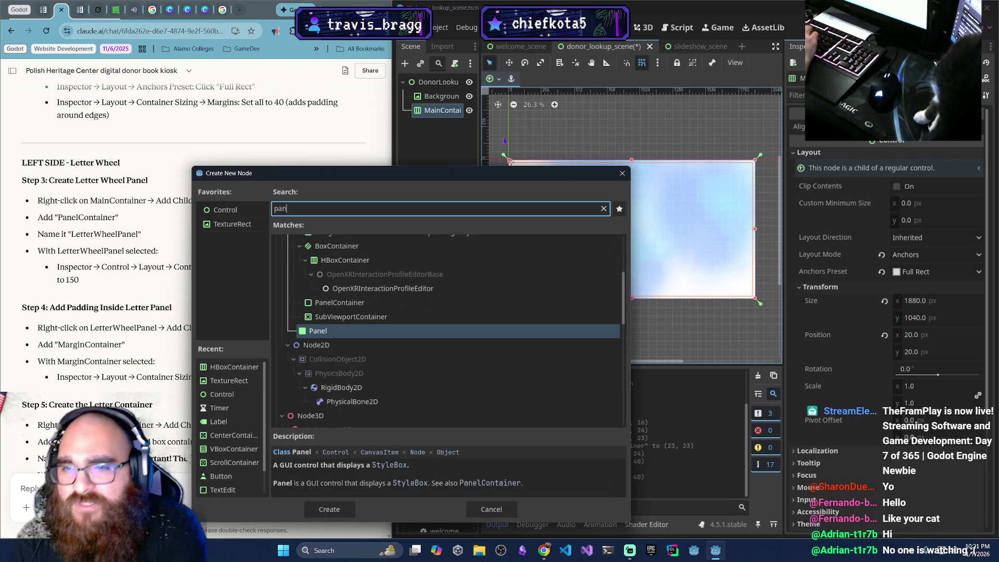
{"action": "type", "text": "el"}
{"action": "key", "text": "Down"}
{"action": "key", "text": "Down"}
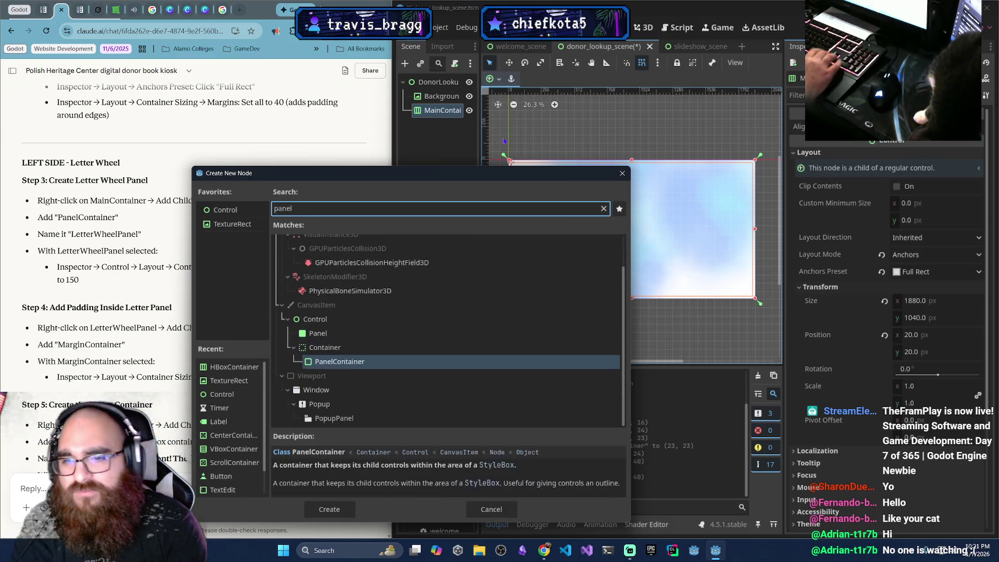
{"action": "key", "text": "Return"}
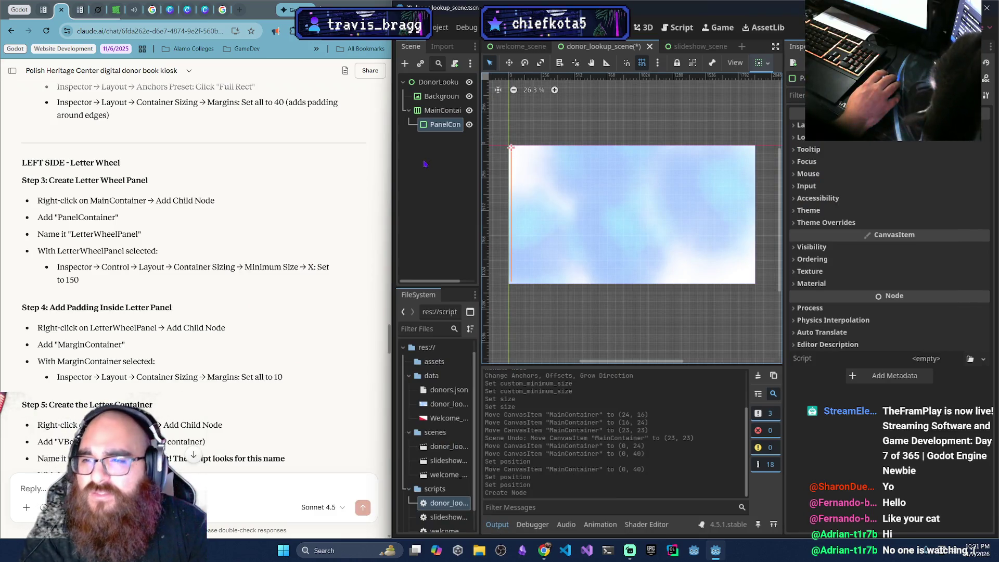
Rename the new PanelContainer to LetterWheelPanel
{"action": "left_click", "coordinate": [445, 125]}
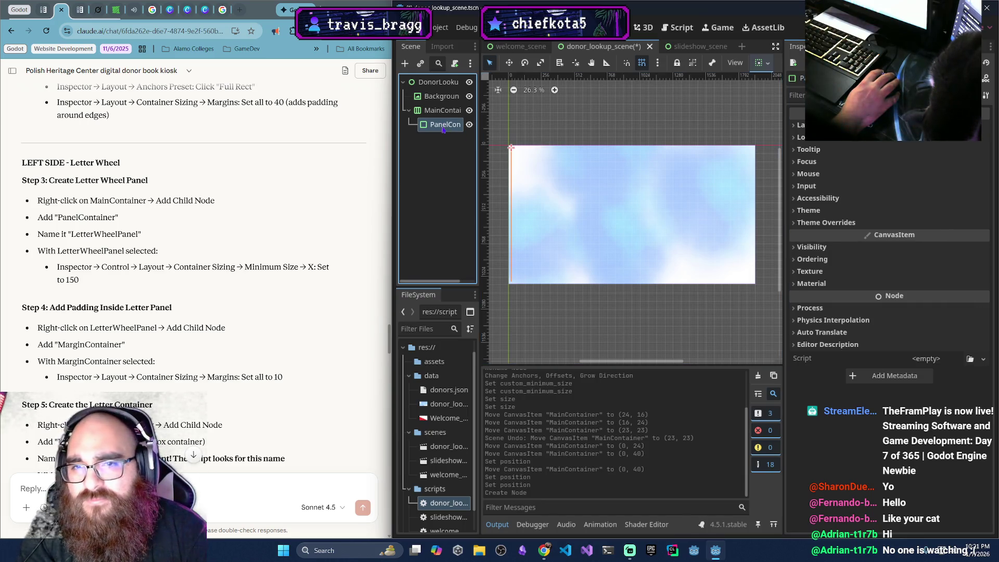
{"action": "left_click", "coordinate": [442, 125]}
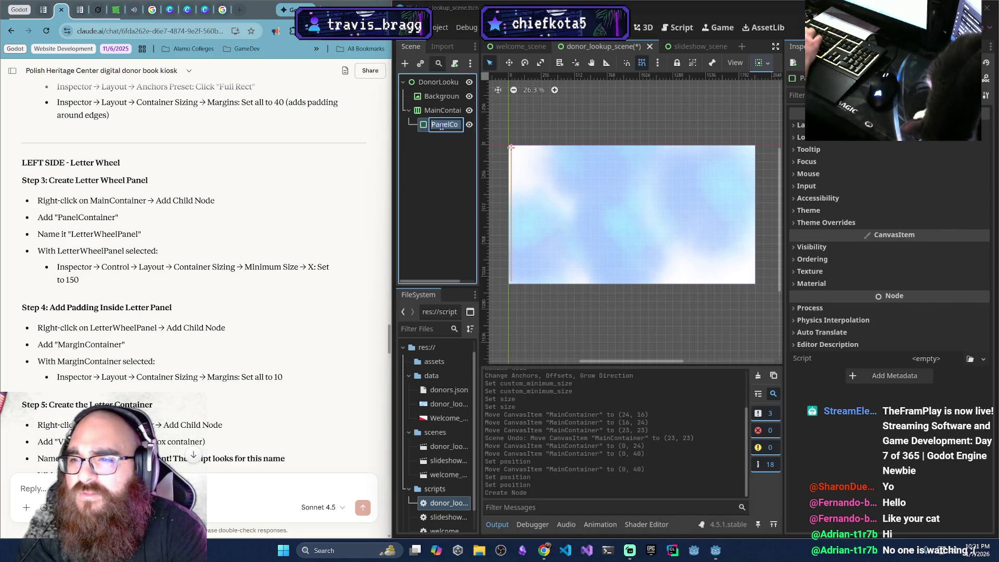
{"action": "type", "text": "LetterW"}
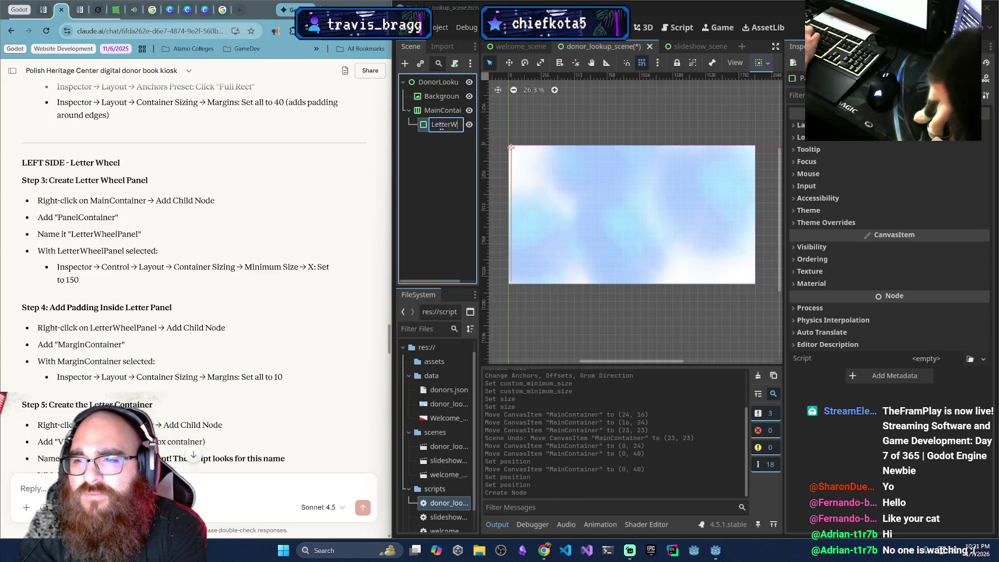
{"action": "type", "text": "heelPanel"}
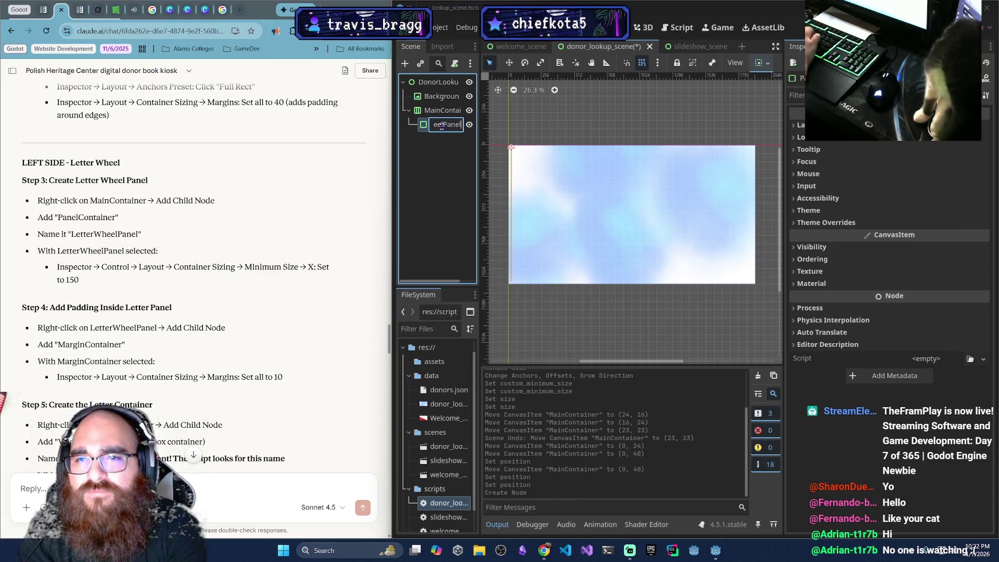
{"action": "key", "text": "Return"}
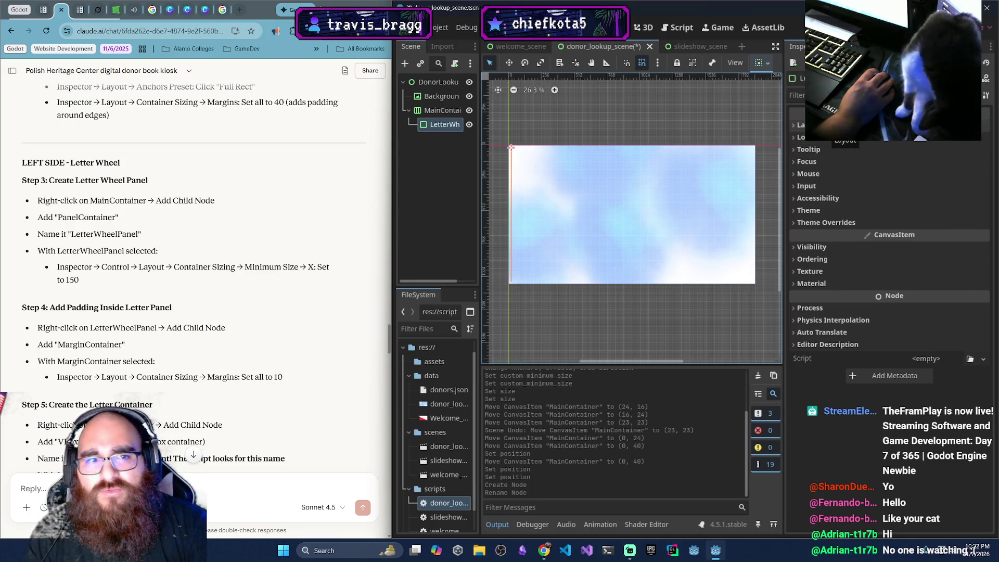
Expand Layout and set the panel's custom minimum width to 125, after trying 150
{"action": "left_click", "coordinate": [793, 125]}
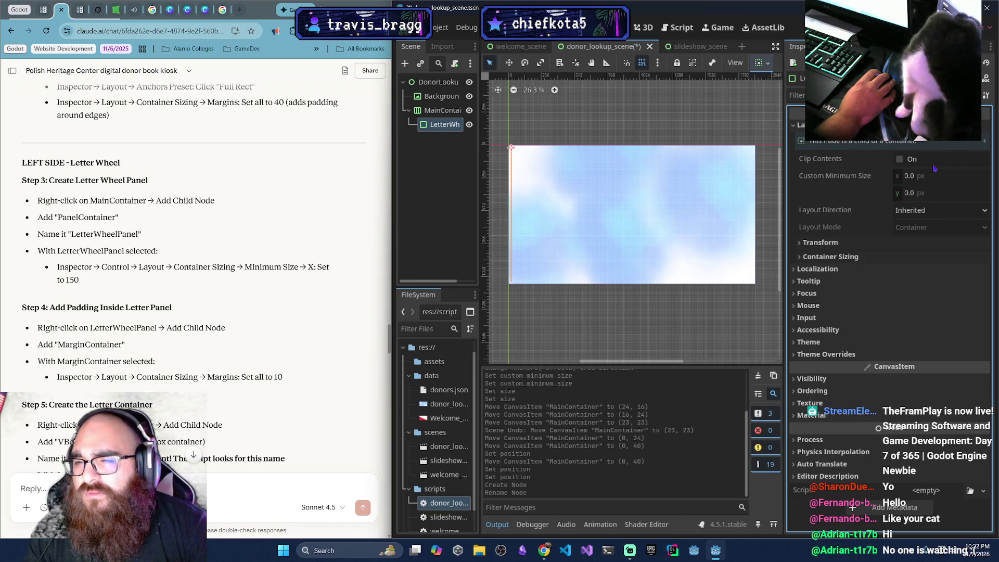
{"action": "left_click", "coordinate": [800, 259]}
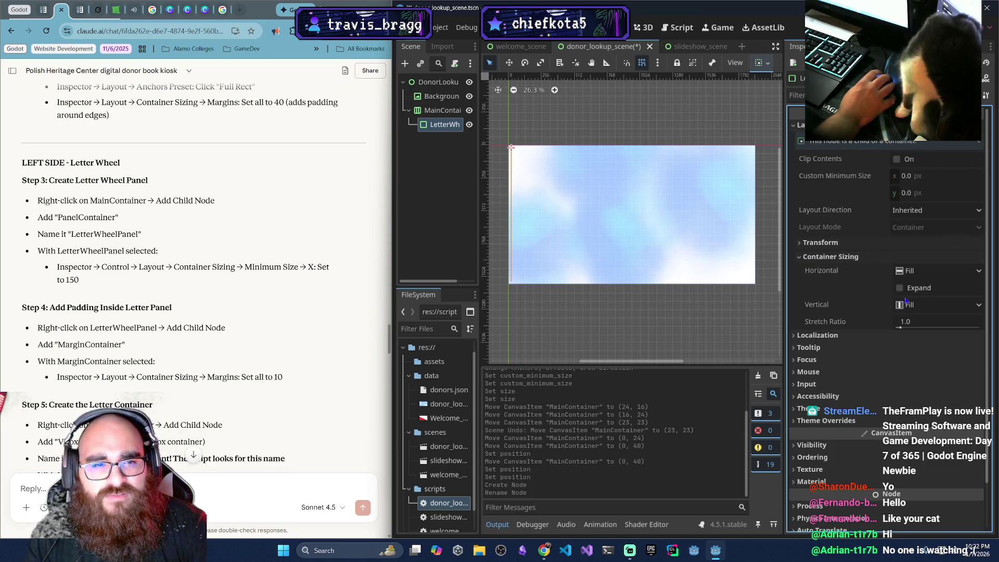
{"action": "scroll", "coordinate": [905, 301], "scroll_direction": "down", "scroll_amount": 2}
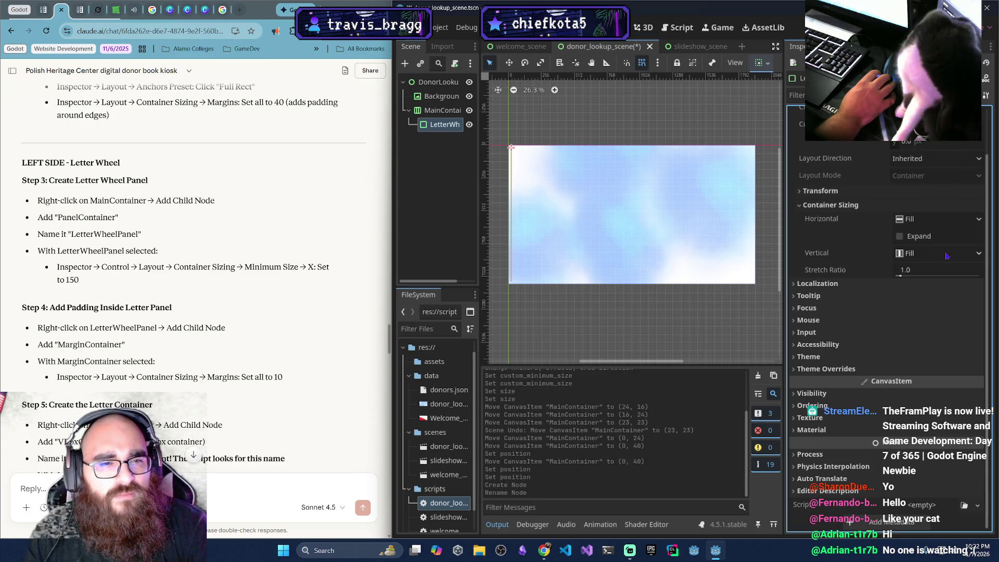
{"action": "scroll", "coordinate": [843, 244], "scroll_direction": "up", "scroll_amount": 2}
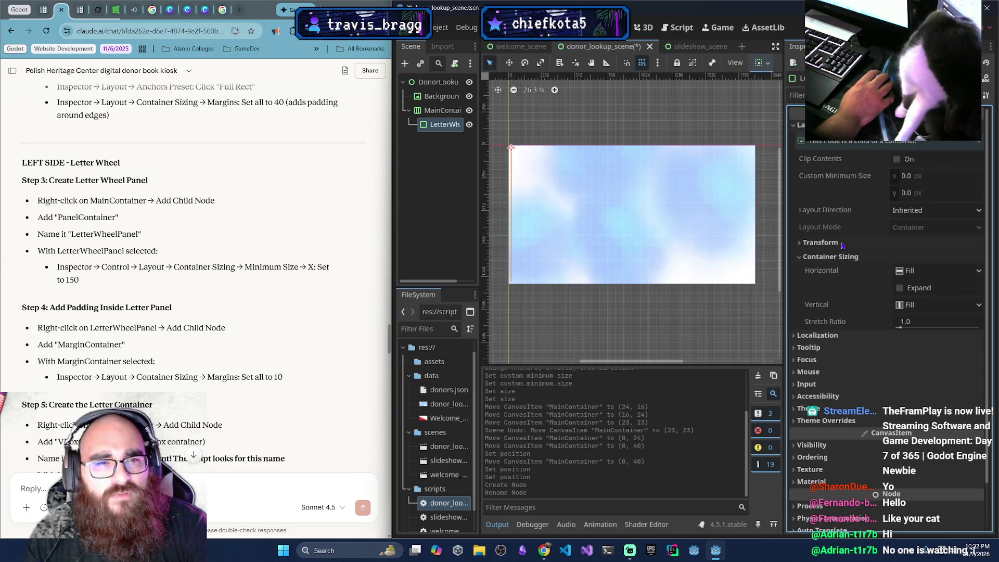
{"action": "left_click", "coordinate": [921, 177]}
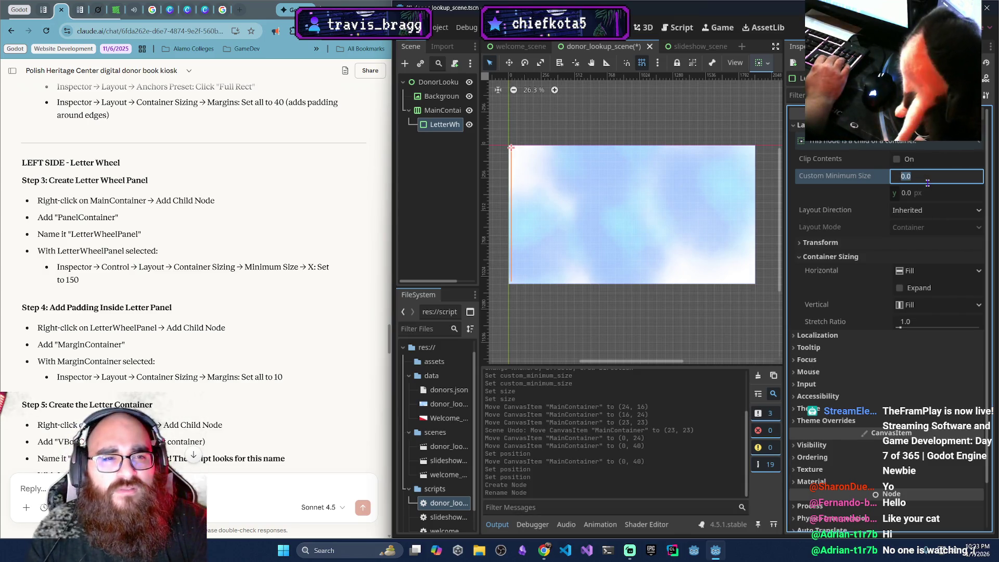
{"action": "type", "text": "150"}
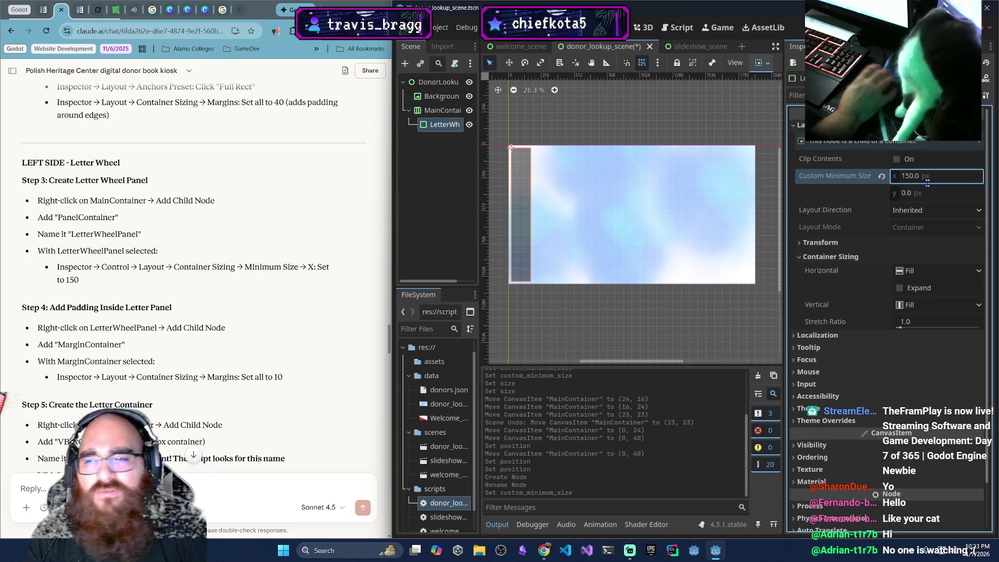
{"action": "key", "text": "Return"}
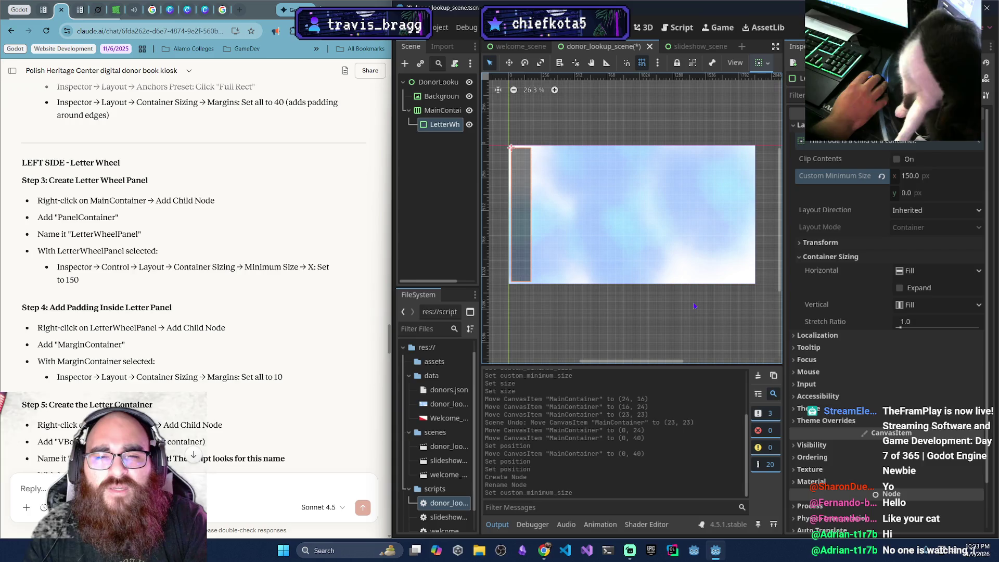
{"action": "left_click", "coordinate": [913, 177]}
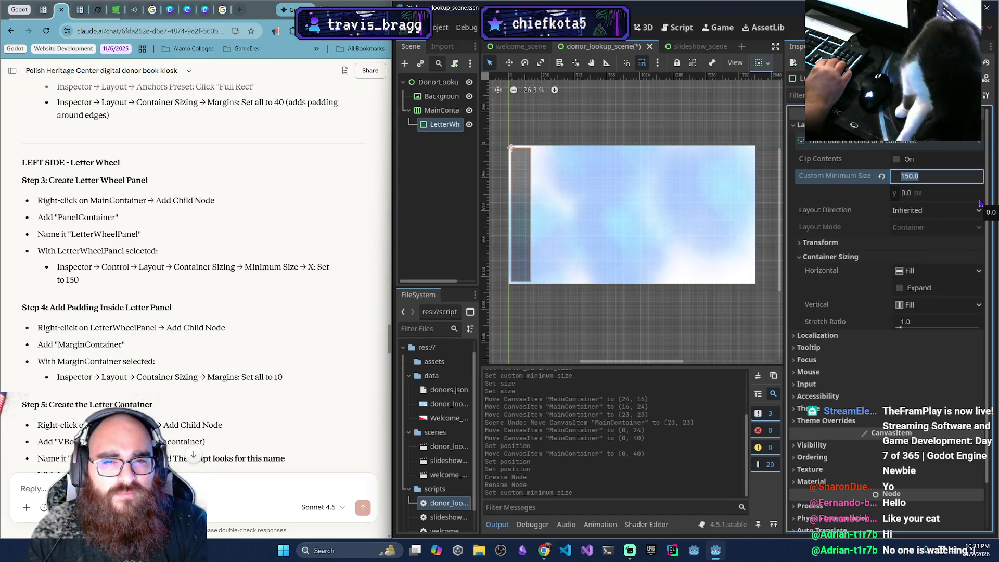
{"action": "type", "text": "1"}
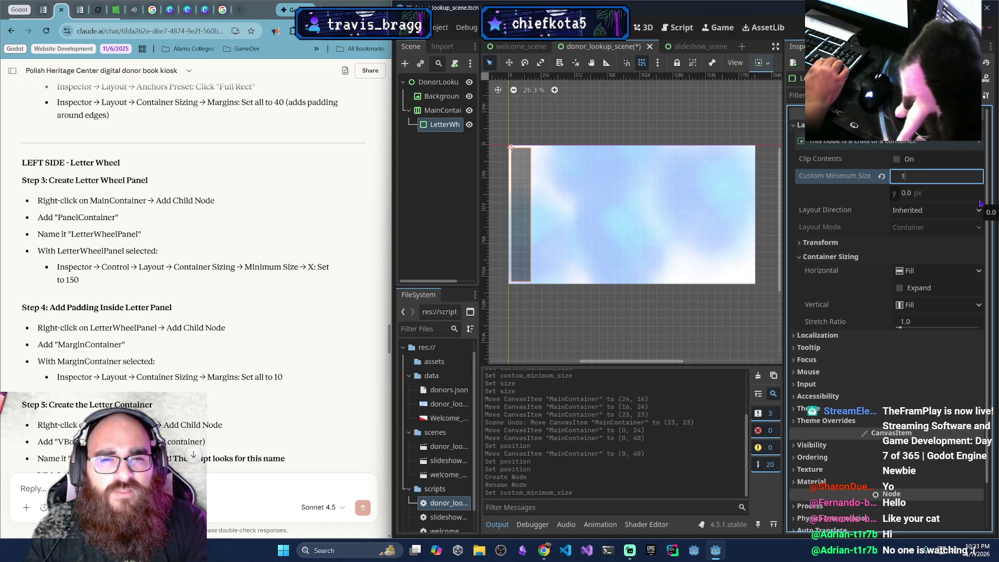
{"action": "type", "text": "2"}
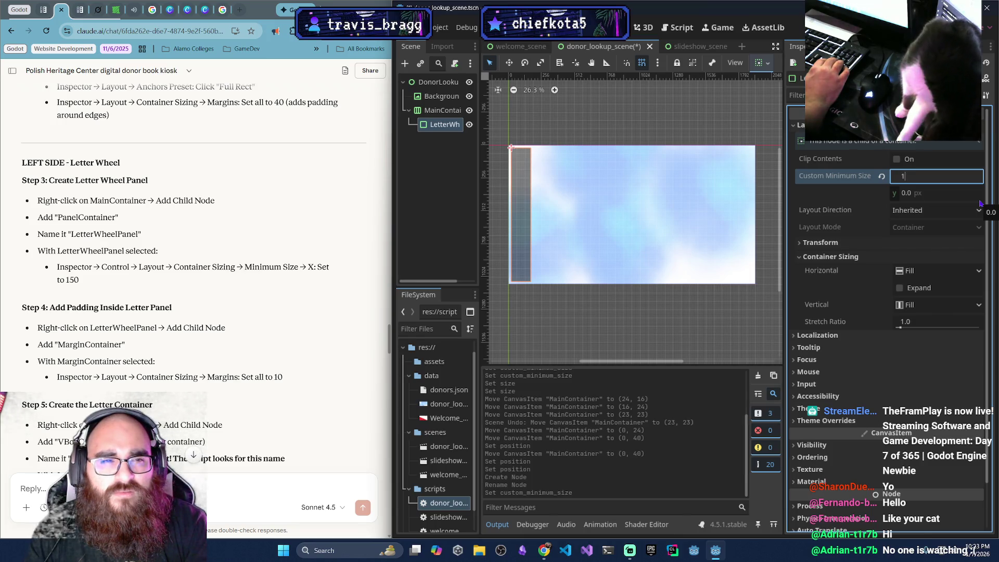
{"action": "type", "text": "5"}
{"action": "key", "text": "Return"}
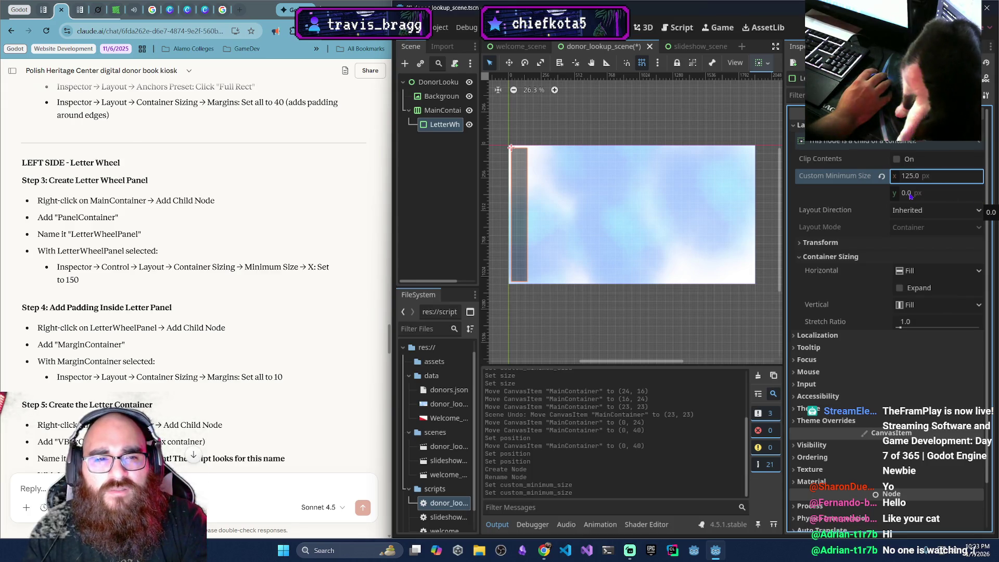
Set the custom minimum height to 500, after first trying 600
{"action": "left_click", "coordinate": [929, 194]}
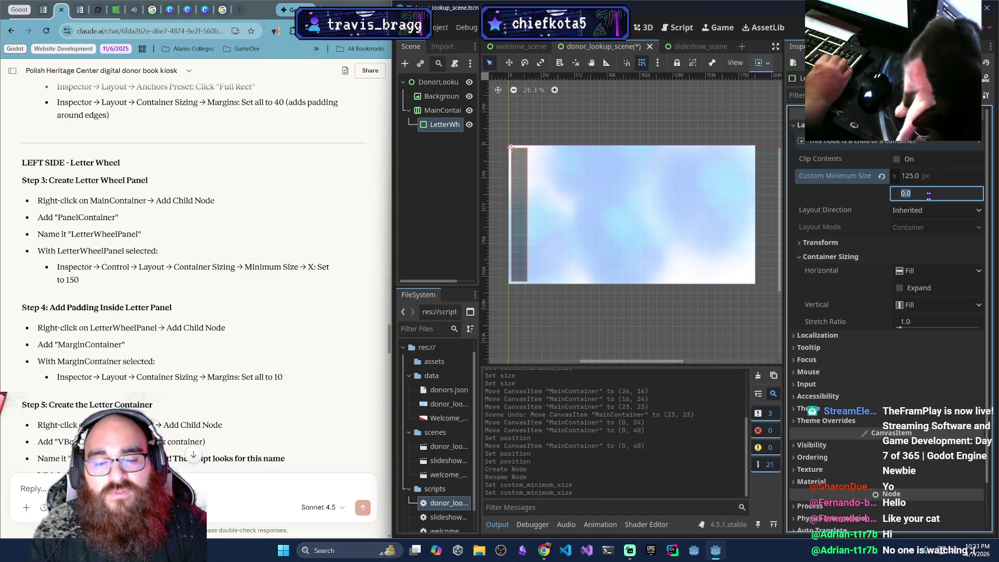
{"action": "type", "text": "600"}
{"action": "key", "text": "Return"}
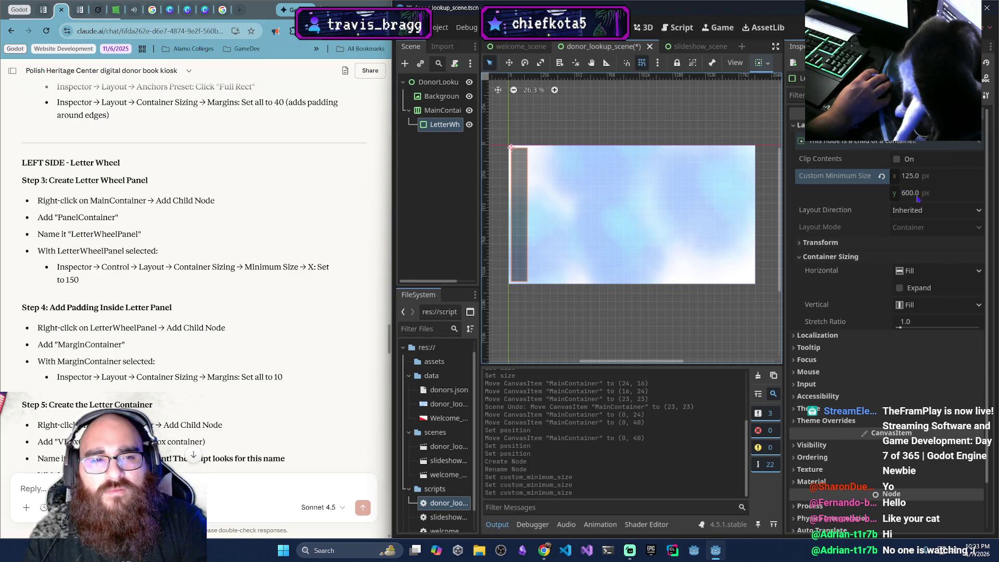
{"action": "left_click", "coordinate": [941, 194]}
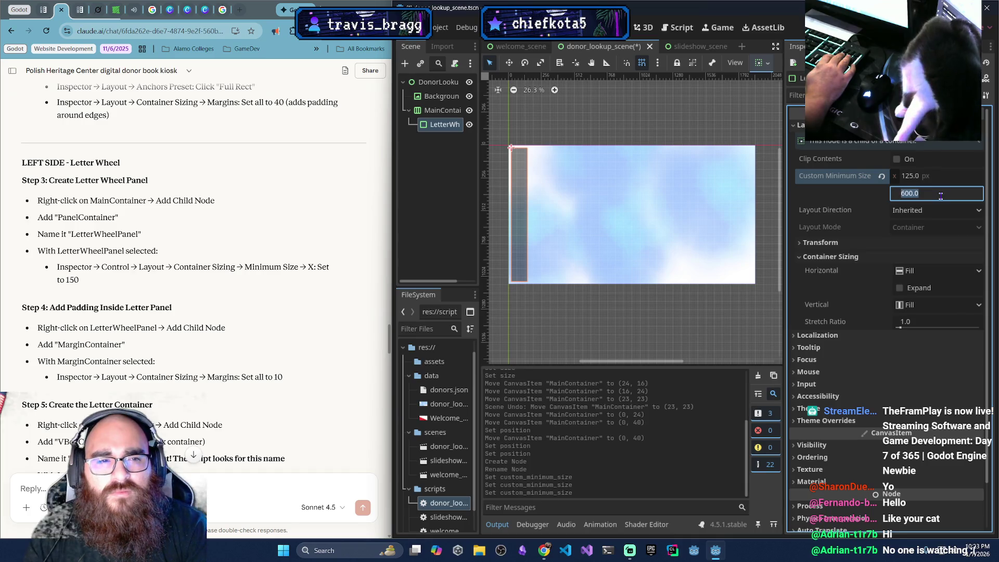
{"action": "type", "text": "500"}
{"action": "key", "text": "Return"}
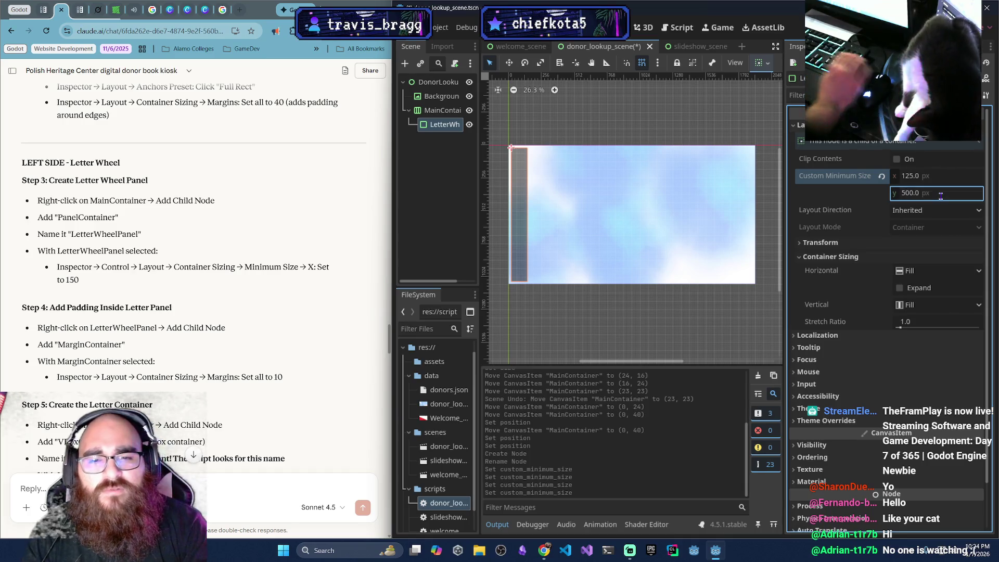
Reset LetterWheelPanel's custom minimum size to zero and set its width to 125
{"action": "left_click", "coordinate": [515, 192]}
{"action": "left_click", "coordinate": [931, 195]}
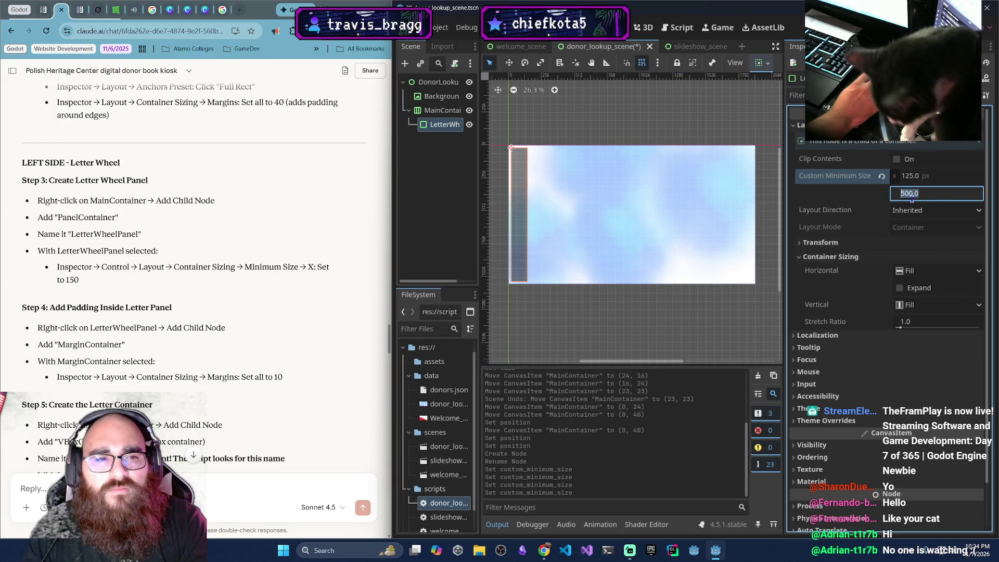
{"action": "left_click", "coordinate": [882, 176]}
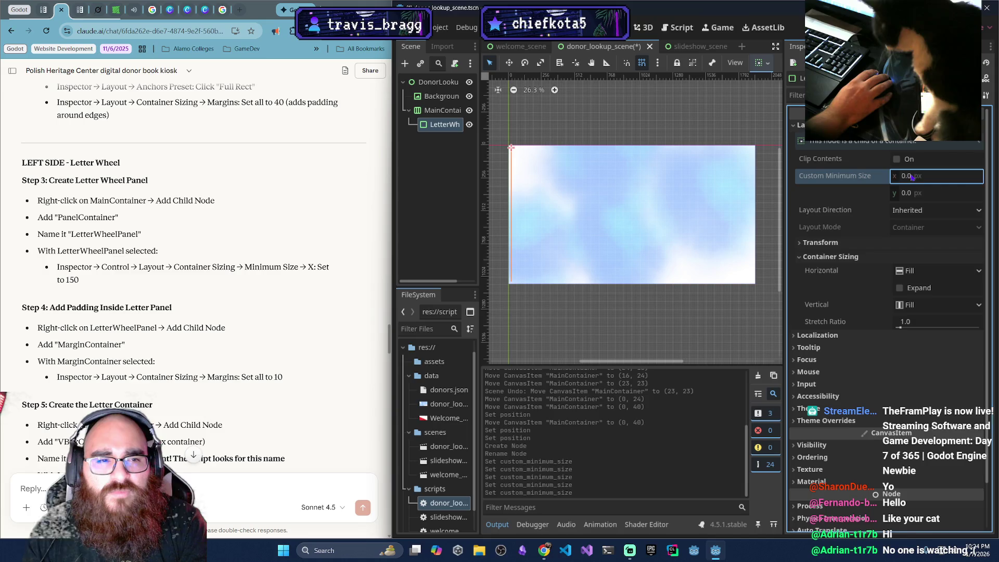
{"action": "left_click", "coordinate": [936, 177]}
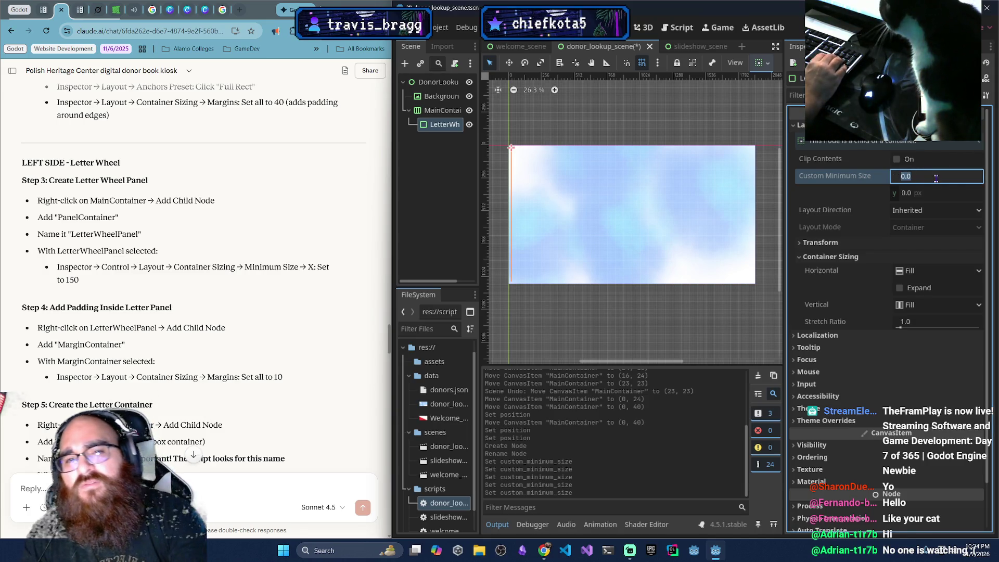
{"action": "type", "text": "125"}
{"action": "key", "text": "Return"}
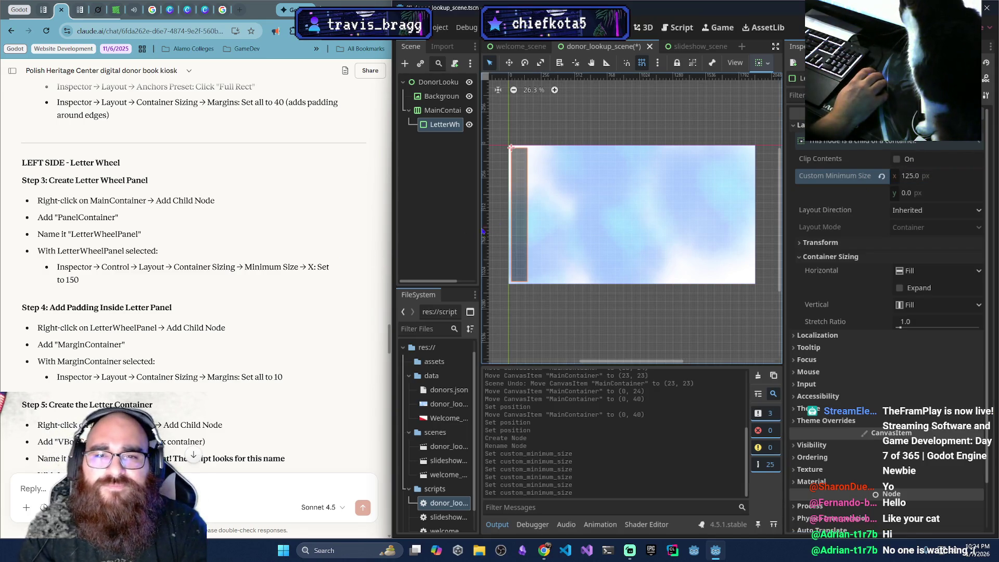
Switch to Move mode, undo the width change, then re-enter the minimum width
{"action": "left_click", "coordinate": [526, 207]}
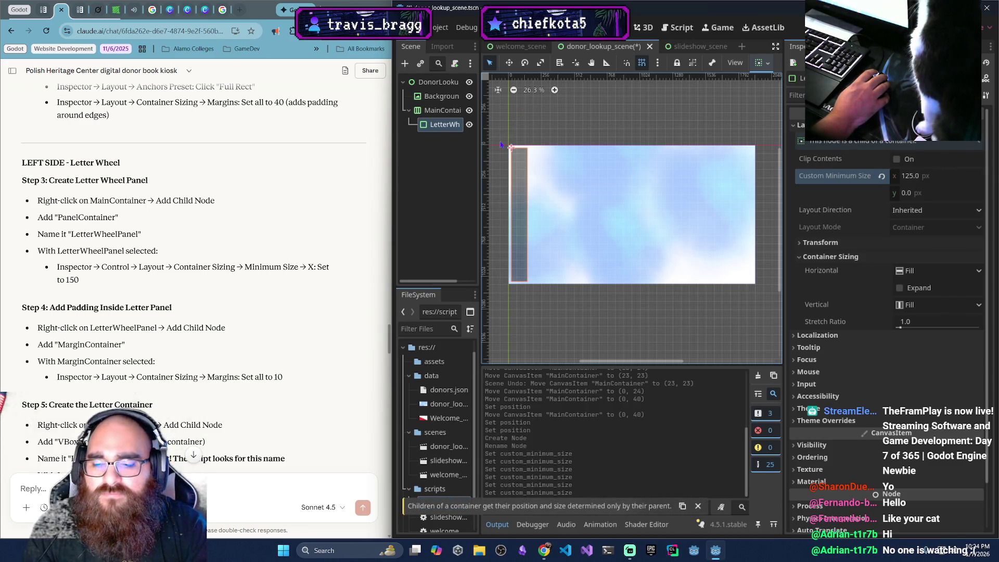
{"action": "key", "text": "w"}
{"action": "left_click", "coordinate": [515, 159]}
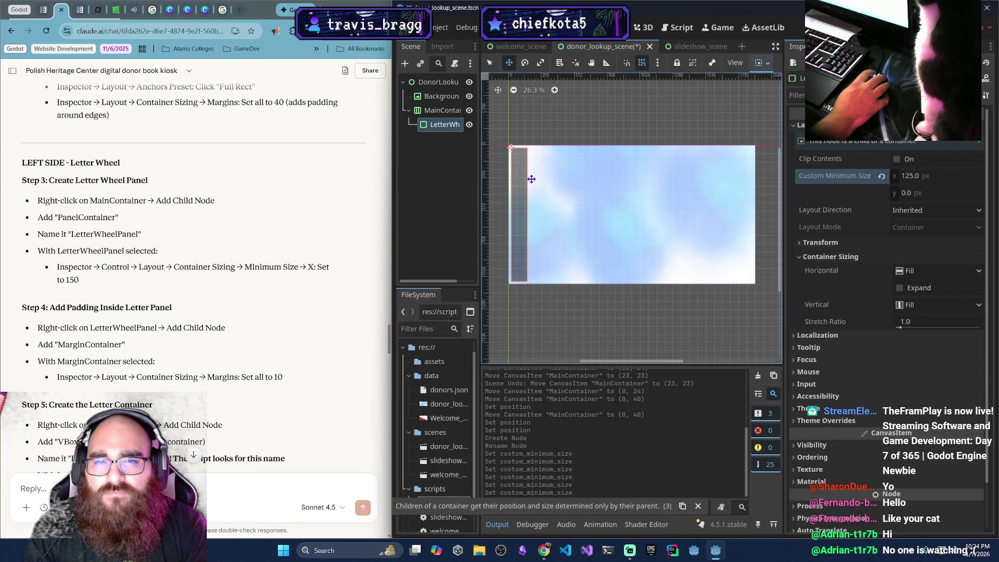
{"action": "key", "text": "ctrl+z"}
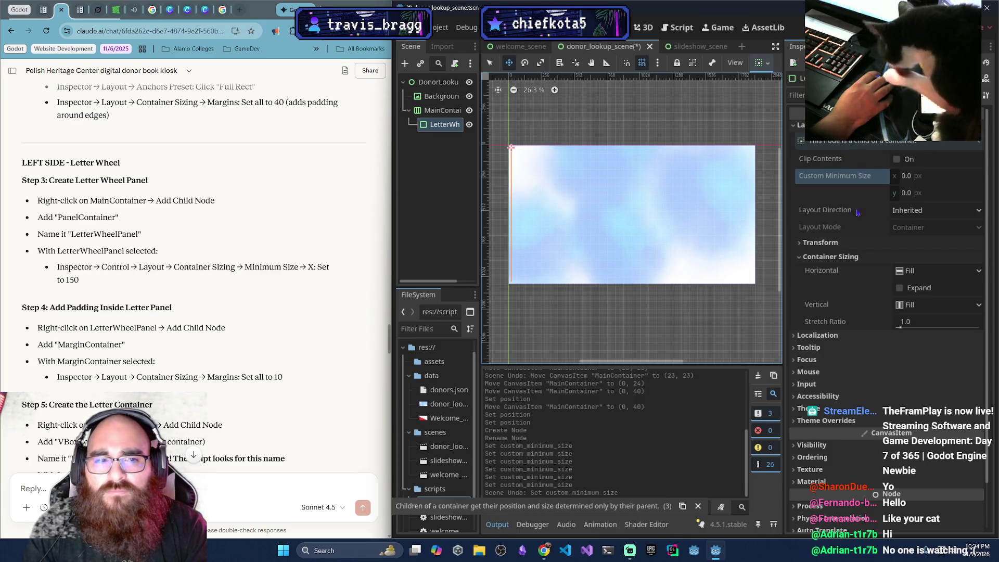
{"action": "left_click", "coordinate": [921, 177]}
{"action": "type", "text": "125"}
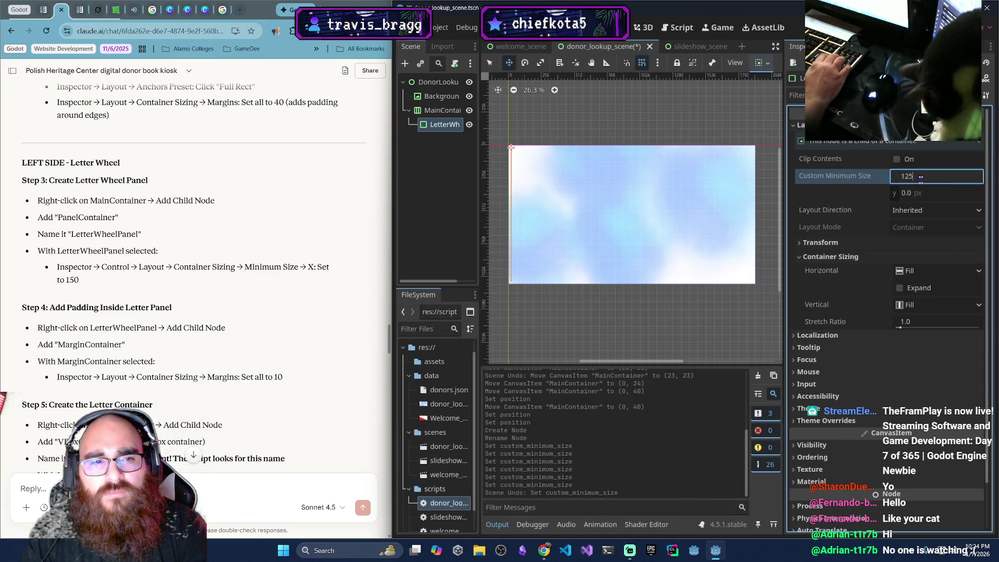
{"action": "key", "text": "Return"}
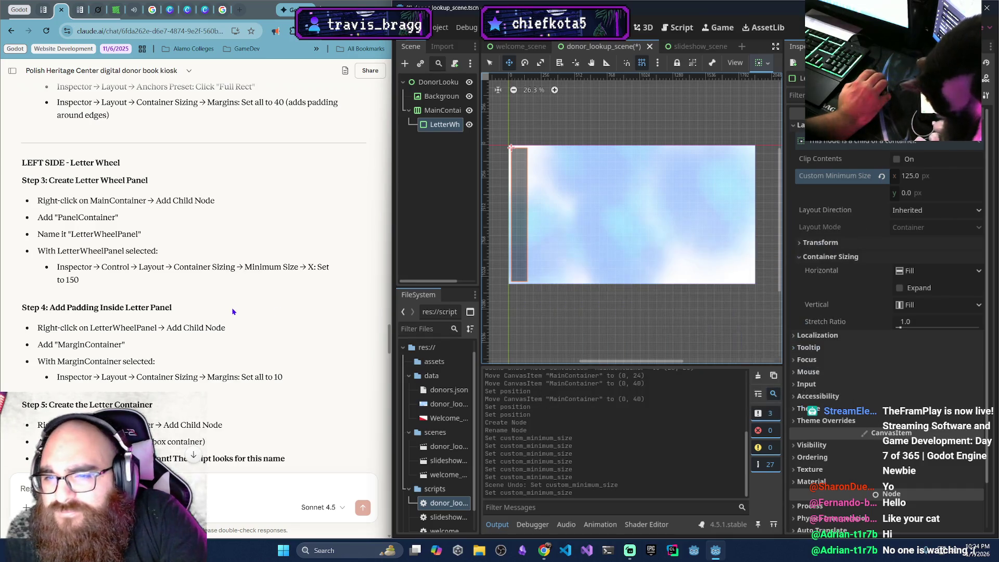
{"action": "scroll", "coordinate": [232, 311], "scroll_direction": "down", "scroll_amount": 2}
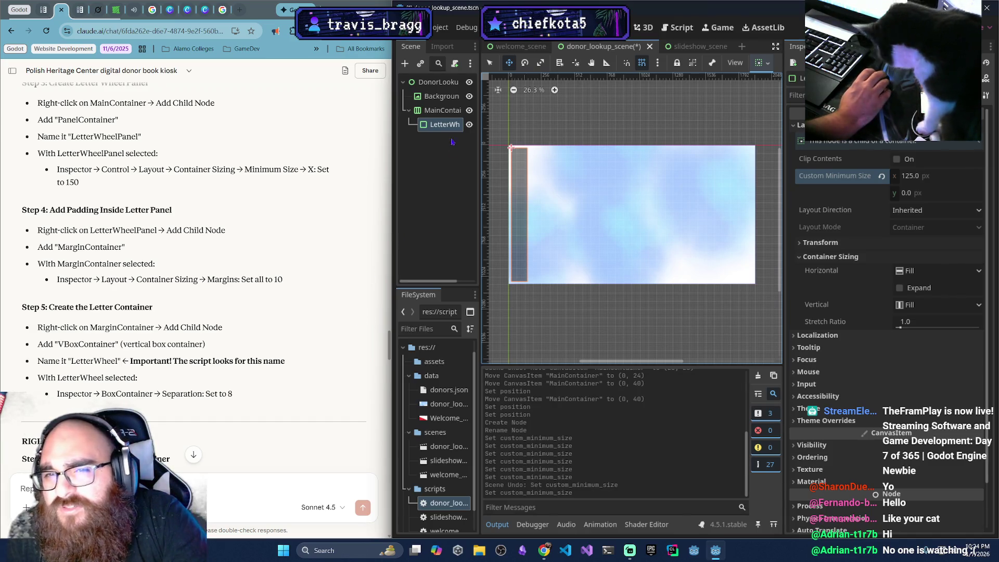
Add a MarginContainer child to LetterWheelPanel by searching 'margin'
{"action": "right_click", "coordinate": [443, 126]}
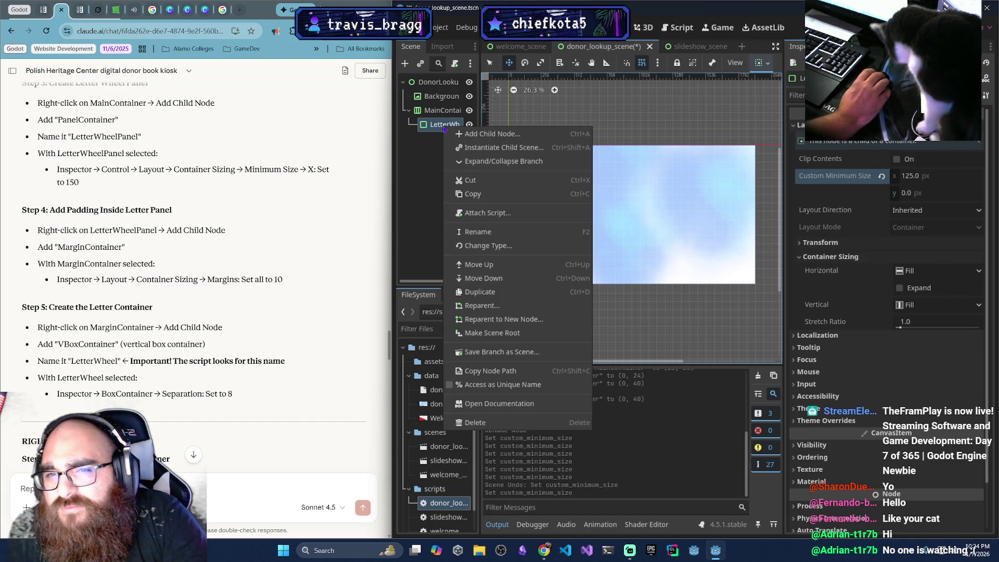
{"action": "left_click", "coordinate": [485, 136]}
{"action": "type", "text": "margin"}
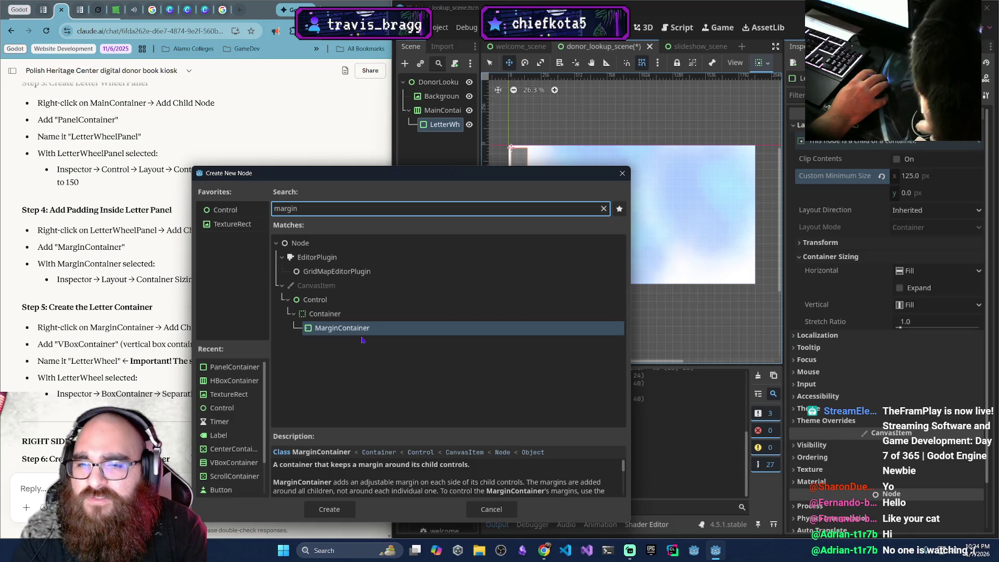
{"action": "double_click", "coordinate": [357, 335]}
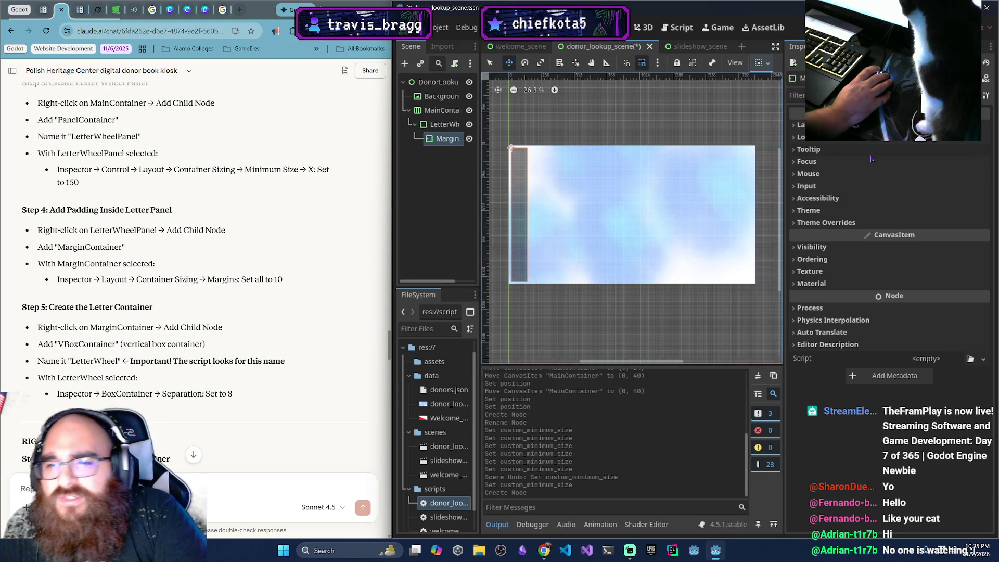
{"action": "left_click", "coordinate": [799, 125]}
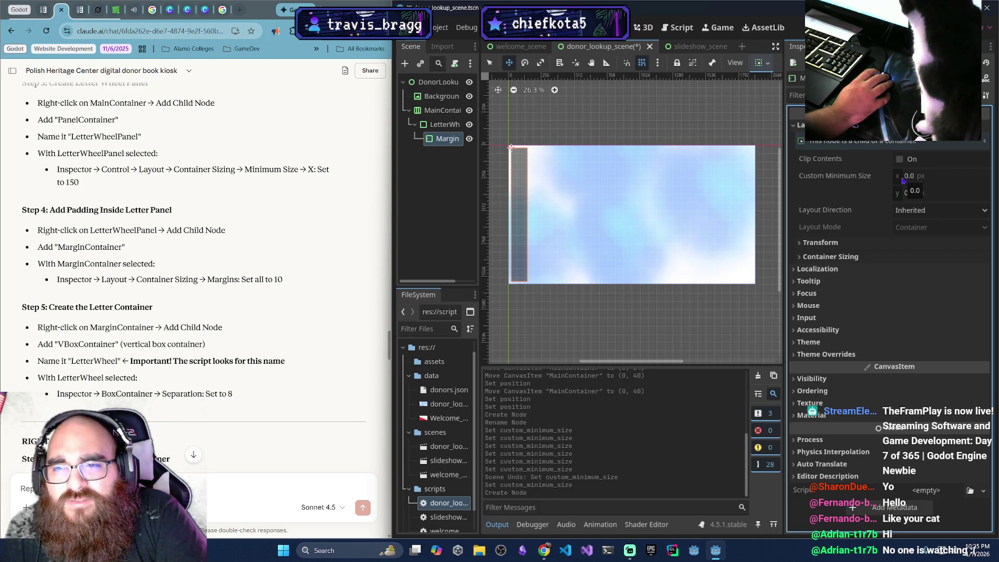
{"action": "left_click", "coordinate": [803, 256]}
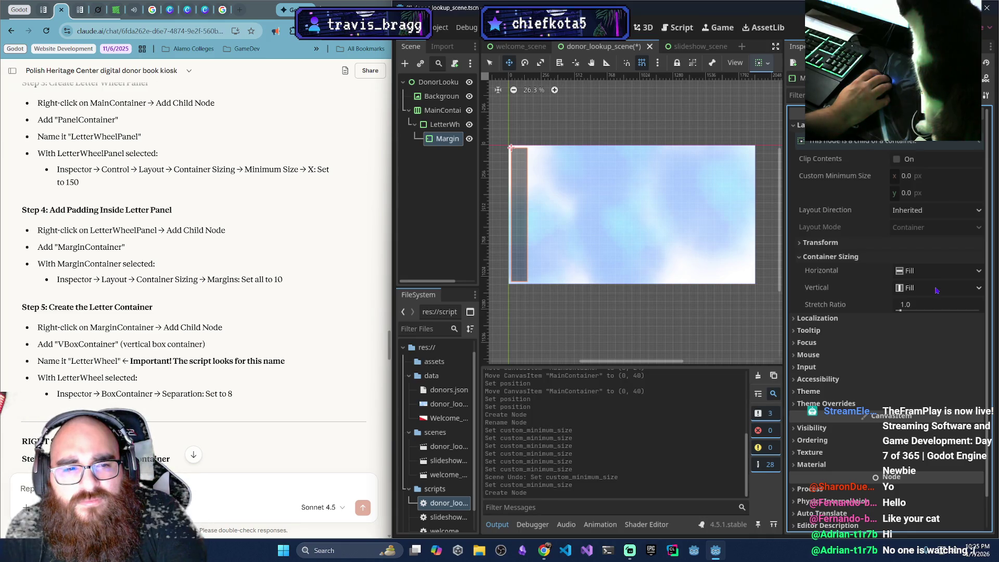
{"action": "left_click", "coordinate": [933, 272]}
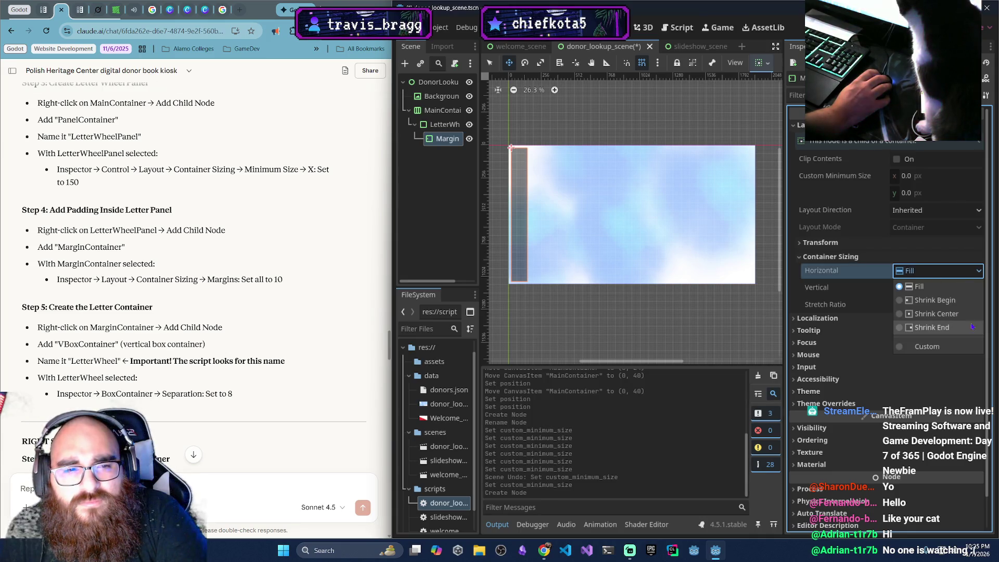
{"action": "left_click", "coordinate": [950, 351]}
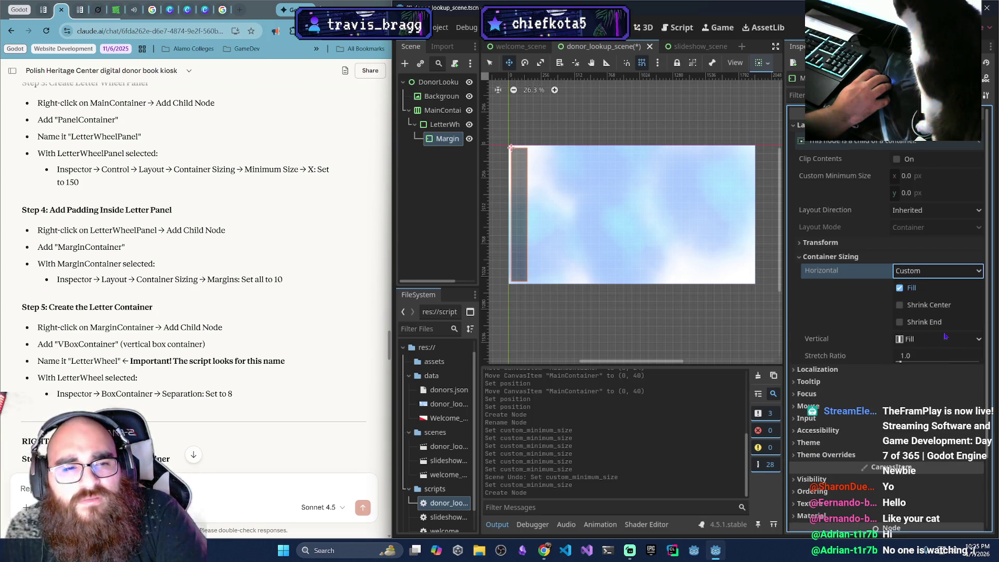
{"action": "left_click", "coordinate": [937, 270]}
{"action": "left_click", "coordinate": [928, 287]}
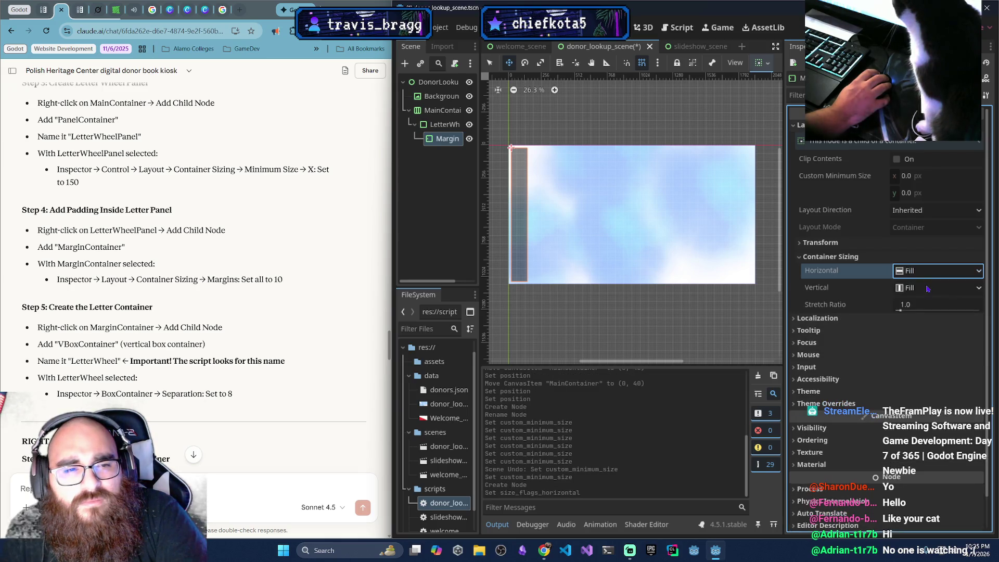
{"action": "scroll", "coordinate": [905, 281], "scroll_direction": "down", "scroll_amount": 1}
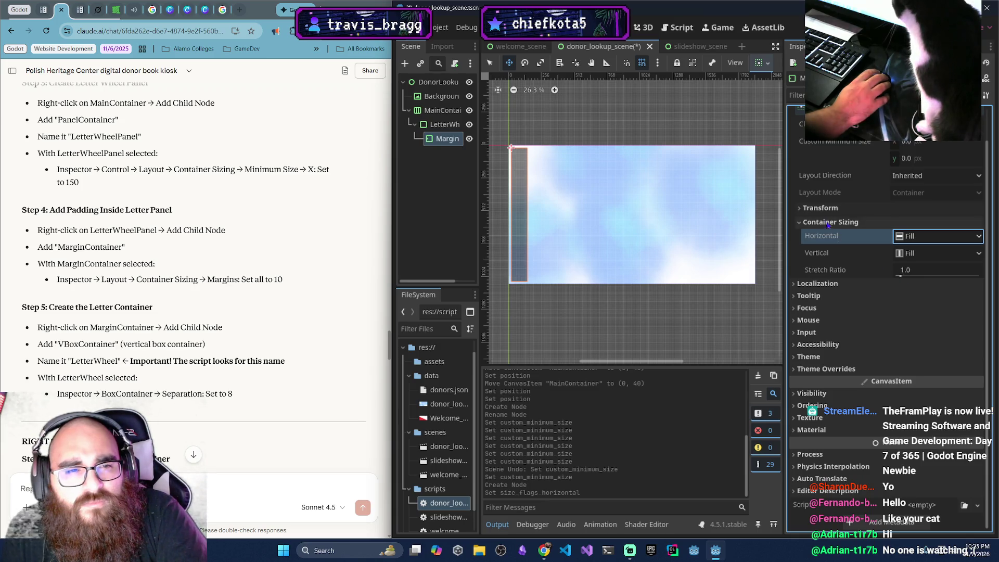
{"action": "scroll", "coordinate": [815, 232], "scroll_direction": "up", "scroll_amount": 1}
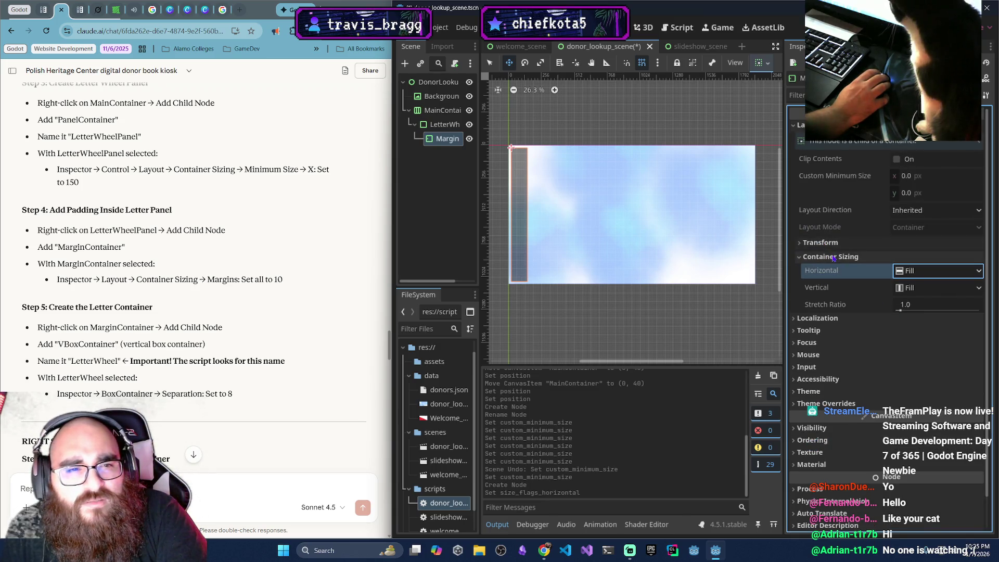
{"action": "left_click", "coordinate": [919, 214]}
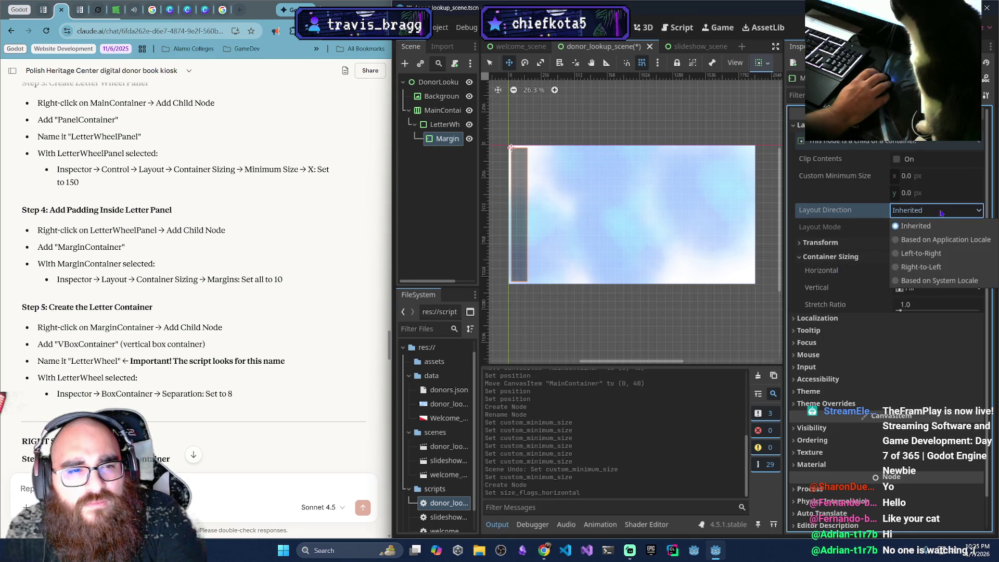
{"action": "left_click", "coordinate": [941, 211]}
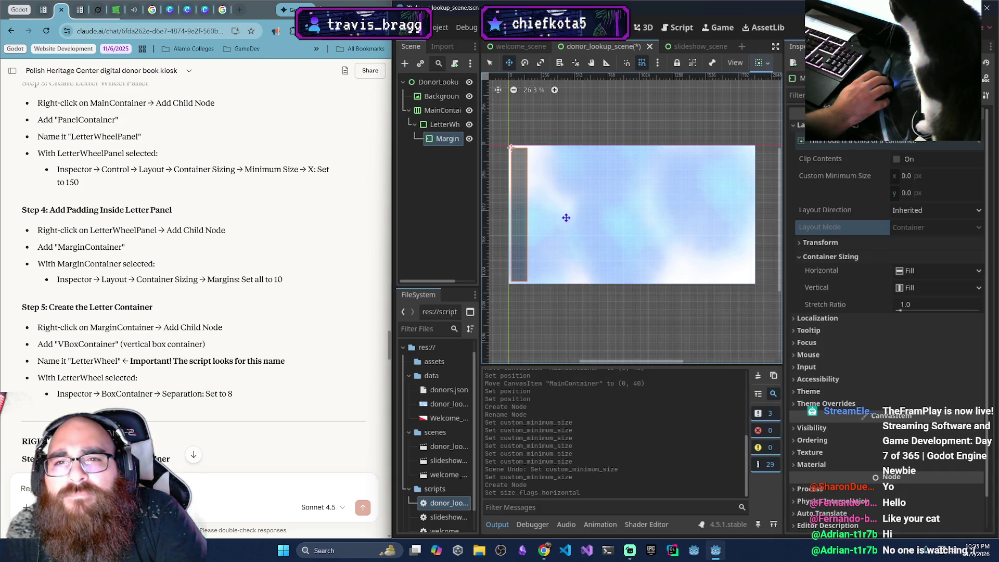
Google 'Godot 4.5 where is the custom margins' in a new Chrome tab
{"action": "left_click", "coordinate": [243, 13]}
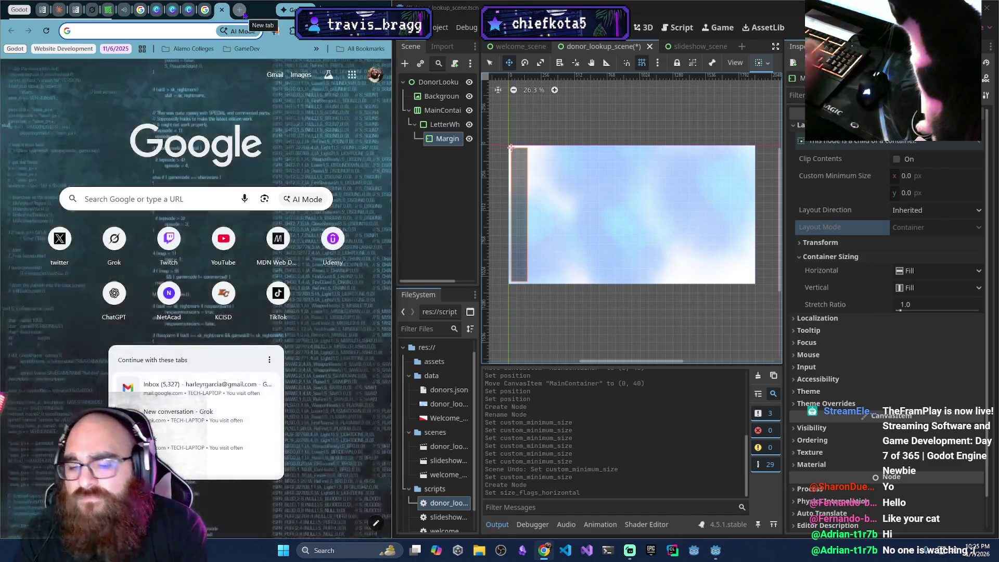
{"action": "type", "text": "Godot 4."}
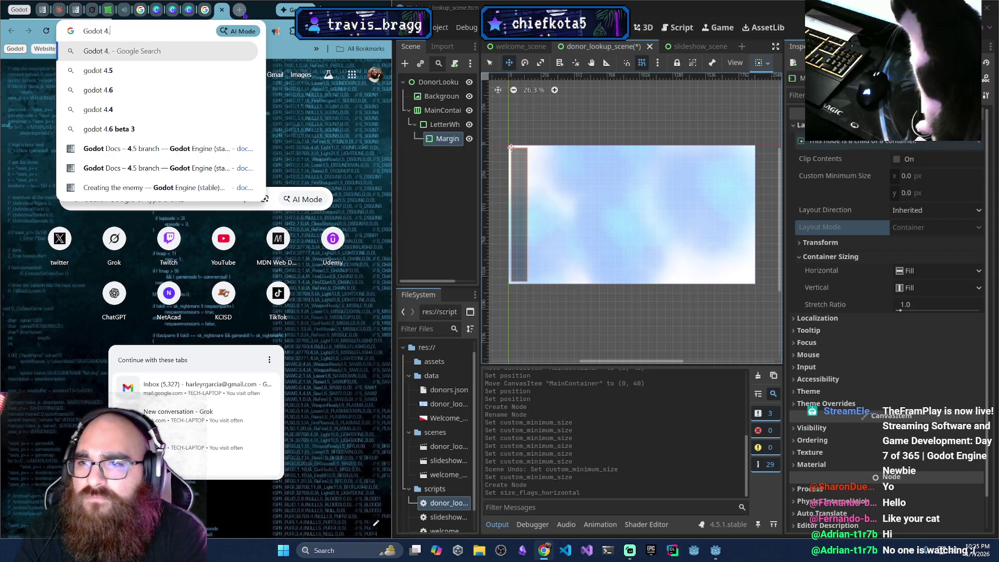
{"action": "type", "text": "5 where is "}
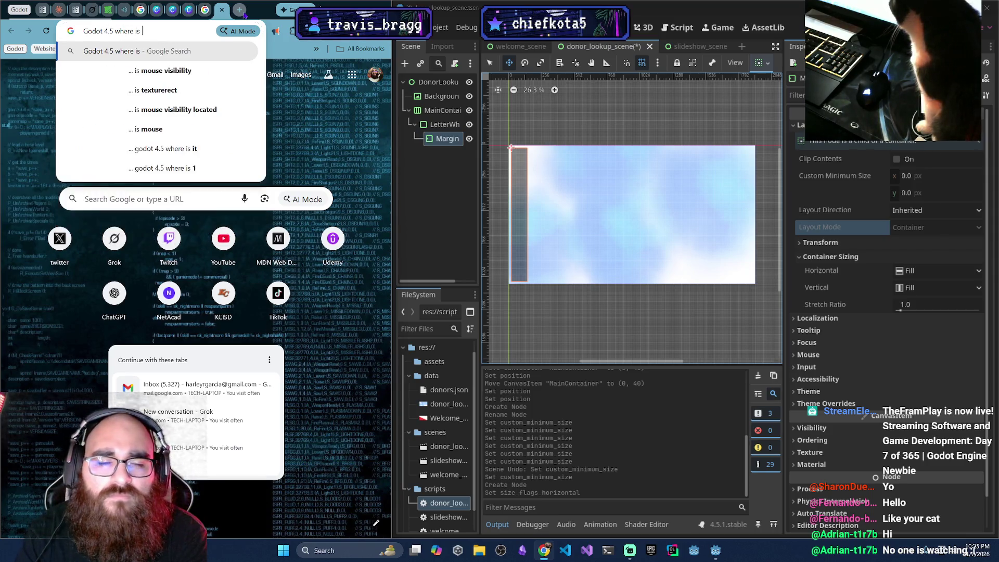
{"action": "type", "text": "the custom mar"}
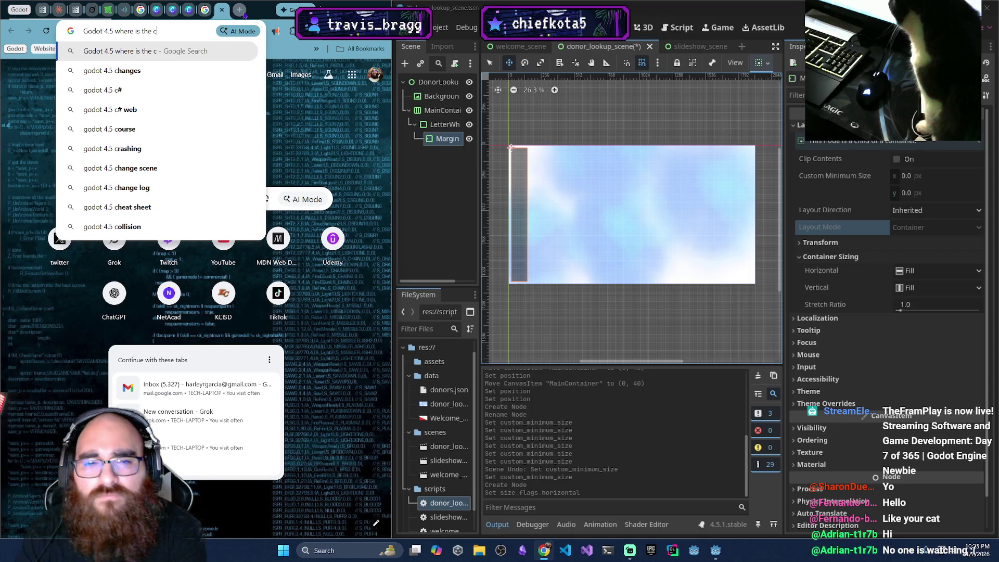
{"action": "type", "text": "g"}
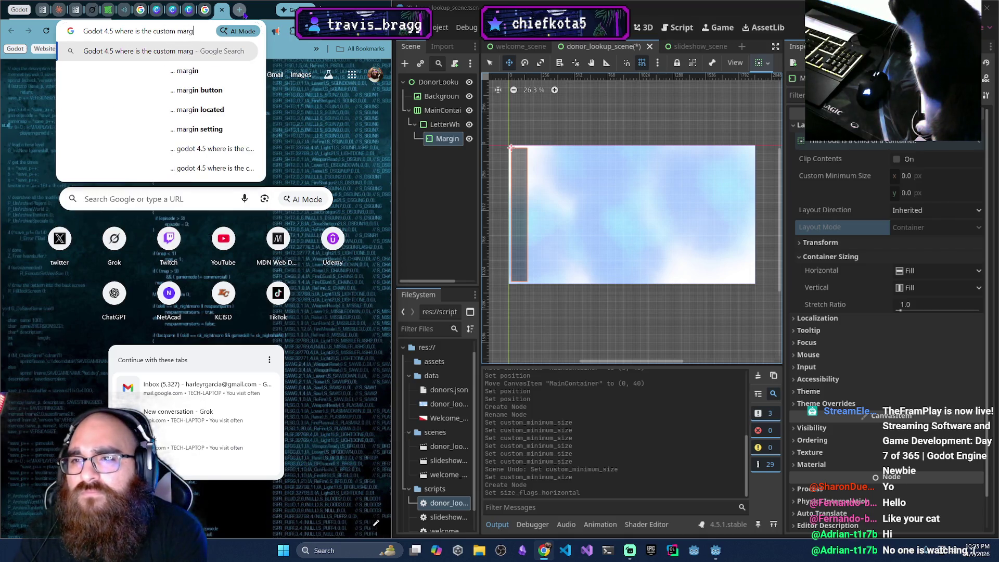
{"action": "left_click", "coordinate": [59, 10]}
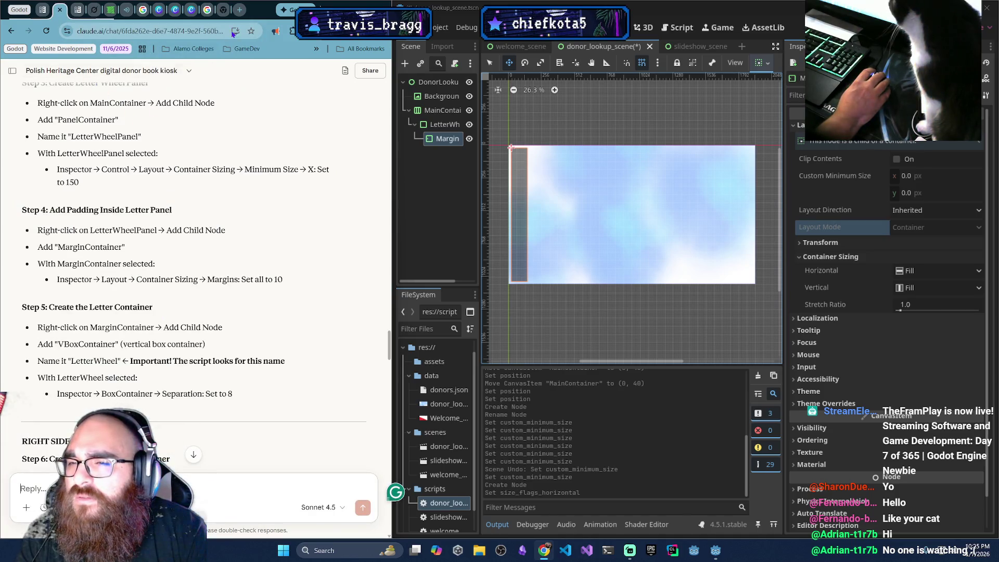
{"action": "left_click", "coordinate": [214, 10]}
{"action": "type", "text": "Godot 4.5 where is the custom marg"}
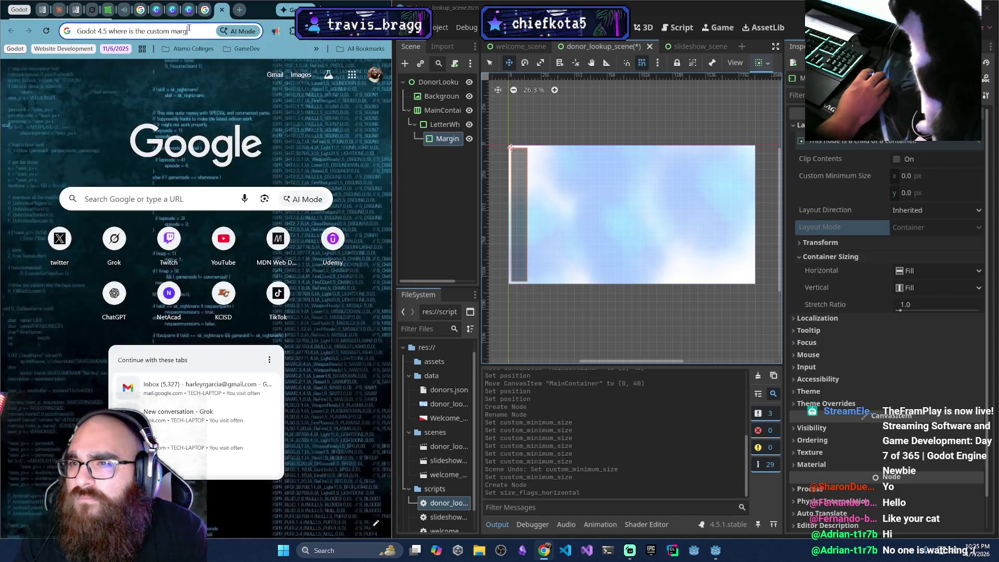
{"action": "type", "text": "ins"}
{"action": "key", "text": "Return"}
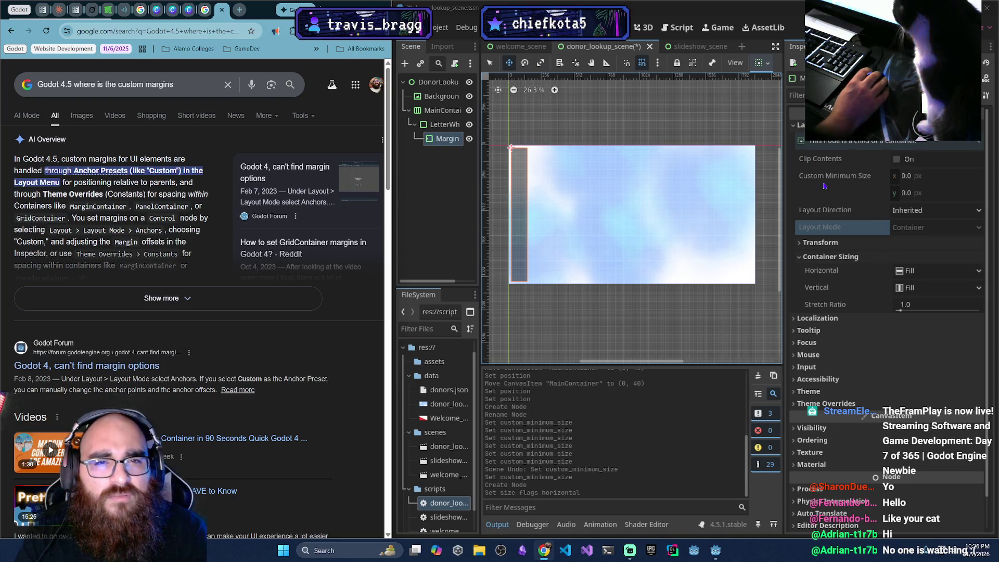
Widen the scene viewport and select the MarginContainer node in the Scene tree
{"action": "left_click", "coordinate": [768, 64]}
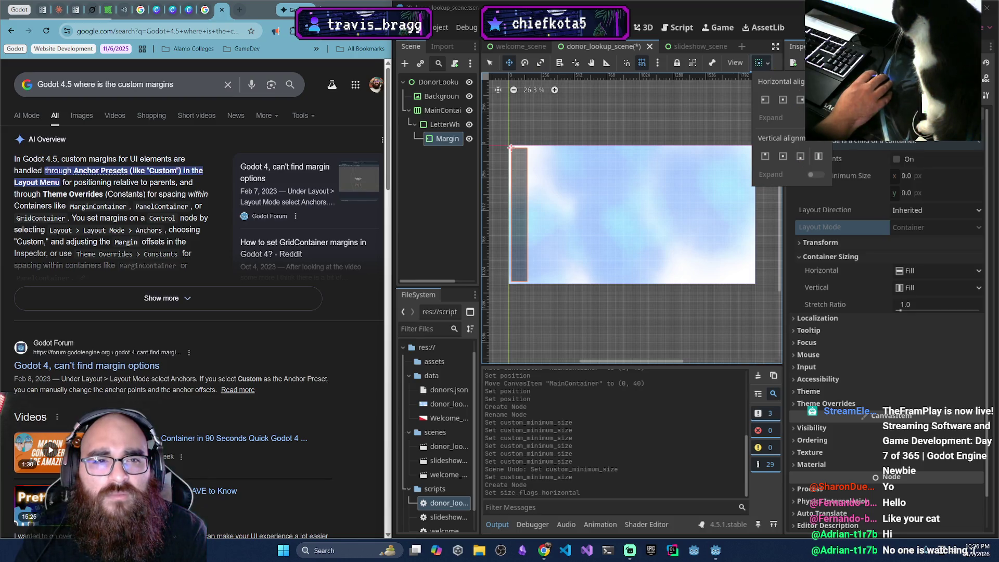
{"action": "left_click", "coordinate": [768, 65]}
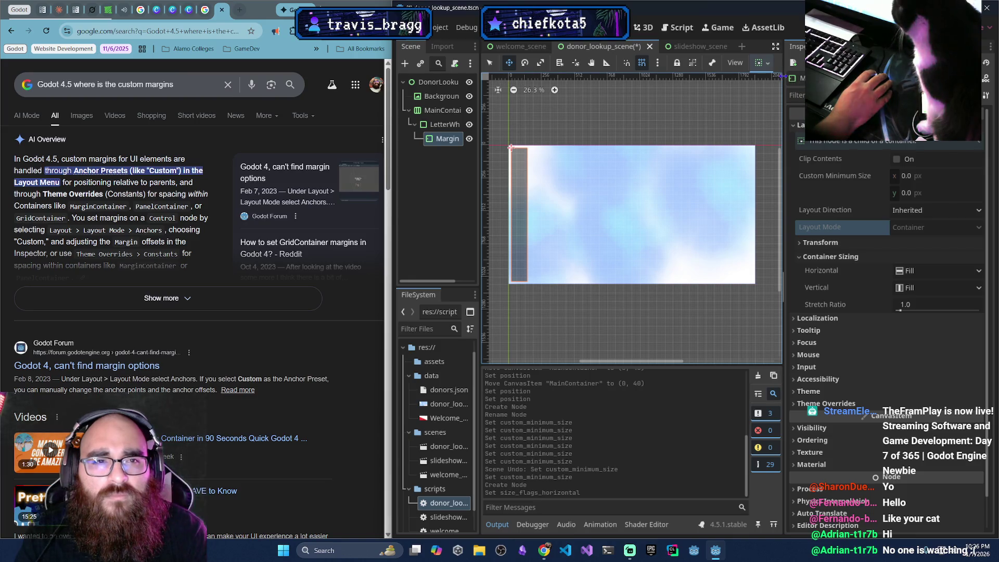
{"action": "left_click_drag", "start_coordinate": [782, 77], "coordinate": [822, 77]}
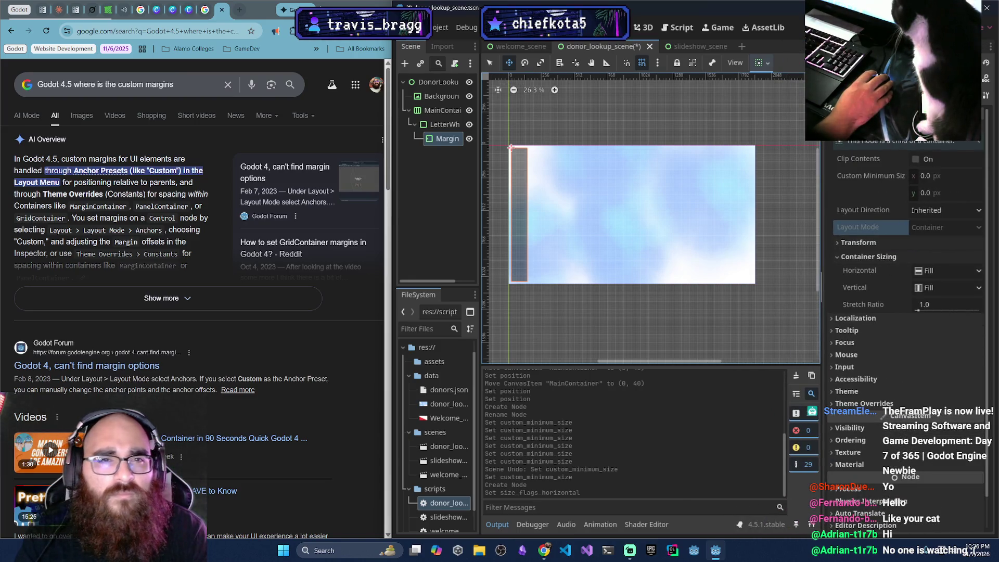
{"action": "double_click", "coordinate": [436, 139]}
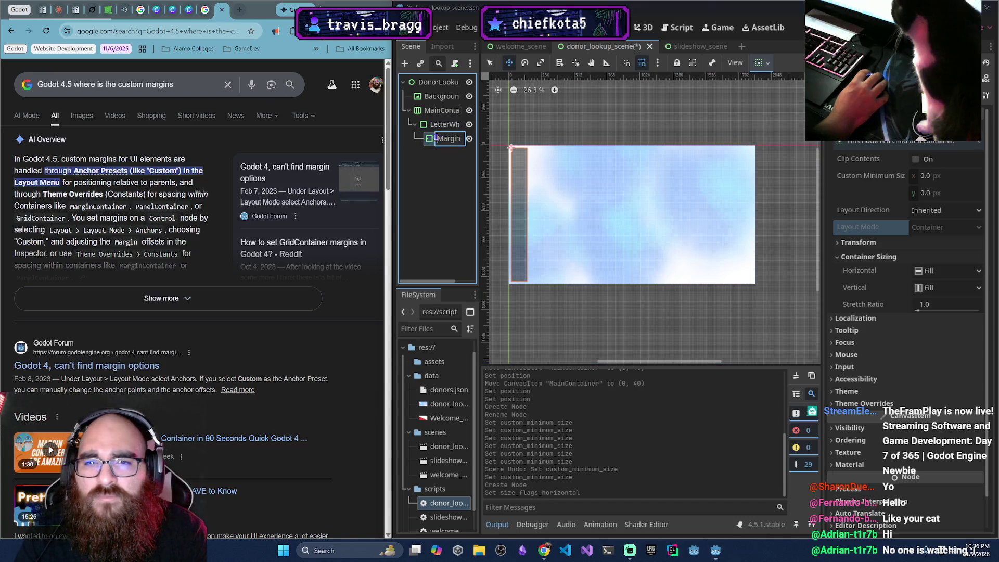
{"action": "key", "text": "Return"}
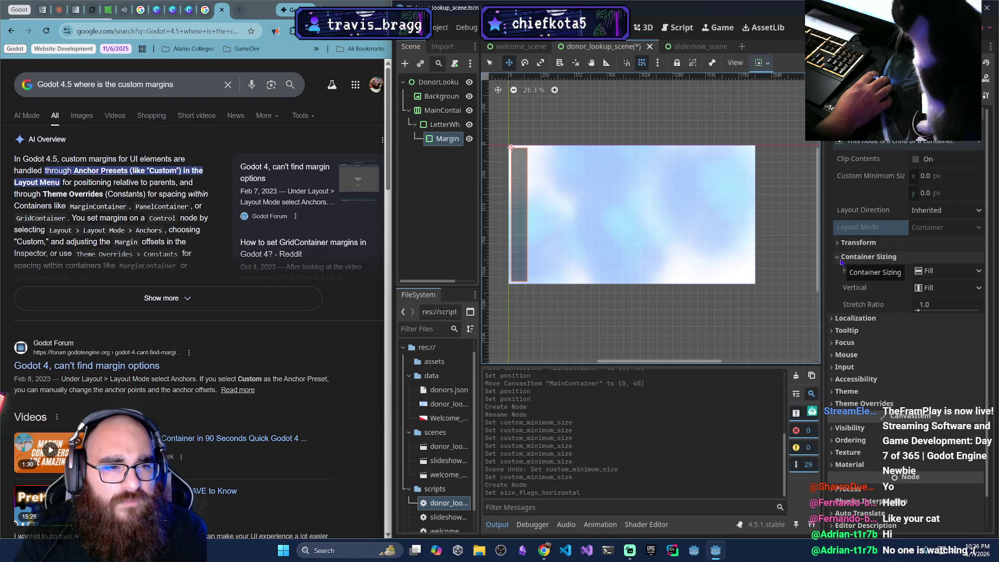
Set MarginContainer's vertical and horizontal Container Sizing to Custom, undoing an accidental stretch-ratio change
{"action": "left_click", "coordinate": [954, 287]}
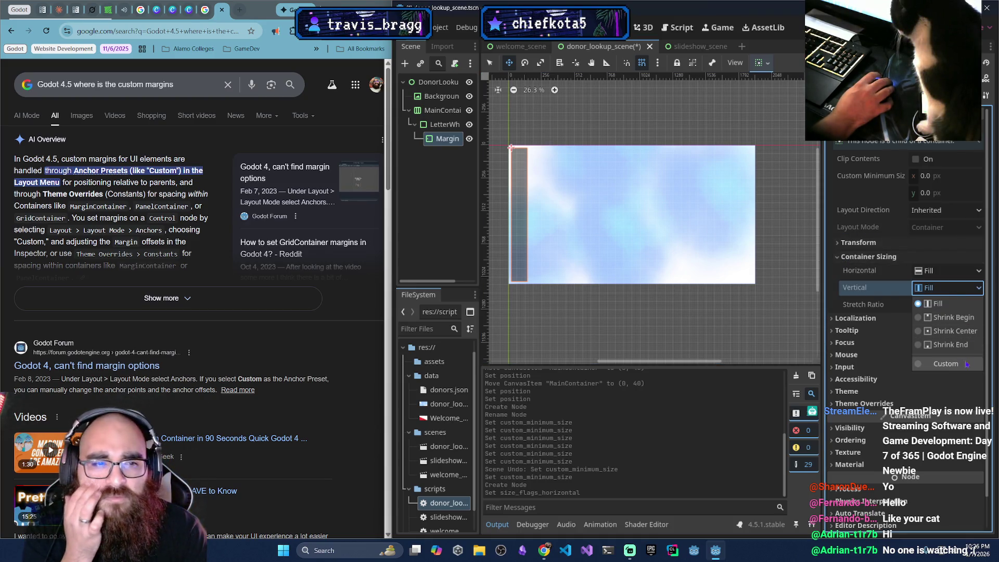
{"action": "left_click", "coordinate": [946, 363]}
{"action": "left_click", "coordinate": [952, 270]}
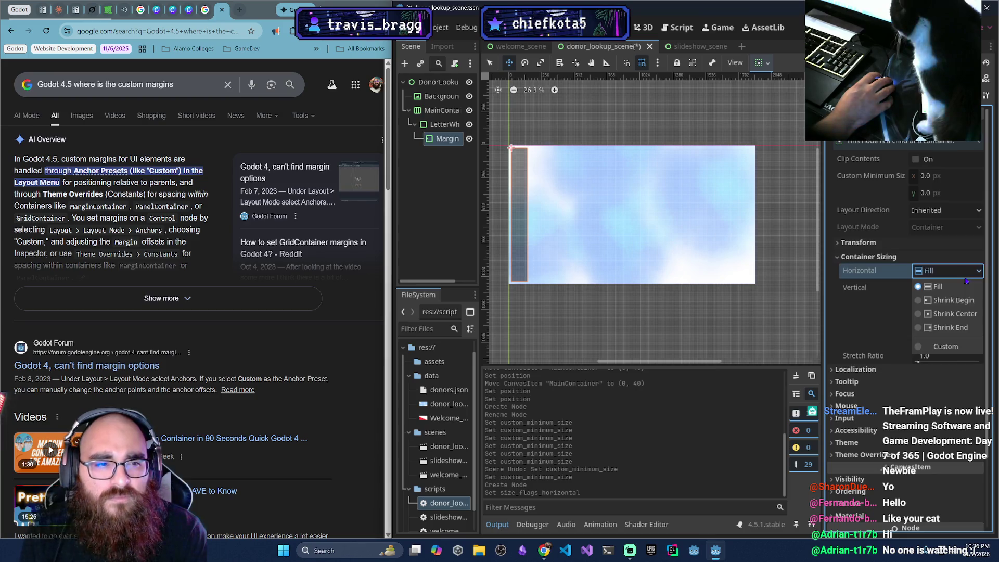
{"action": "left_click", "coordinate": [945, 350]}
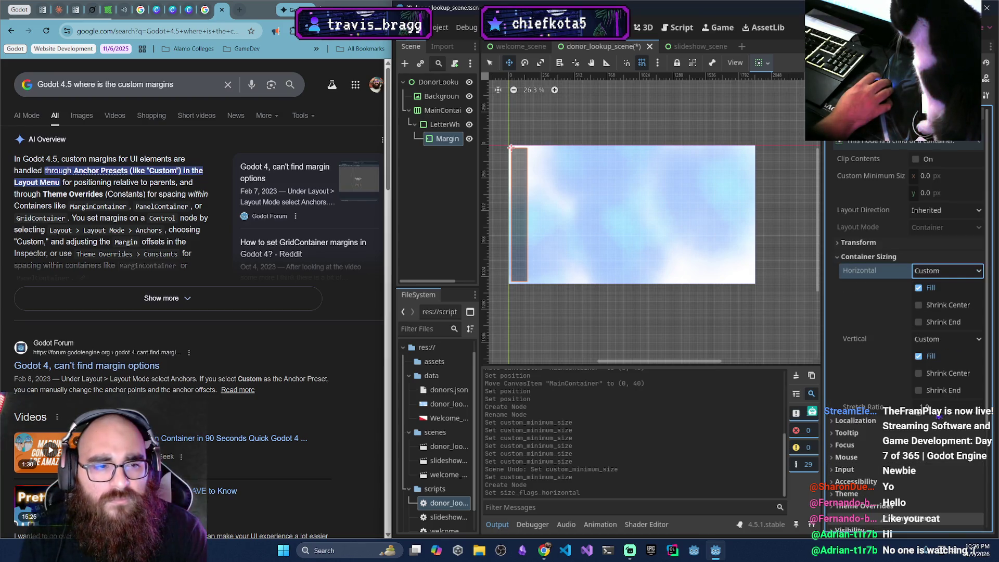
{"action": "left_click_drag", "start_coordinate": [917, 413], "coordinate": [931, 413]}
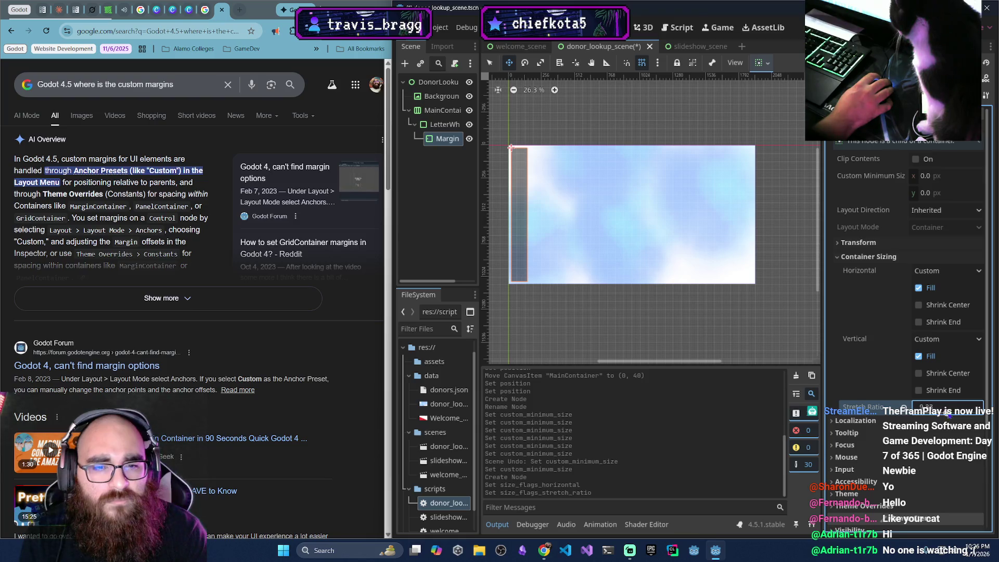
{"action": "key", "text": "ctrl+z"}
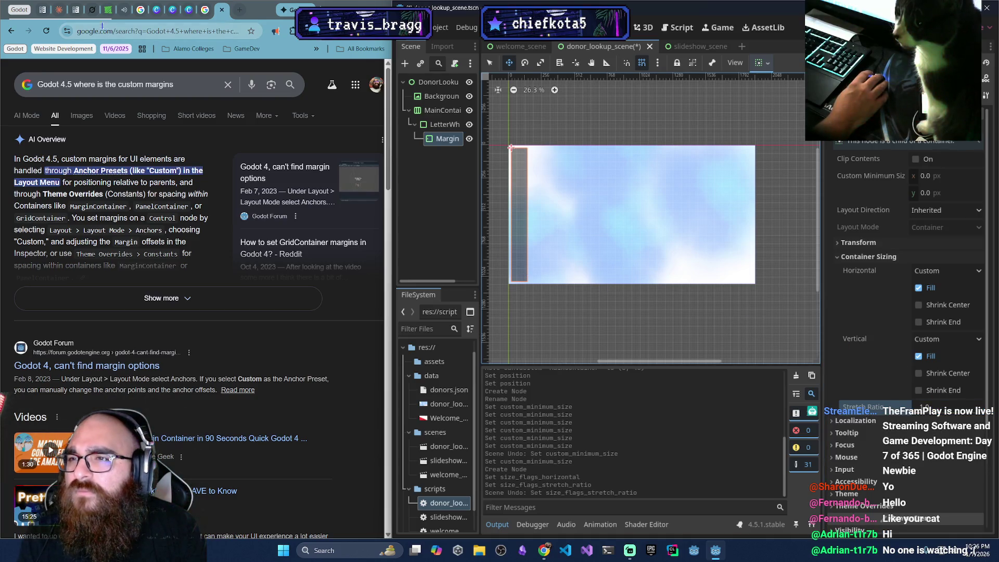
{"action": "left_click", "coordinate": [59, 9]}
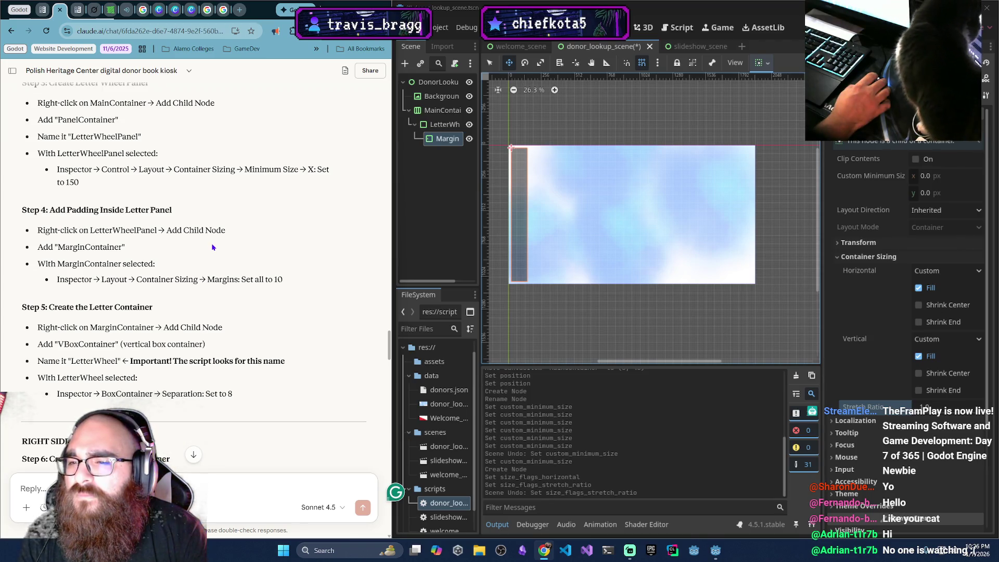
Switch to Select mode and choose Fill for both horizontal and vertical Container Sizing
{"action": "scroll", "coordinate": [212, 248], "scroll_direction": "up", "scroll_amount": 2}
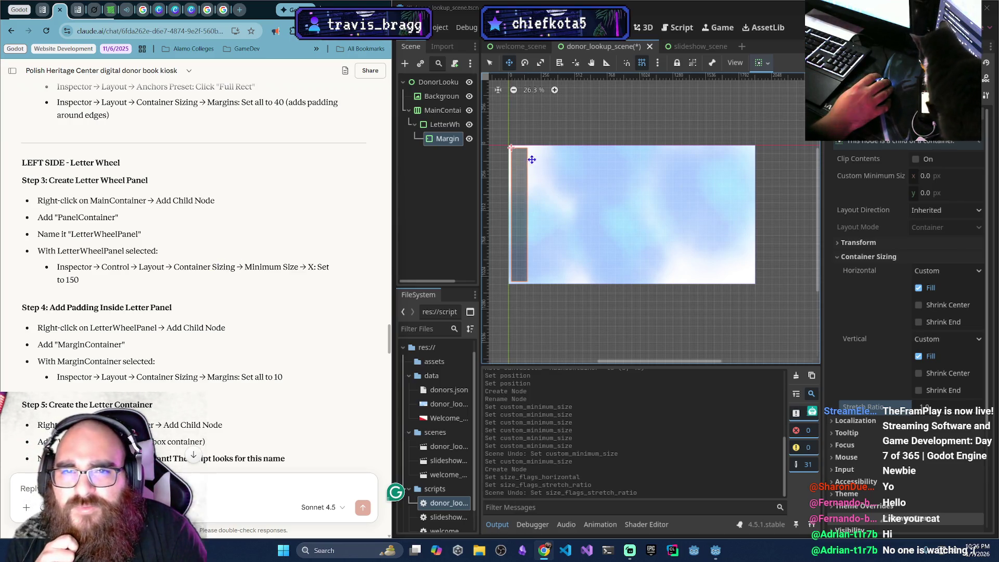
{"action": "key", "text": "q"}
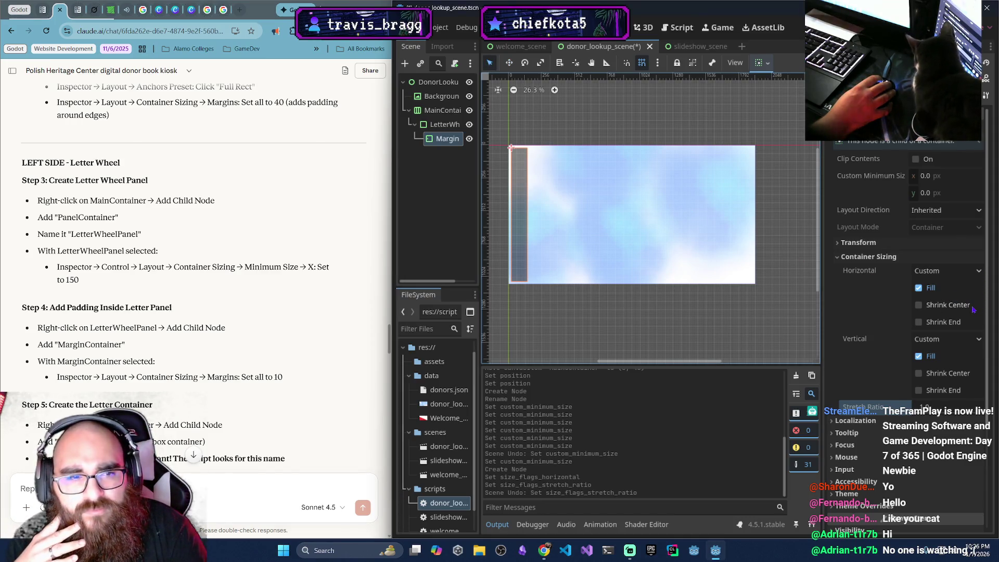
{"action": "scroll", "coordinate": [961, 347], "scroll_direction": "down", "scroll_amount": 1}
{"action": "left_click", "coordinate": [965, 287]}
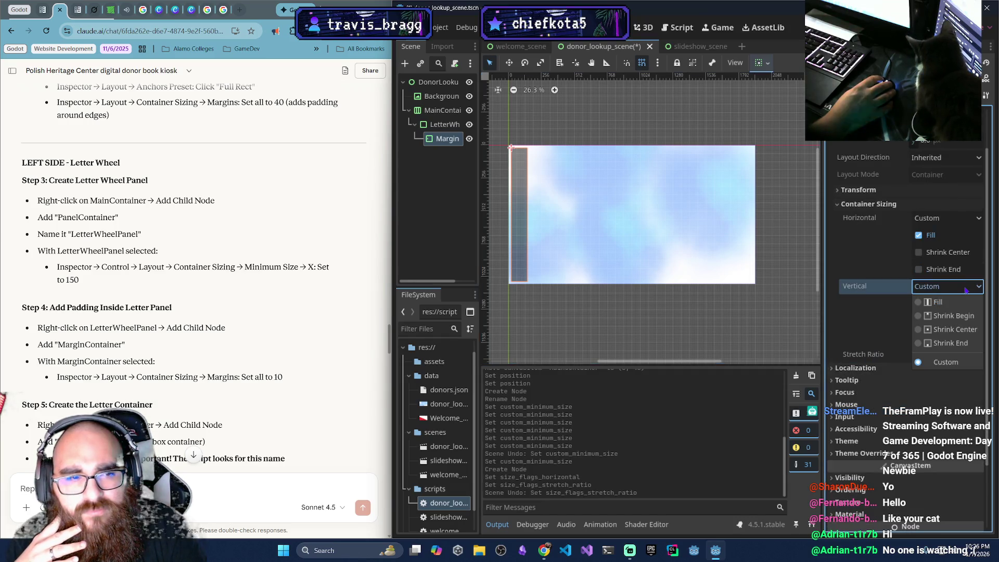
{"action": "left_click", "coordinate": [964, 290]}
{"action": "left_click", "coordinate": [965, 220]}
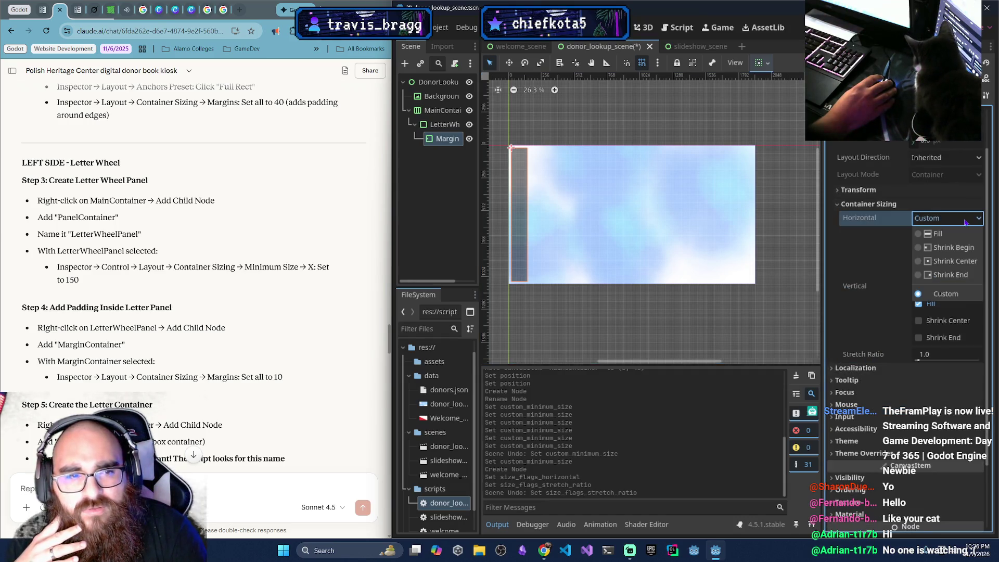
{"action": "left_click", "coordinate": [960, 235]}
{"action": "left_click", "coordinate": [960, 237]}
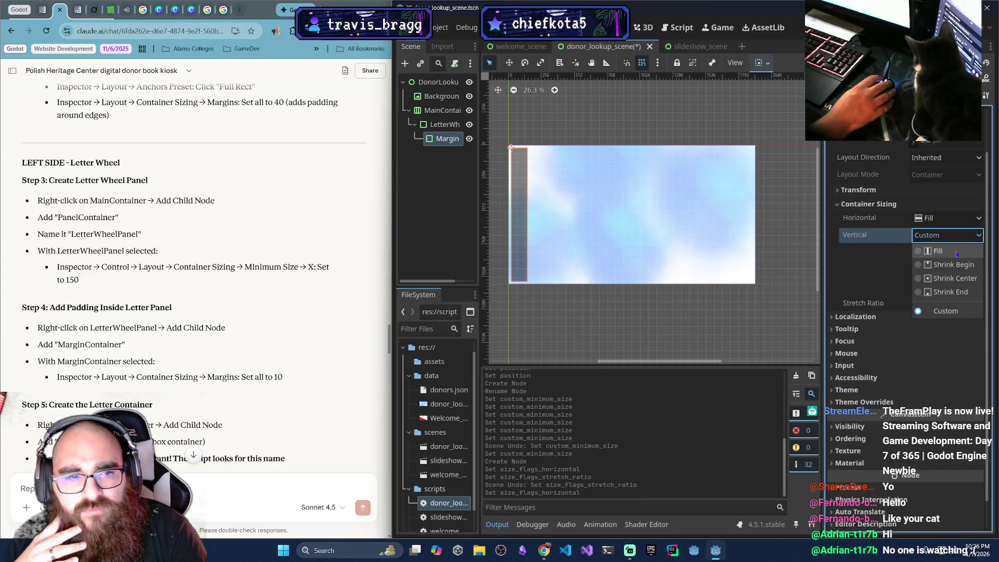
{"action": "left_click", "coordinate": [952, 250]}
{"action": "left_click", "coordinate": [950, 256]}
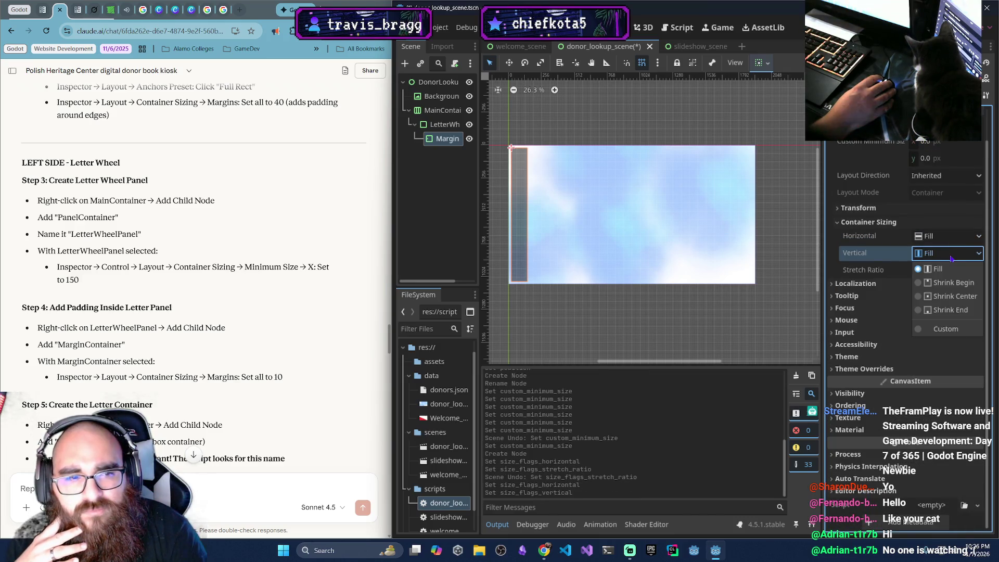
{"action": "left_click", "coordinate": [951, 258]}
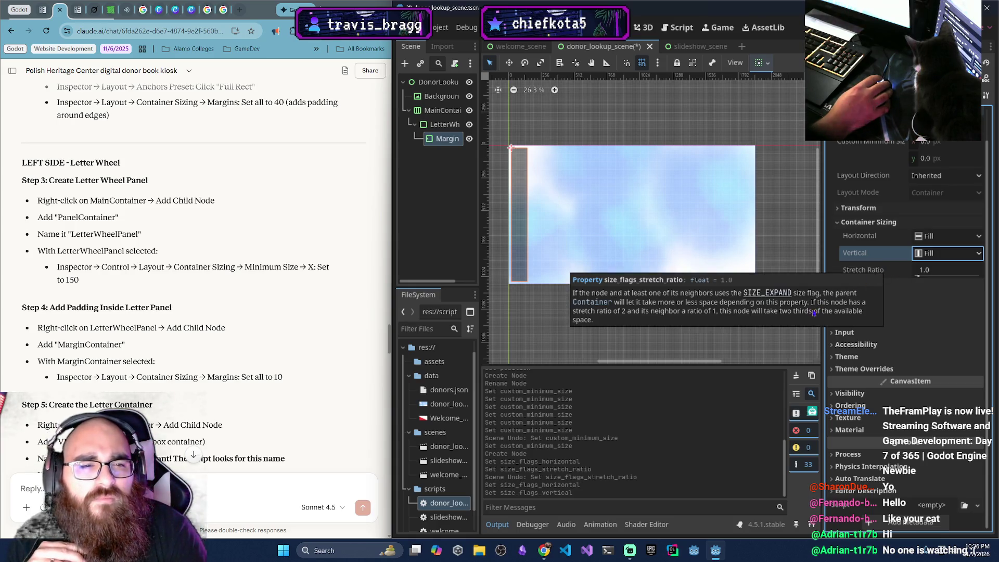
{"action": "left_click", "coordinate": [864, 368]}
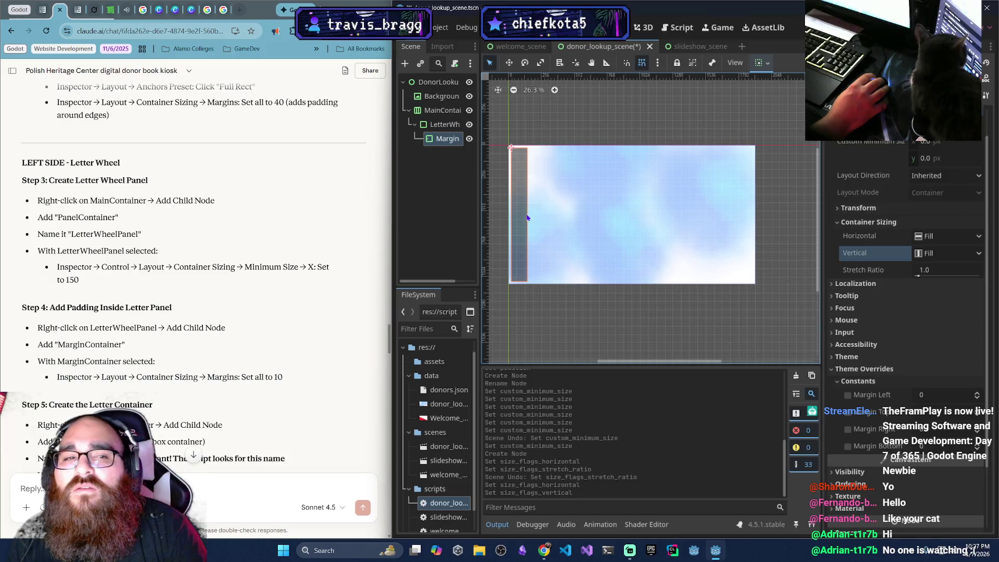
{"action": "left_click", "coordinate": [423, 112]}
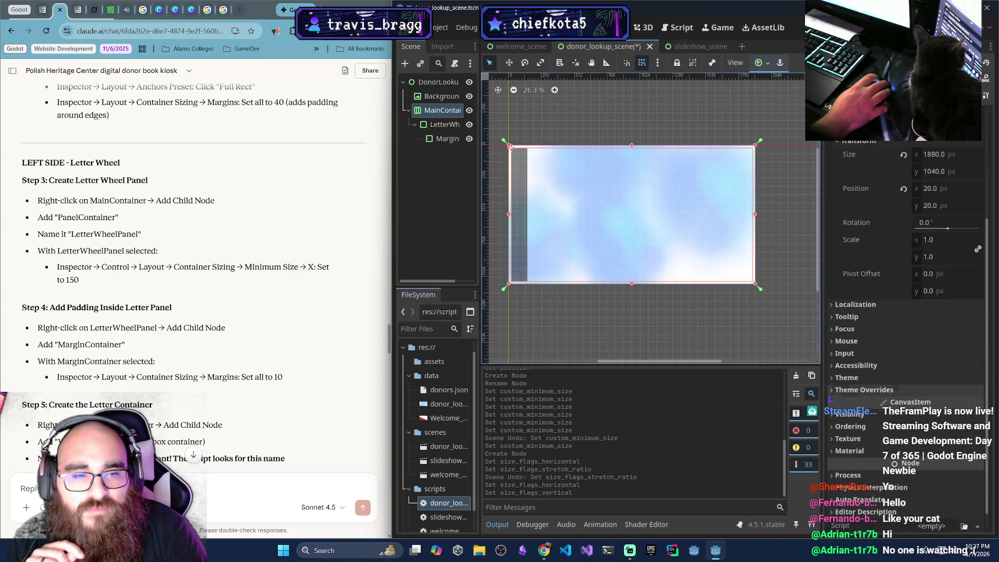
{"action": "left_click", "coordinate": [832, 390]}
{"action": "left_click", "coordinate": [837, 403]}
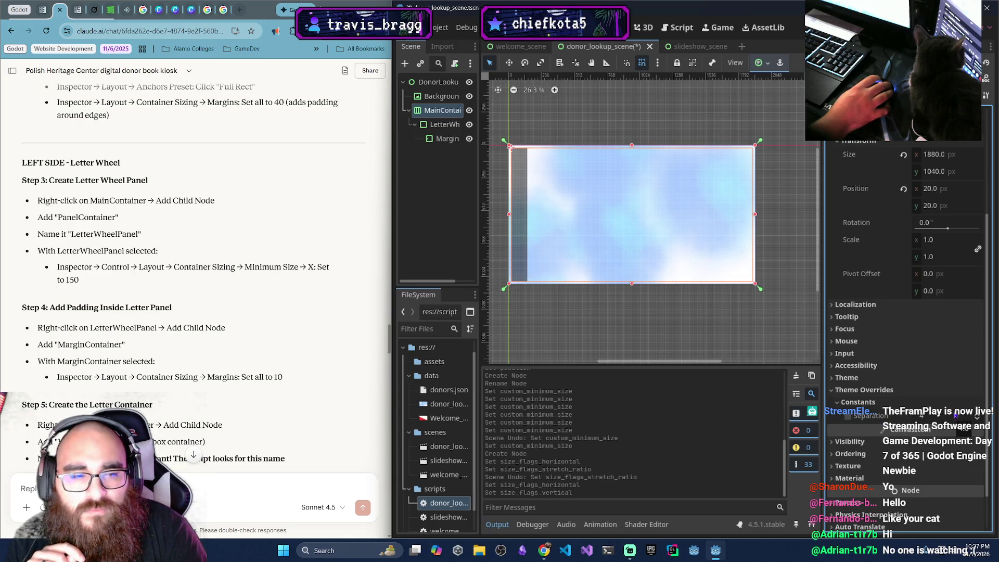
{"action": "left_click", "coordinate": [977, 414]}
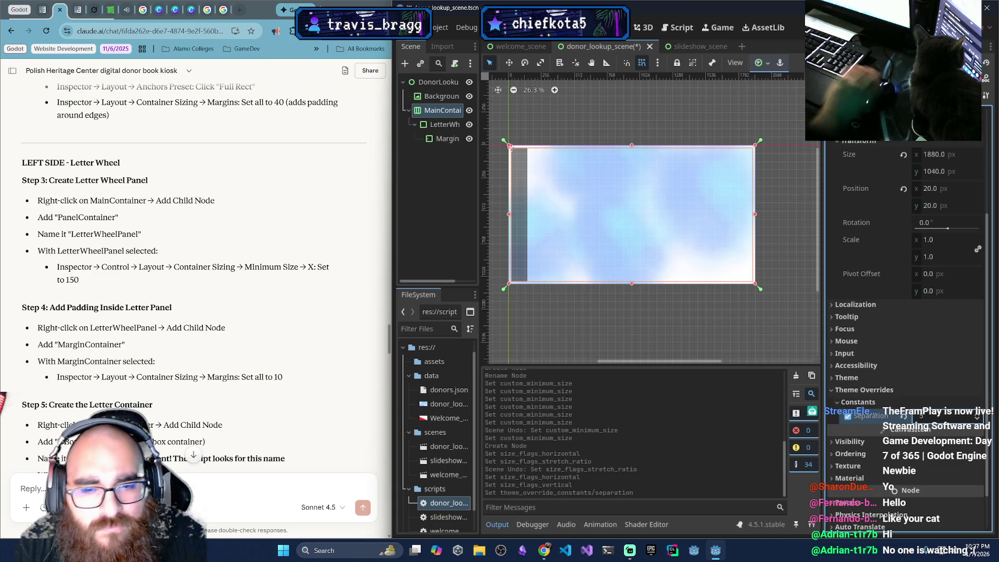
{"action": "left_click_drag", "start_coordinate": [924, 415], "coordinate": [984, 415]}
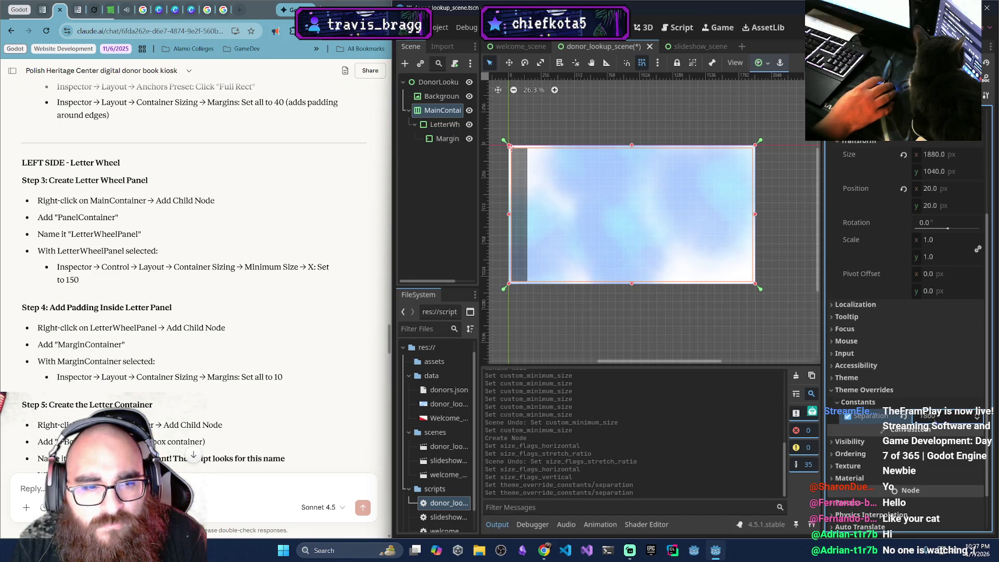
{"action": "left_click", "coordinate": [904, 416]}
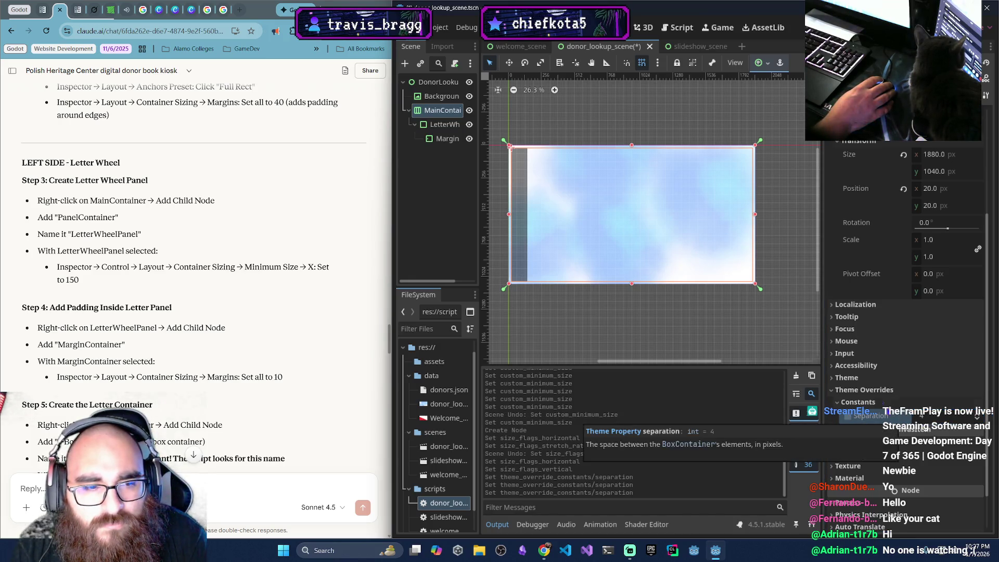
{"action": "left_click", "coordinate": [837, 402]}
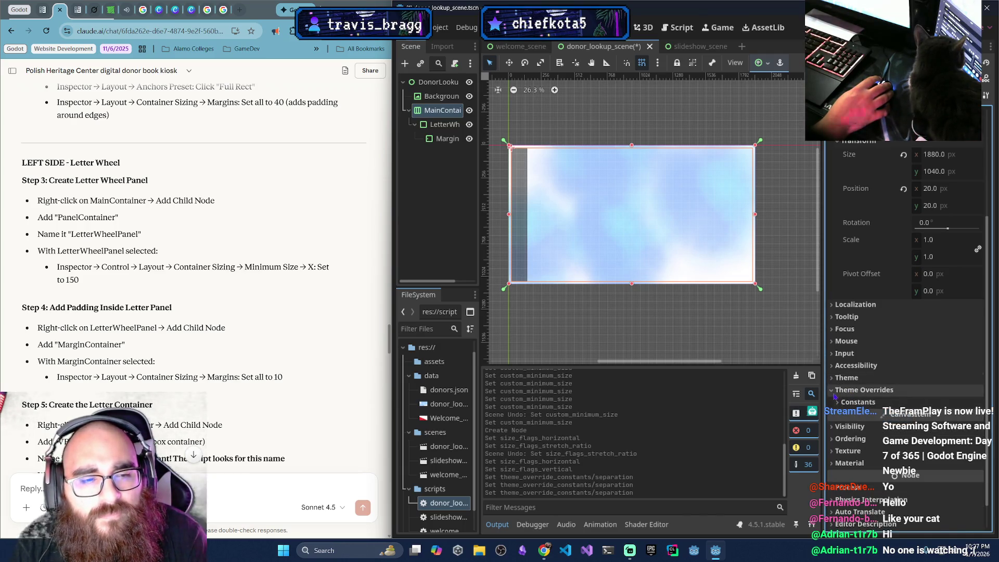
{"action": "left_click", "coordinate": [832, 391]}
{"action": "left_click", "coordinate": [833, 427]}
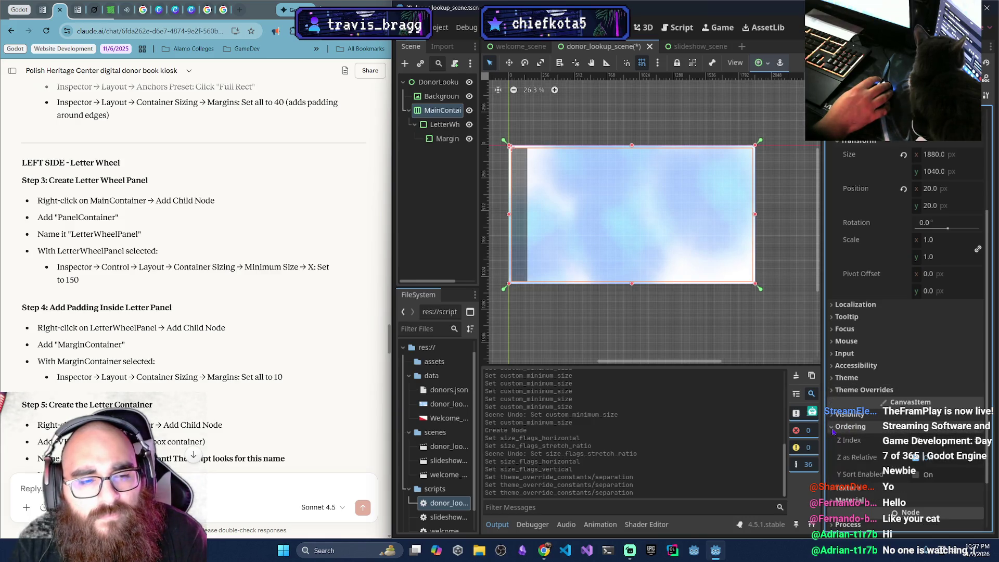
{"action": "left_click", "coordinate": [833, 428]}
{"action": "scroll", "coordinate": [851, 506], "scroll_direction": "down", "scroll_amount": 1}
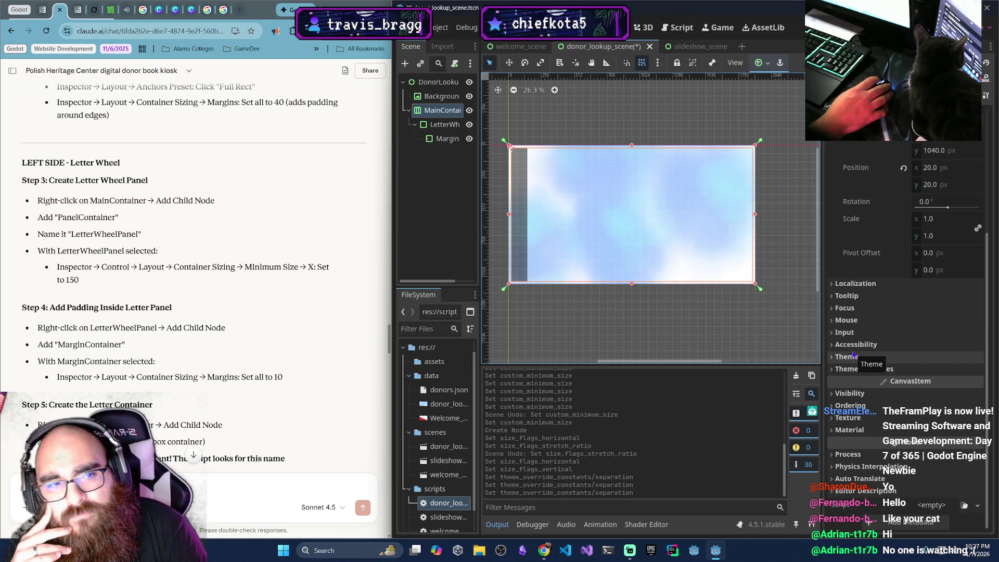
{"action": "scroll", "coordinate": [853, 356], "scroll_direction": "up", "scroll_amount": 5}
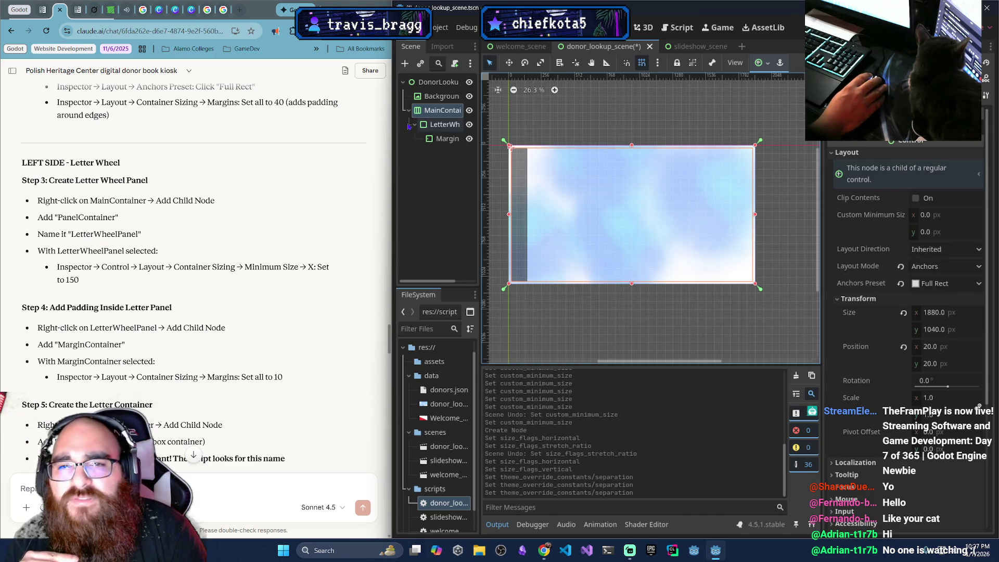
{"action": "left_click", "coordinate": [443, 125]}
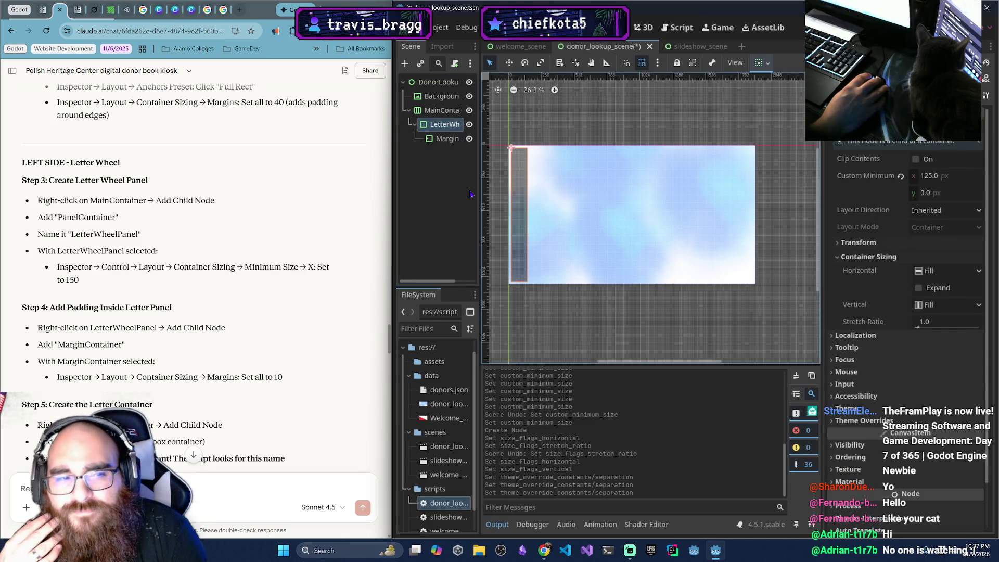
{"action": "left_click", "coordinate": [446, 139]}
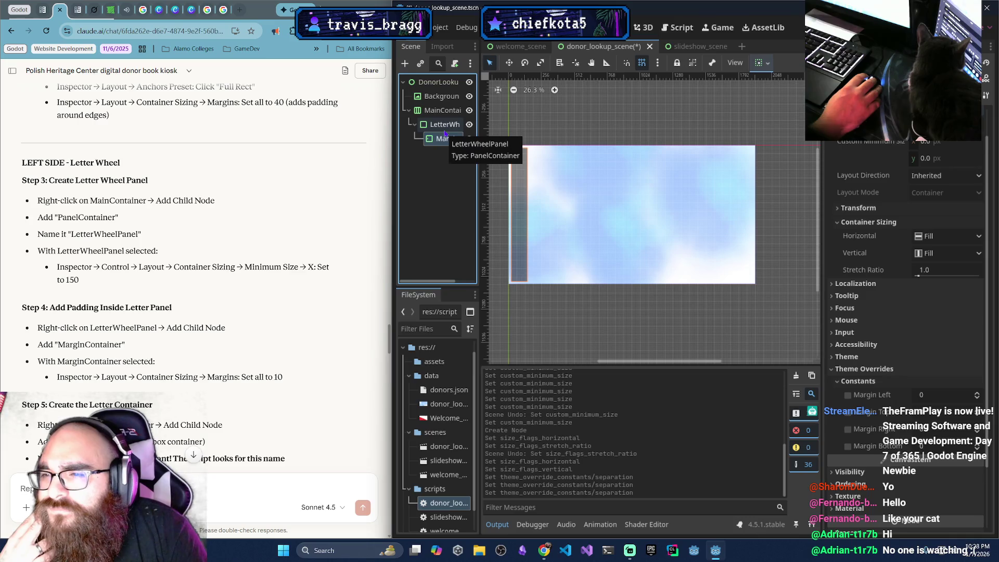
{"action": "left_click", "coordinate": [447, 126]}
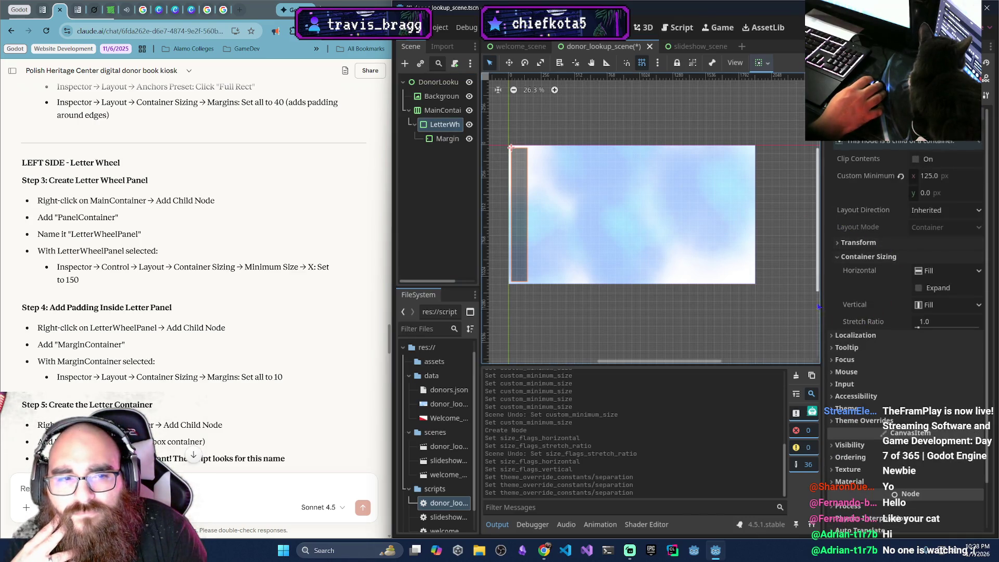
{"action": "left_click", "coordinate": [839, 243]}
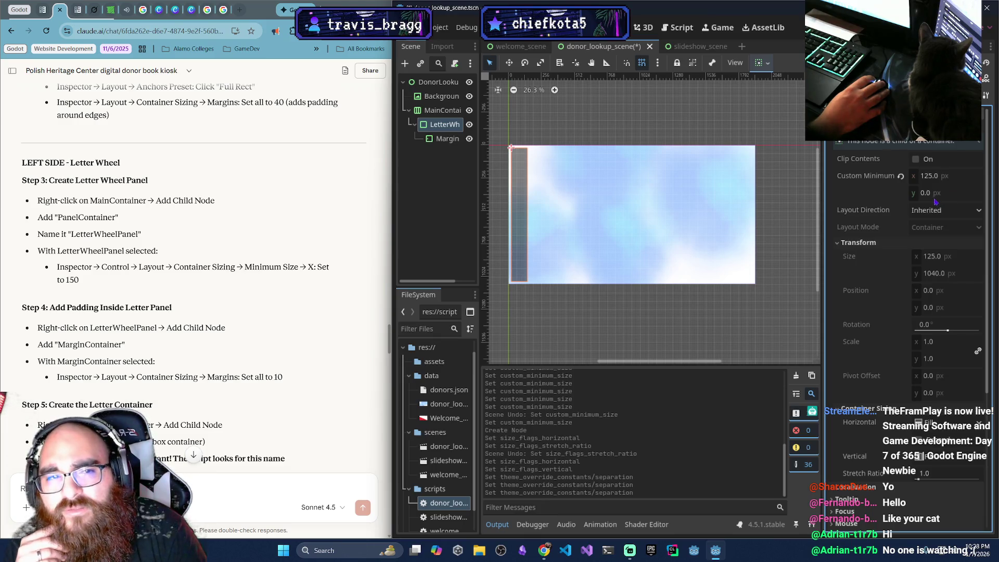
{"action": "scroll", "coordinate": [952, 364], "scroll_direction": "down", "scroll_amount": 3}
{"action": "scroll", "coordinate": [955, 375], "scroll_direction": "down", "scroll_amount": 2}
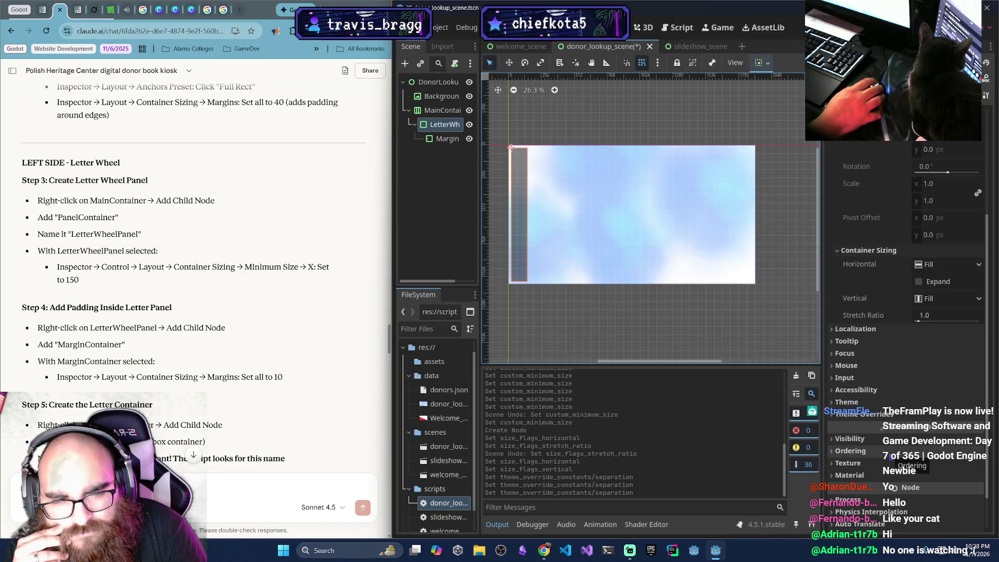
{"action": "scroll", "coordinate": [864, 464], "scroll_direction": "down", "scroll_amount": 1}
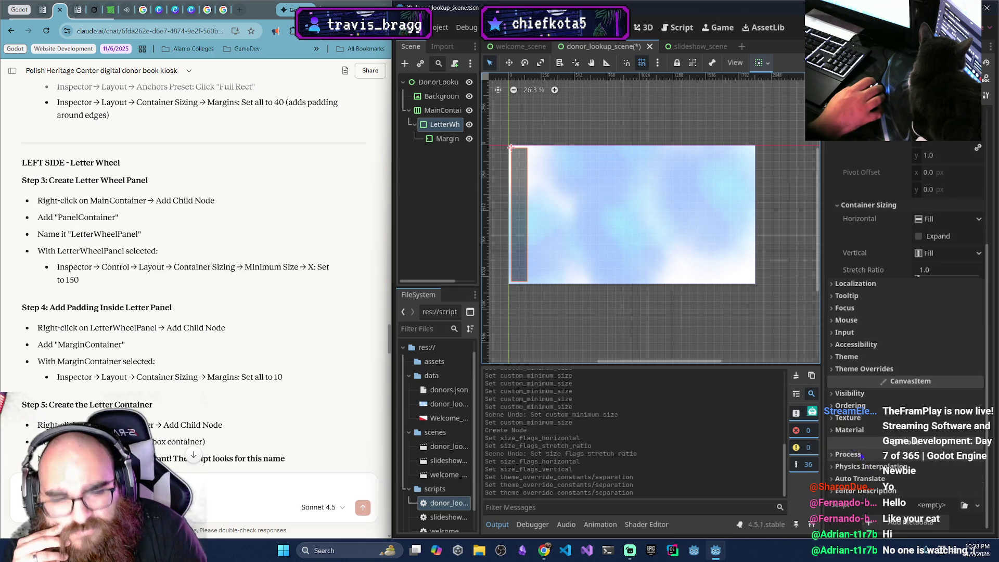
Select MarginContainer and set its Margin Left and Margin Top overrides to 10
{"action": "left_click", "coordinate": [447, 139]}
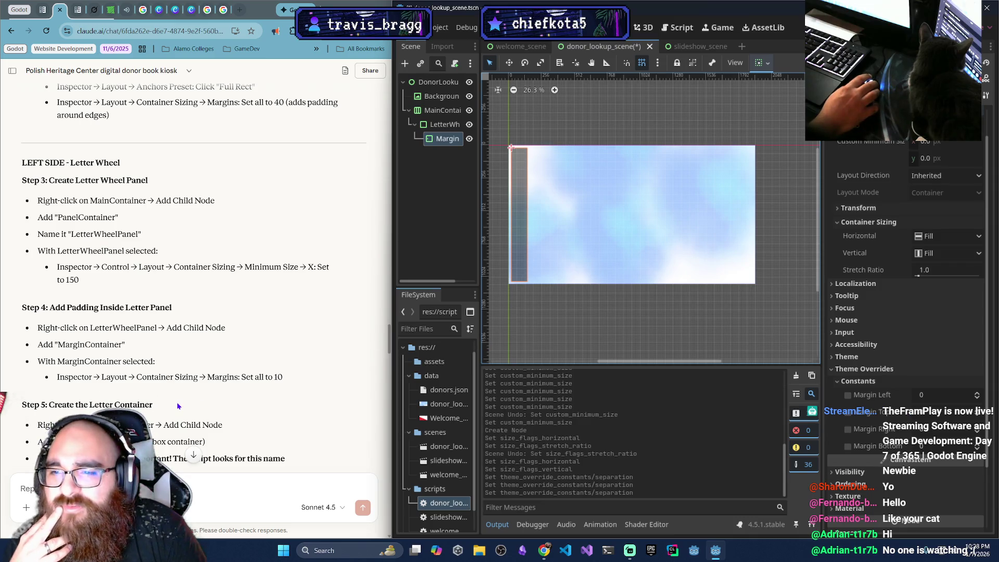
{"action": "scroll", "coordinate": [177, 406], "scroll_direction": "down", "scroll_amount": 1}
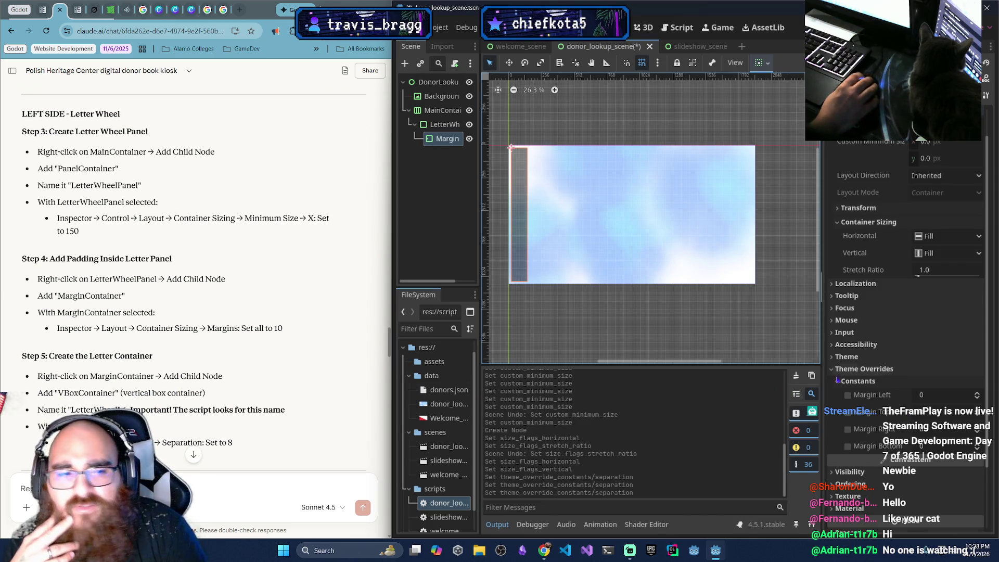
{"action": "left_click", "coordinate": [948, 395]}
{"action": "type", "text": "10"}
{"action": "key", "text": "Return"}
{"action": "left_click", "coordinate": [958, 413]}
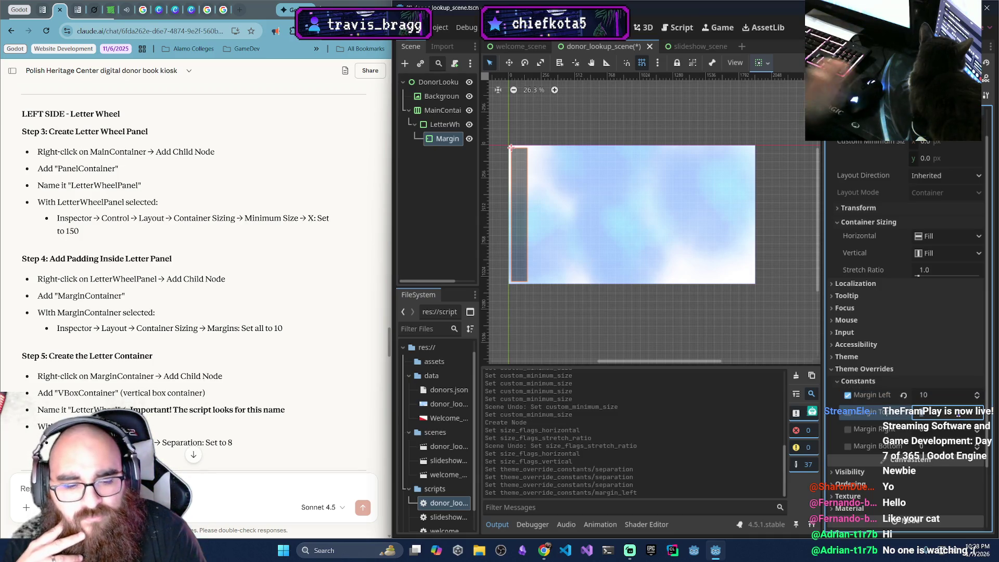
{"action": "type", "text": "10"}
{"action": "key", "text": "Return"}
Set the Margin Right and Margin Bottom overrides to 10 as well
{"action": "left_click", "coordinate": [949, 430]}
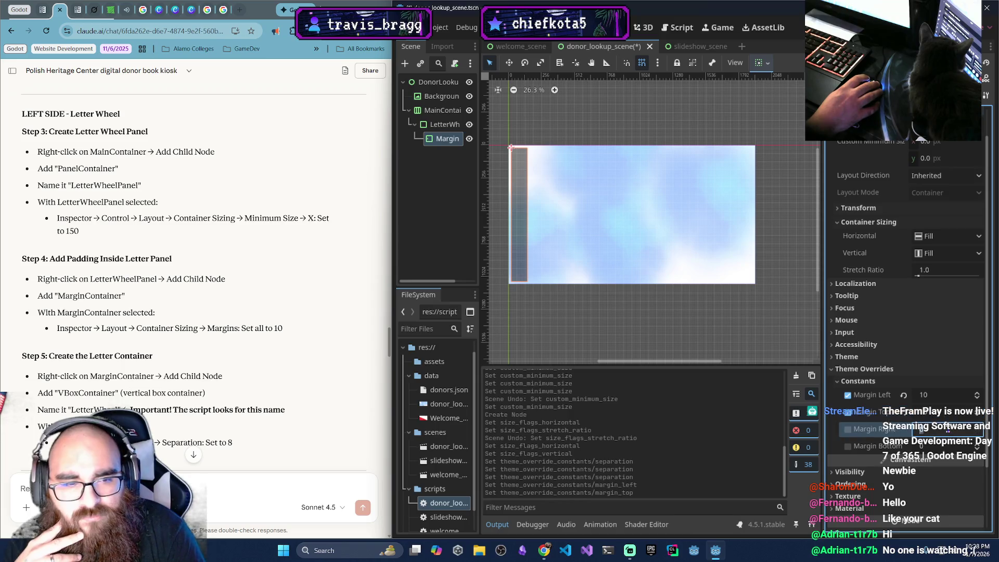
{"action": "type", "text": "10"}
{"action": "key", "text": "Return"}
{"action": "left_click", "coordinate": [948, 447]}
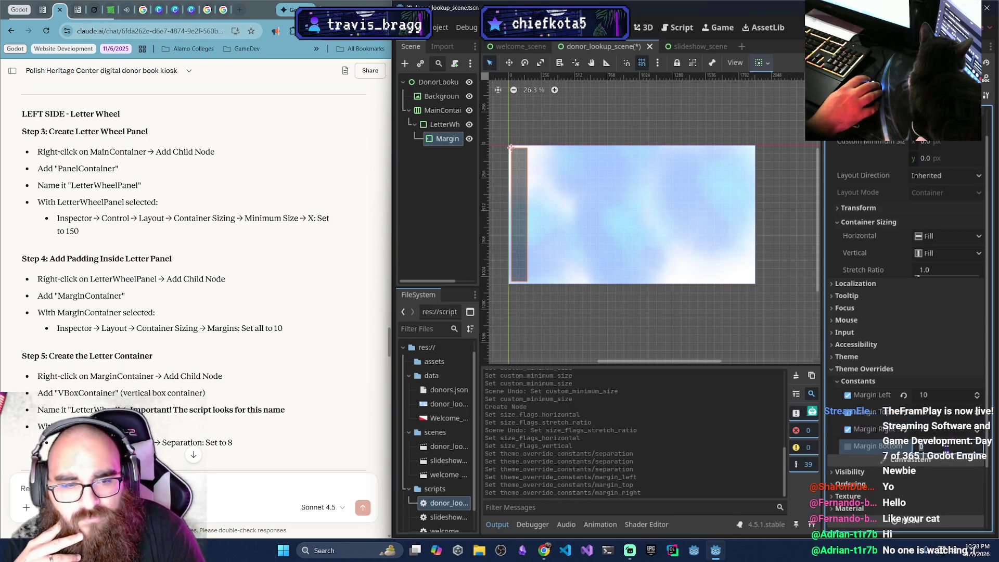
{"action": "type", "text": "10"}
{"action": "key", "text": "Return"}
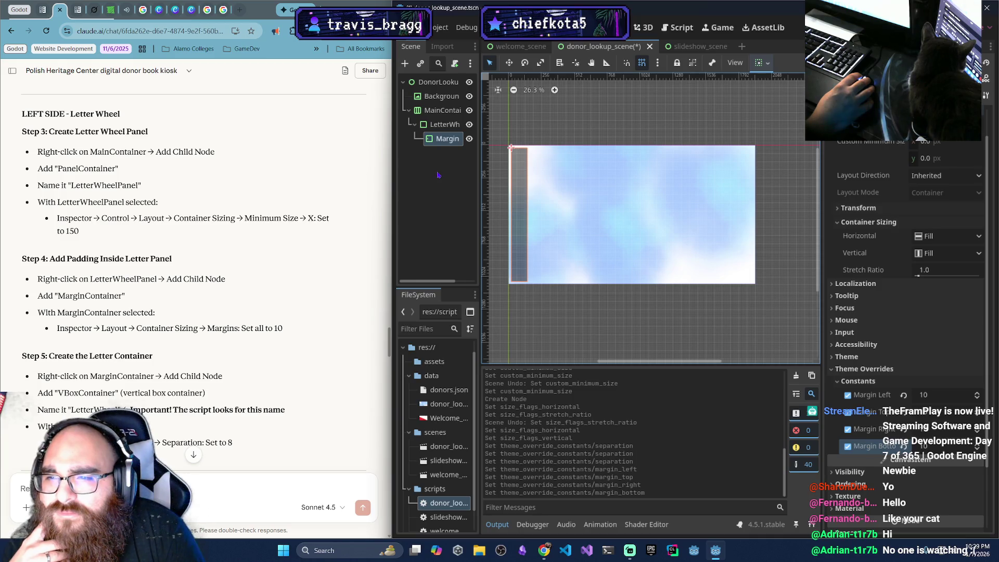
{"action": "left_click", "coordinate": [451, 144]}
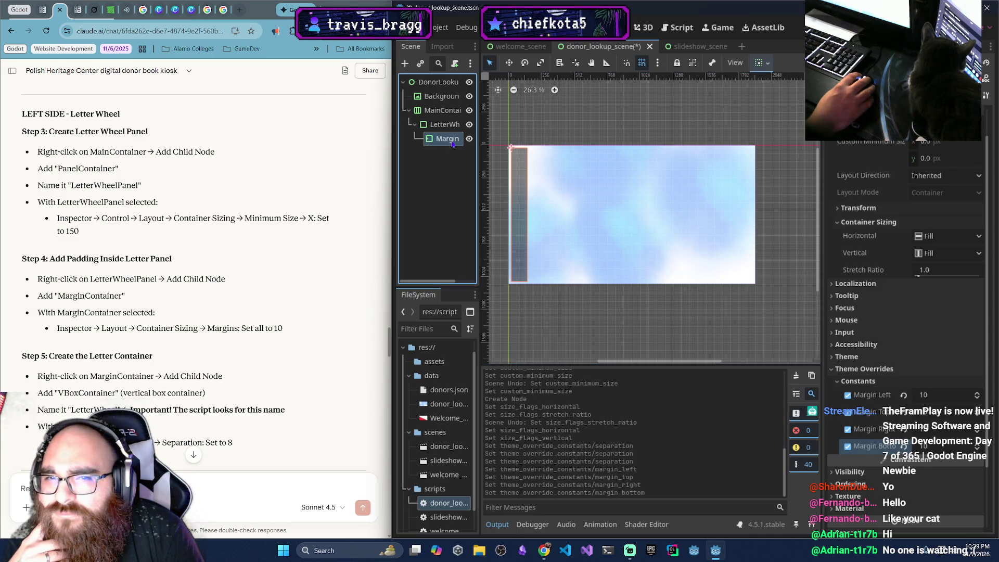
Add a VBoxContainer child under MarginContainer by searching 'VB' in Add Child Node
{"action": "left_click_drag", "start_coordinate": [476, 154], "coordinate": [523, 157]}
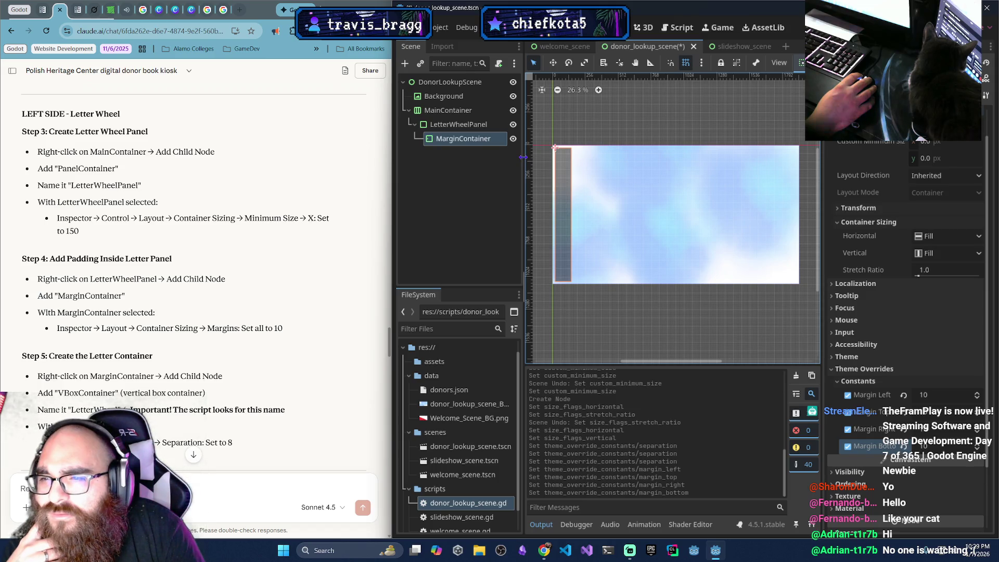
{"action": "left_click_drag", "start_coordinate": [523, 157], "coordinate": [479, 157]}
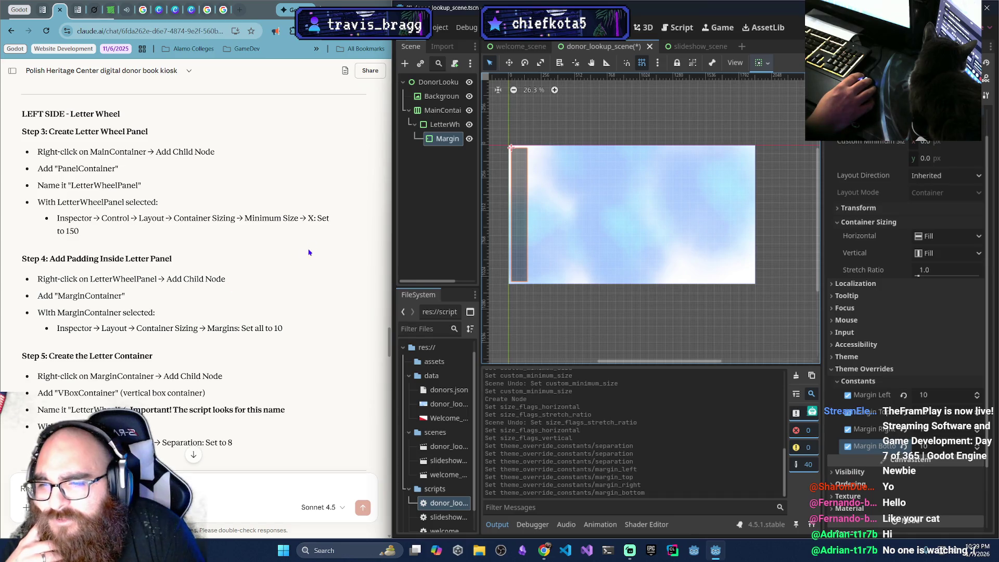
{"action": "right_click", "coordinate": [441, 139]}
{"action": "left_click", "coordinate": [469, 146]}
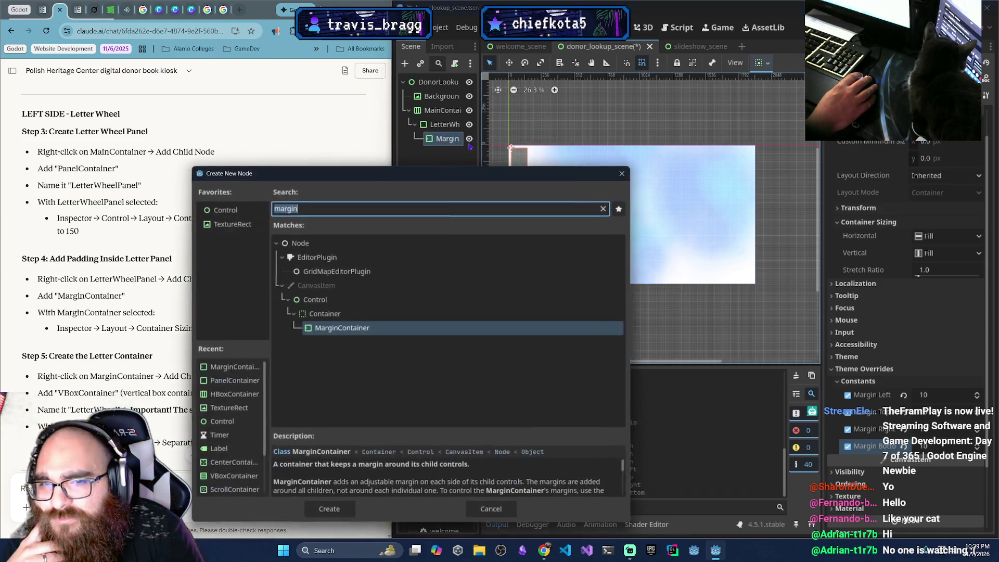
{"action": "left_click_drag", "start_coordinate": [421, 181], "coordinate": [540, 172]}
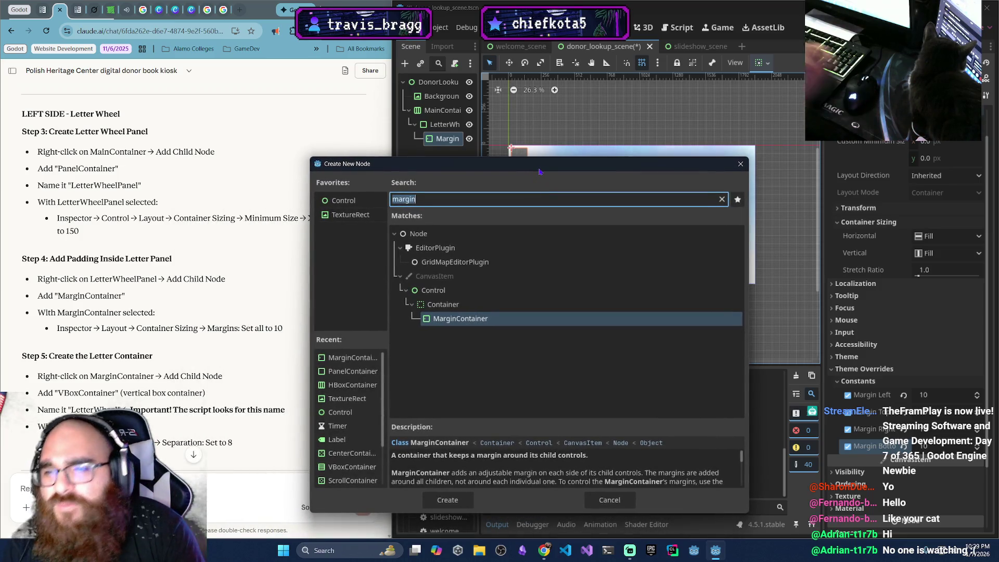
{"action": "type", "text": "VB"}
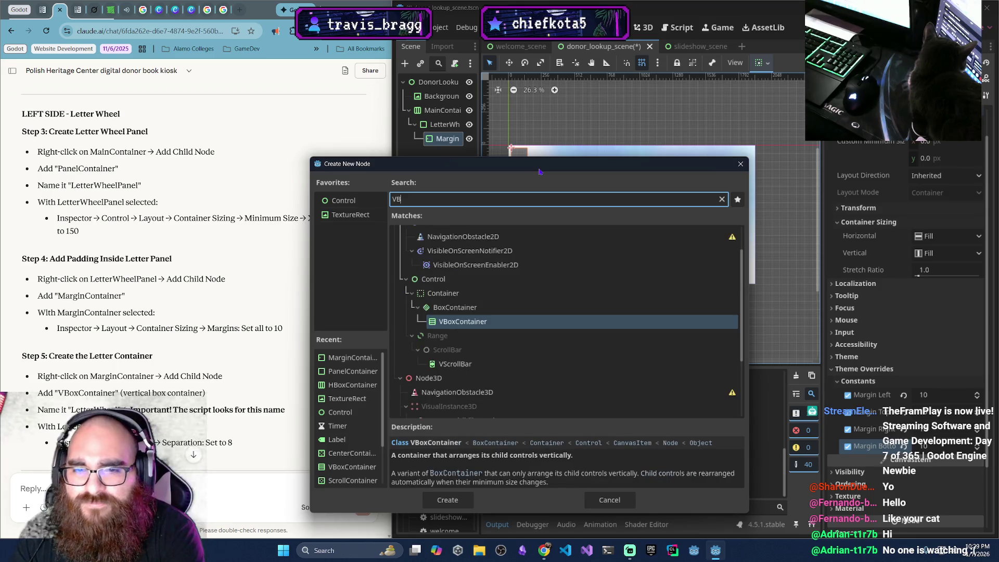
{"action": "key", "text": "Return"}
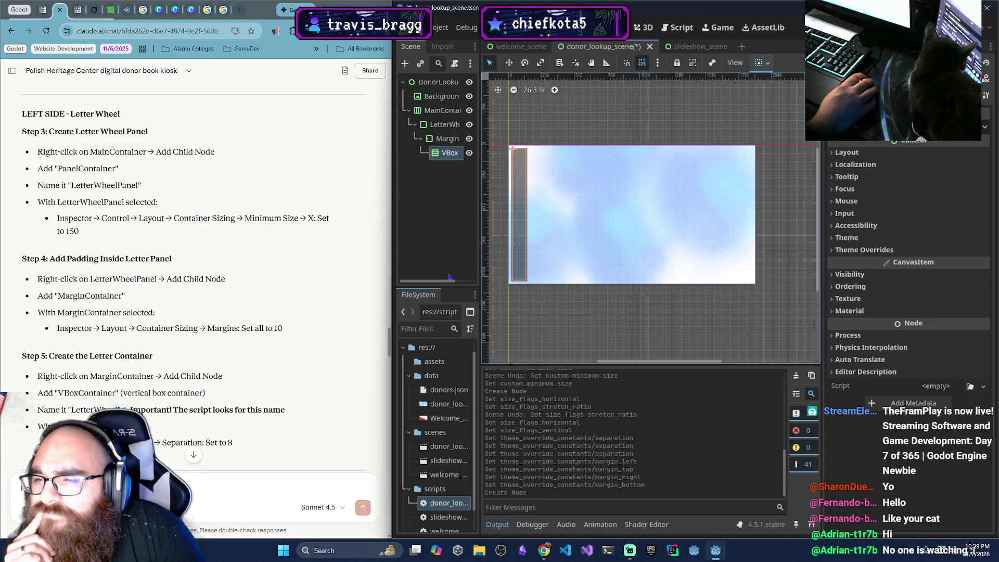
Rename the new VBoxContainer under MarginContainer to 'LetterWheel'
{"action": "scroll", "coordinate": [339, 325], "scroll_direction": "down", "scroll_amount": 1}
{"action": "scroll", "coordinate": [340, 325], "scroll_direction": "down", "scroll_amount": 3}
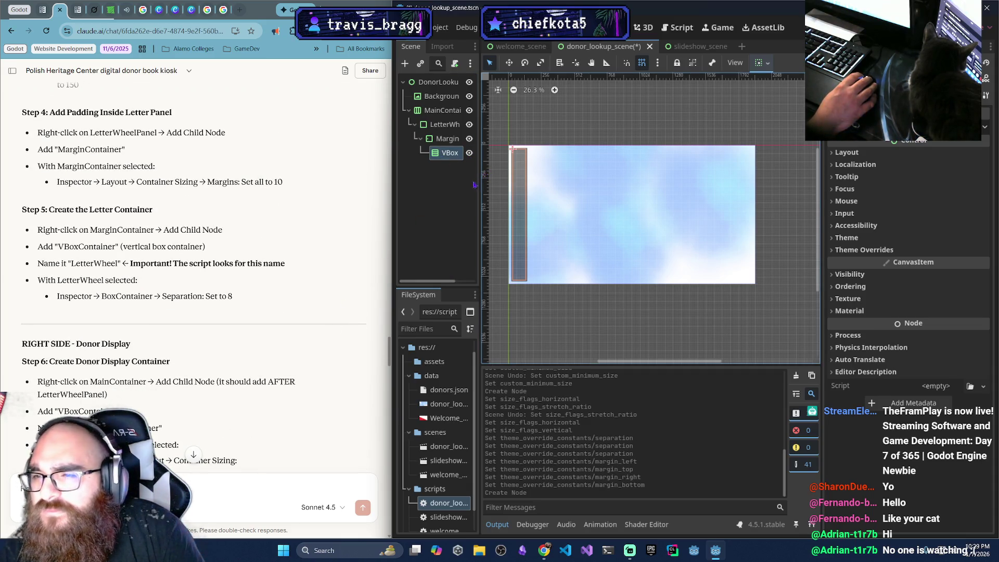
{"action": "left_click_drag", "start_coordinate": [478, 125], "coordinate": [518, 127]}
{"action": "left_click", "coordinate": [467, 154]}
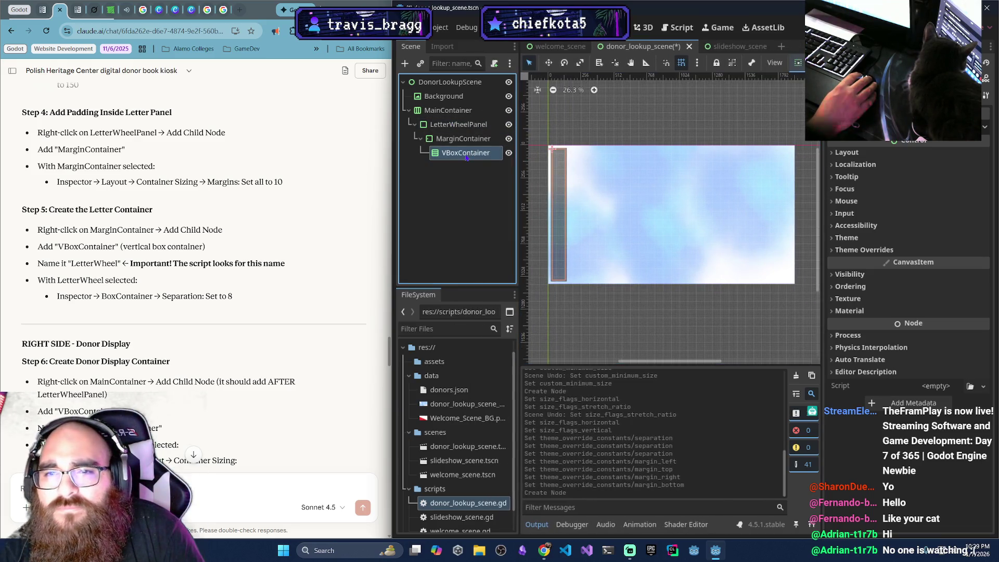
{"action": "left_click", "coordinate": [467, 154]}
{"action": "type", "text": "LetterWheel"}
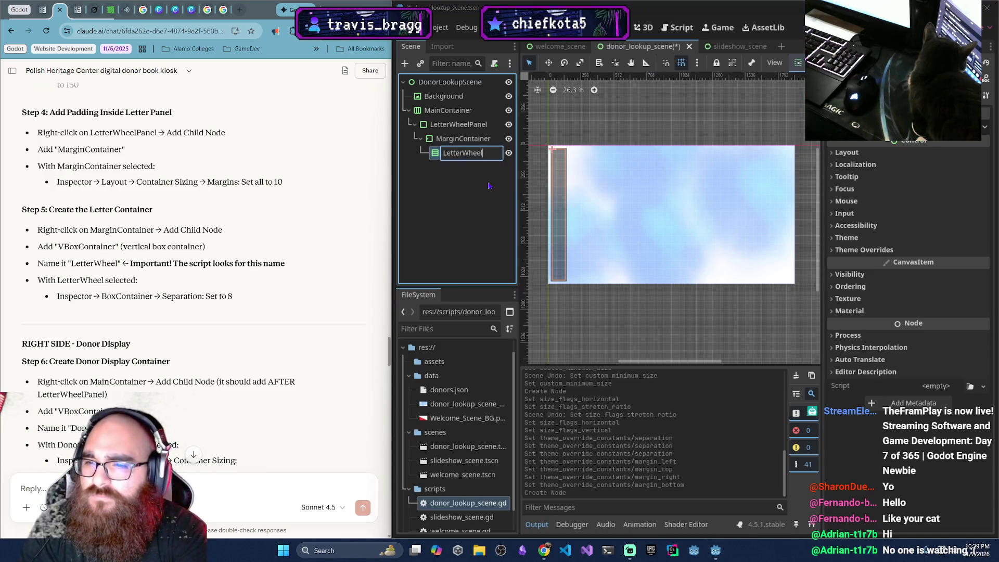
{"action": "key", "text": "Return"}
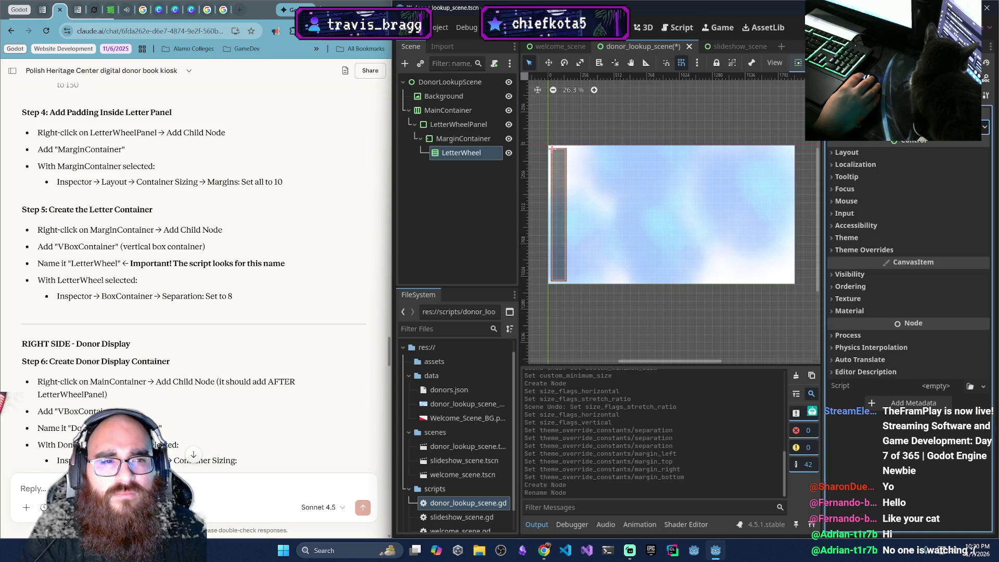
{"action": "left_click", "coordinate": [831, 153]}
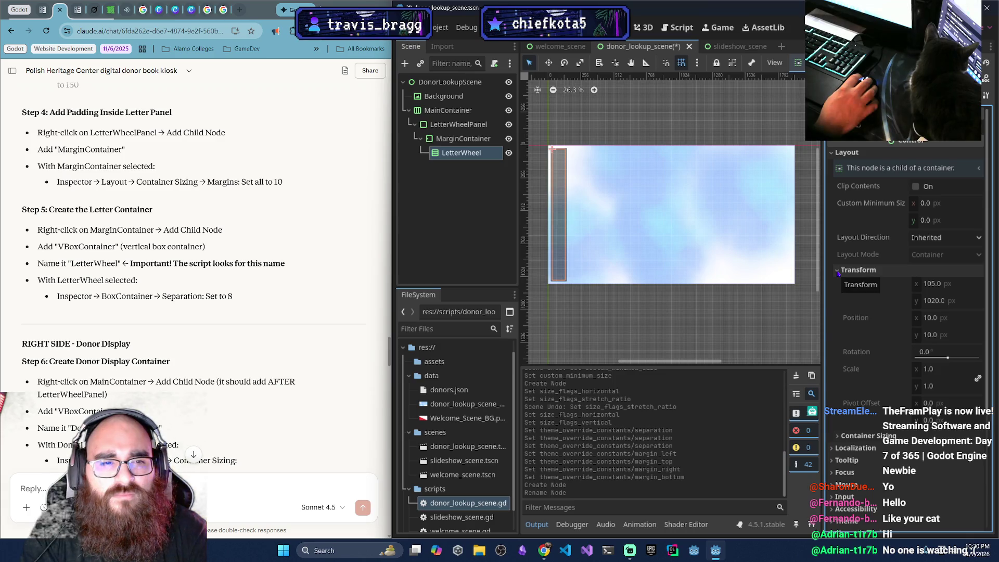
Set LetterWheel's horizontal container sizing to Fill
{"action": "left_click", "coordinate": [838, 285]}
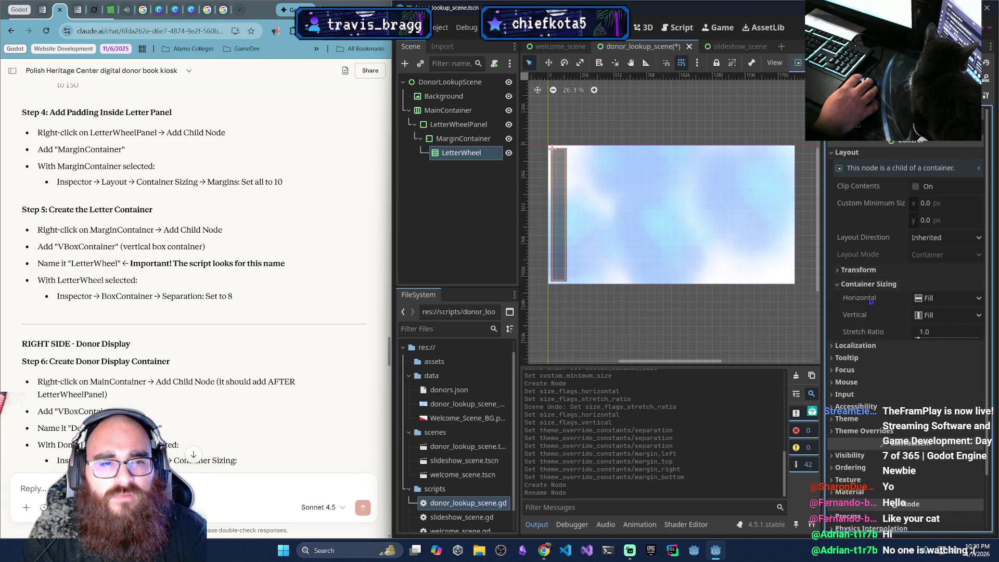
{"action": "left_click", "coordinate": [920, 298]}
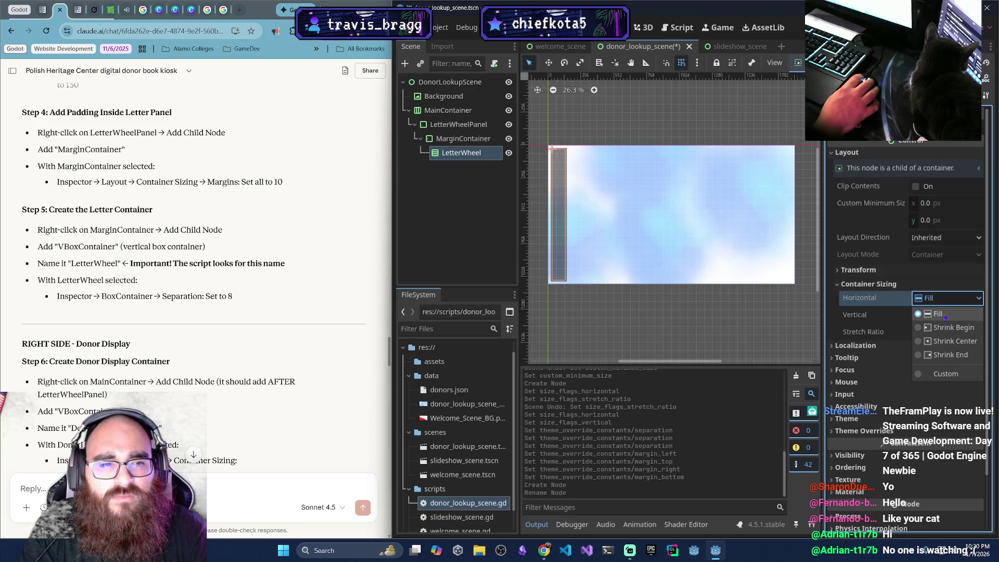
{"action": "left_click", "coordinate": [945, 374]}
{"action": "left_click", "coordinate": [961, 298]}
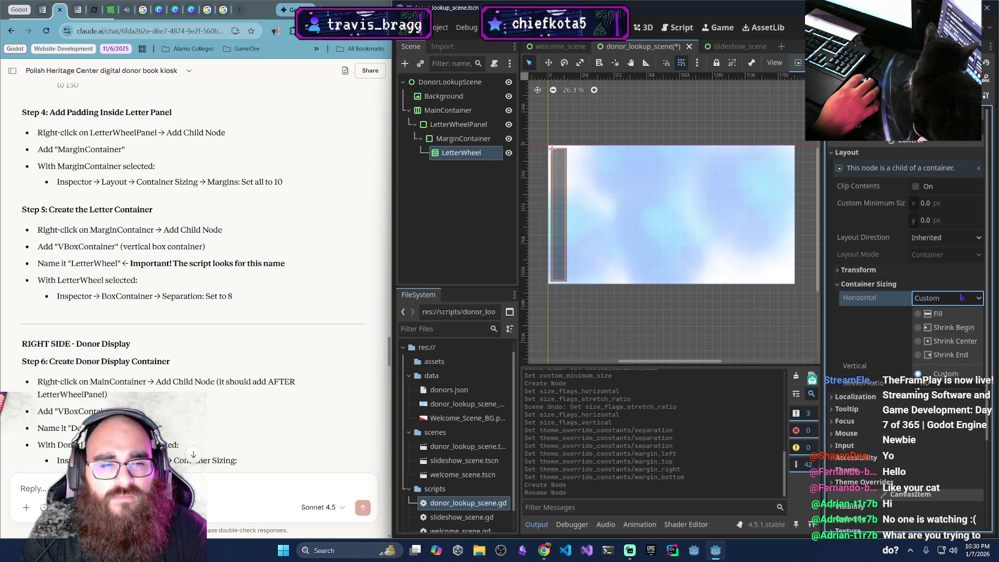
{"action": "left_click", "coordinate": [945, 314]}
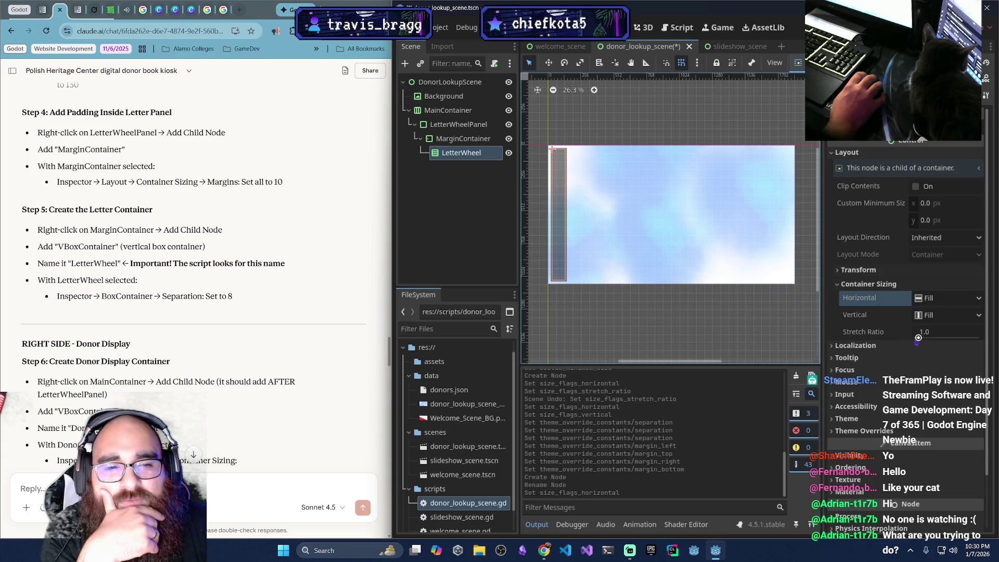
Set LetterWheel's Theme Overrides Constants Separation to 8
{"action": "left_click", "coordinate": [837, 430]}
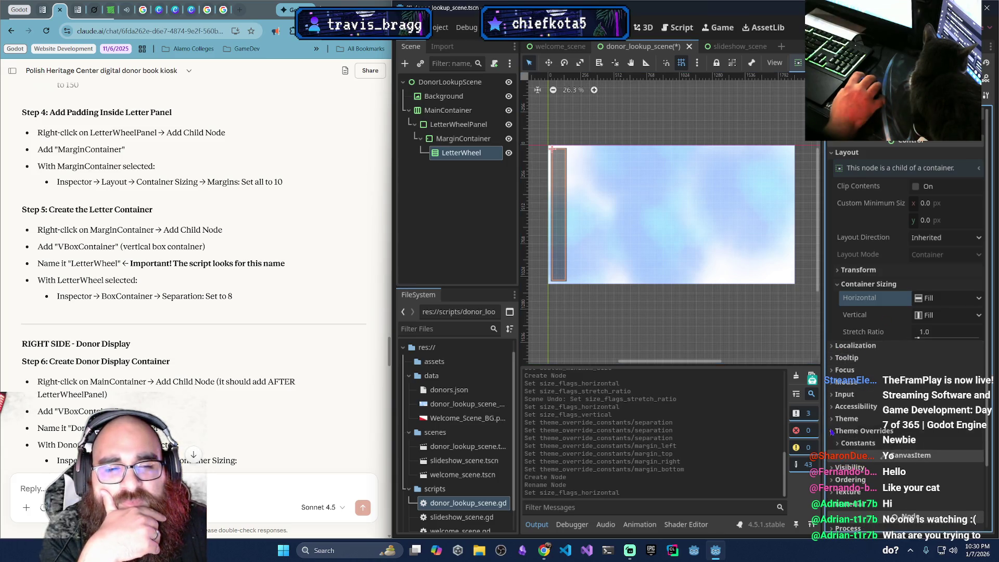
{"action": "left_click", "coordinate": [836, 443]}
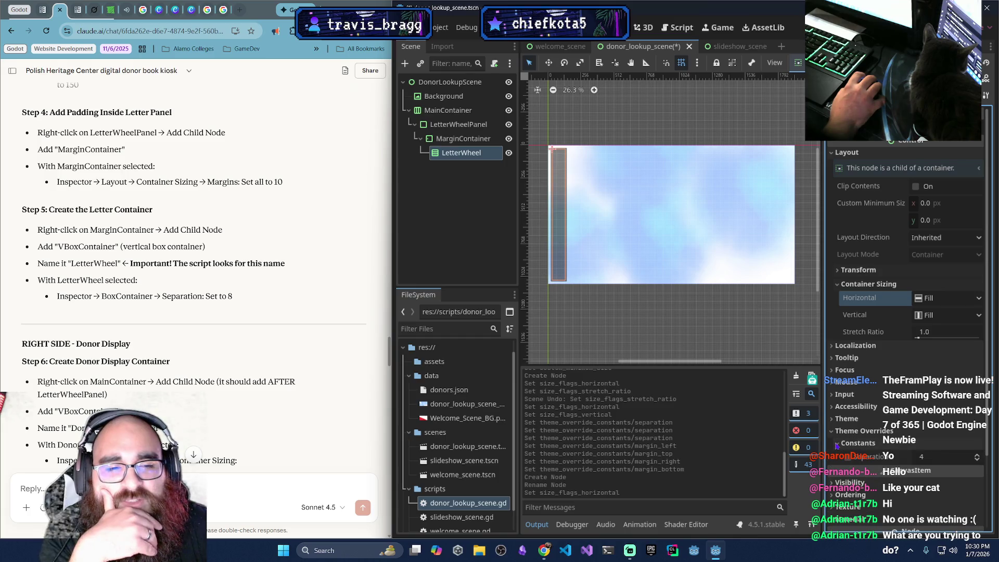
{"action": "left_click", "coordinate": [944, 457]}
{"action": "type", "text": "8"}
{"action": "key", "text": "Return"}
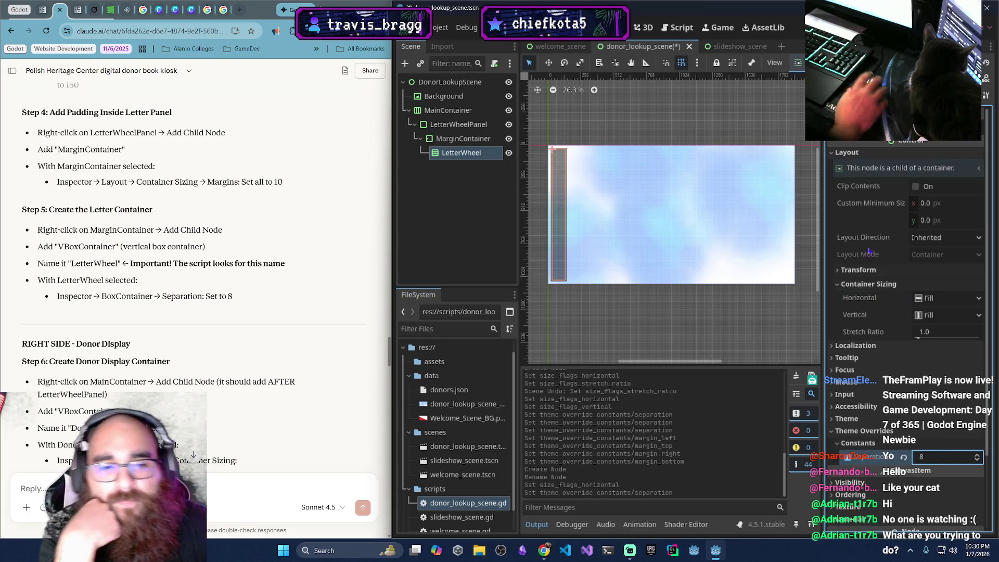
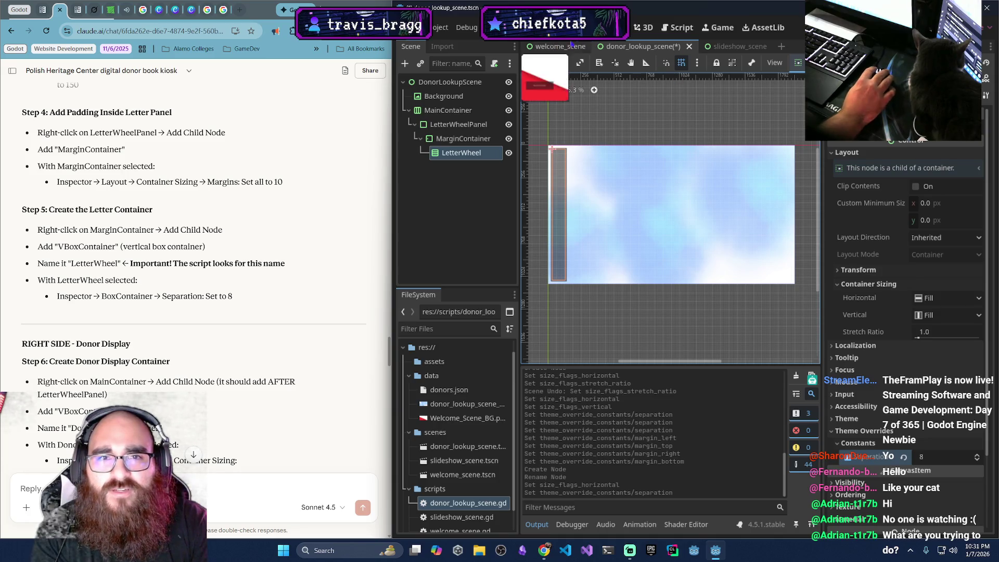
Run the kiosk from the welcome scene and confirm Touch Here To Begin opens donor lookup
{"action": "left_click", "coordinate": [560, 47]}
{"action": "key", "text": "F6"}
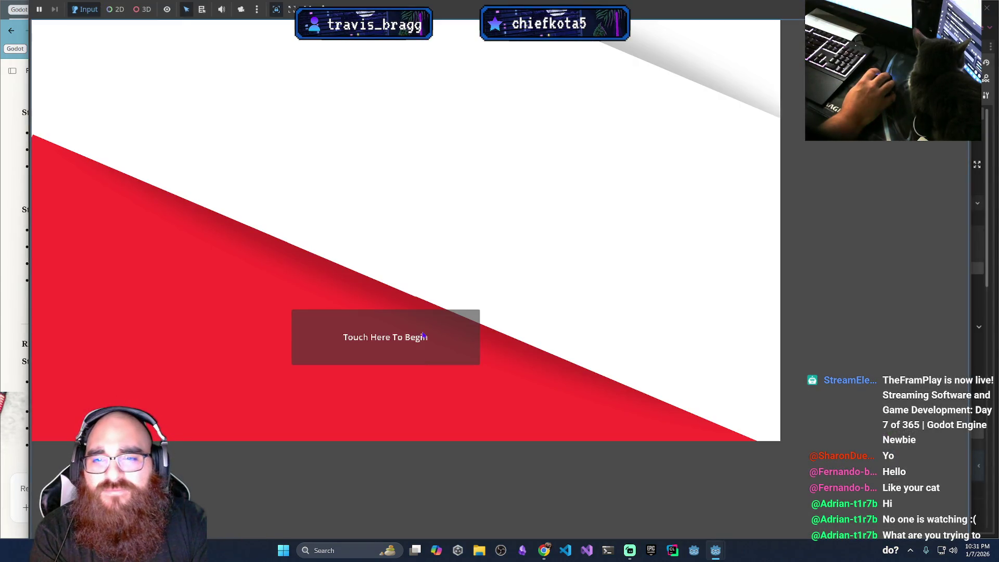
{"action": "left_click", "coordinate": [422, 335]}
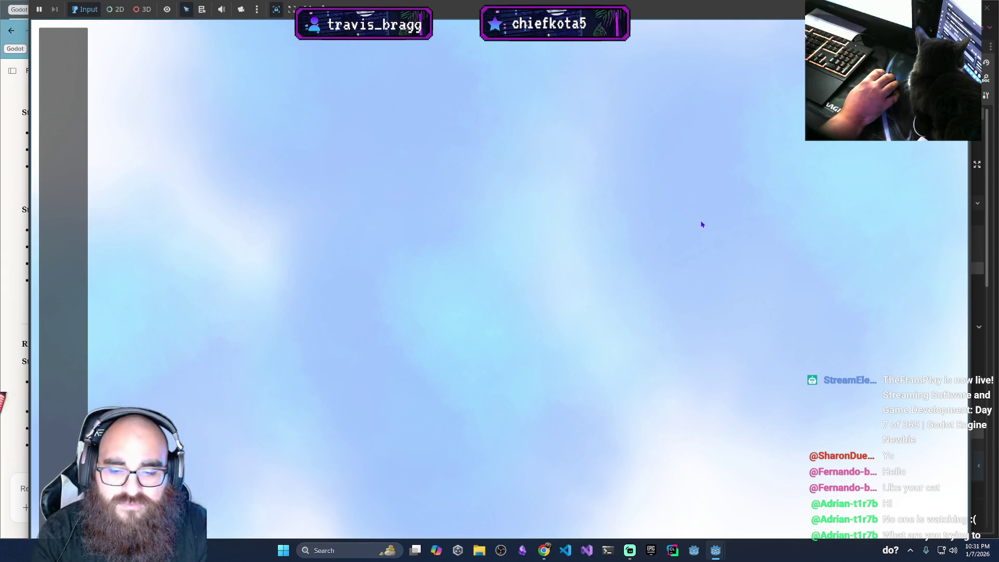
{"action": "key", "text": "F8"}
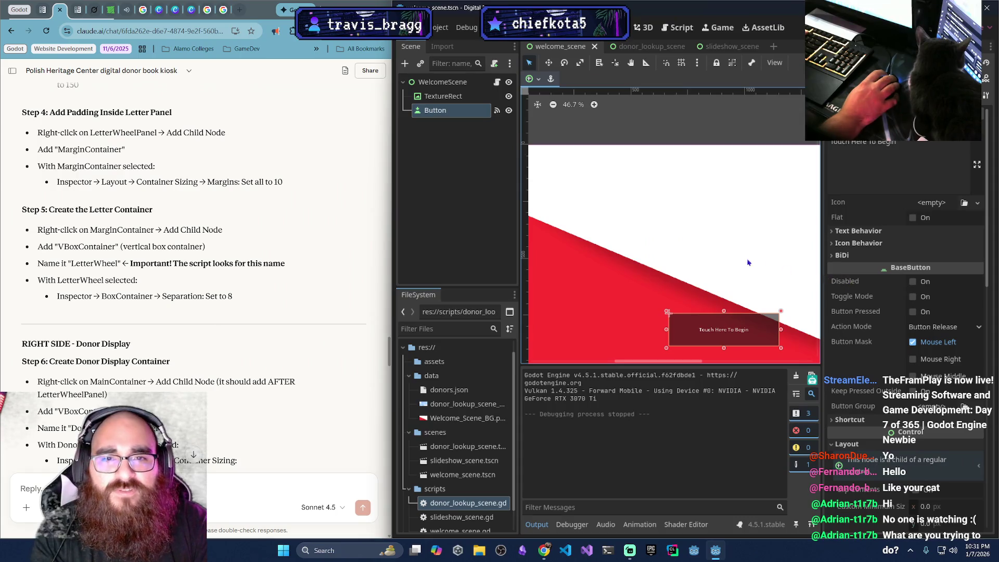
Enlarge the scene canvas and open Project Settings from the Project menu
{"action": "left_click_drag", "start_coordinate": [822, 223], "coordinate": [888, 239]}
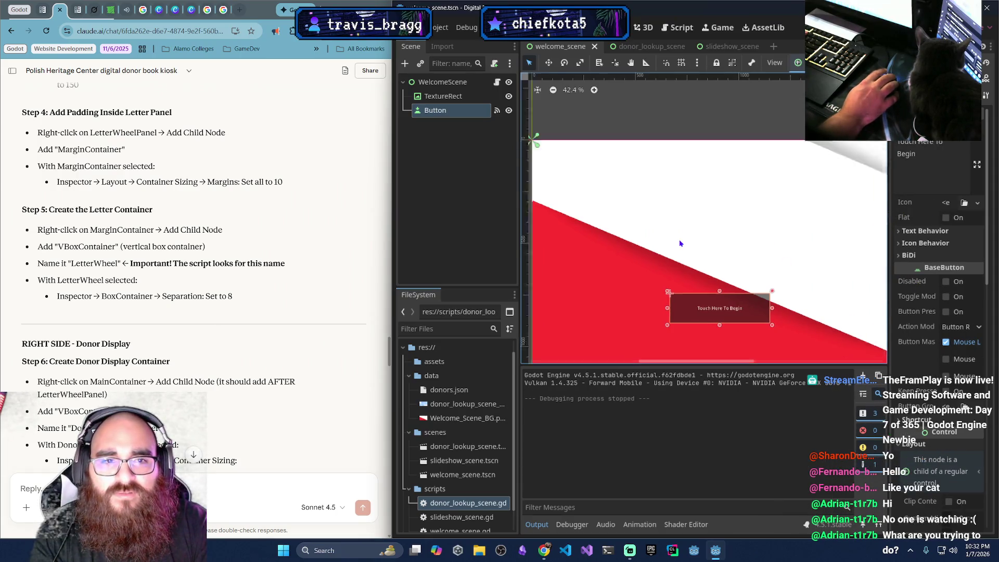
{"action": "scroll", "coordinate": [680, 243], "scroll_direction": "down", "scroll_amount": 3}
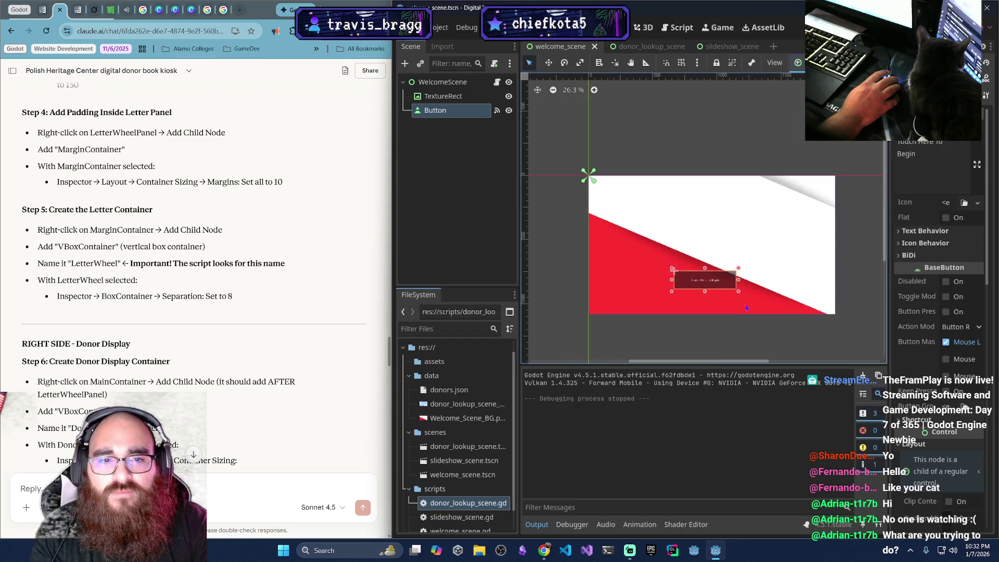
{"action": "scroll", "coordinate": [744, 307], "scroll_direction": "up", "scroll_amount": 2}
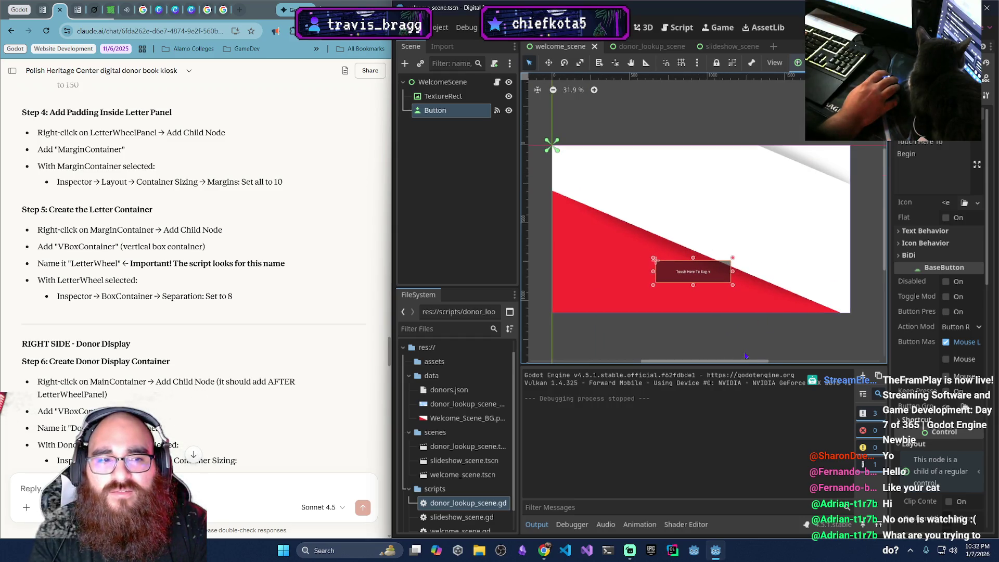
{"action": "left_click_drag", "start_coordinate": [745, 352], "coordinate": [712, 360]}
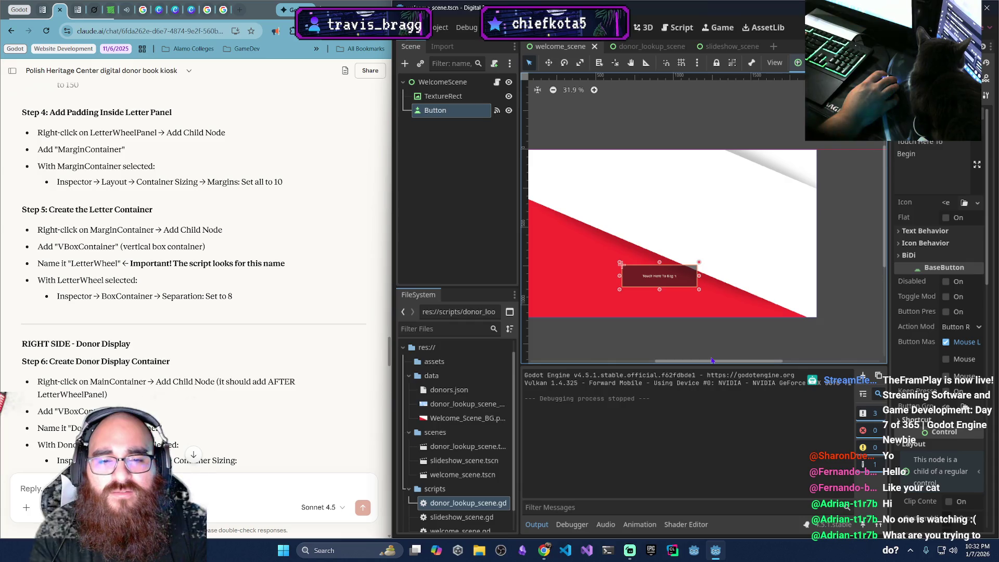
{"action": "left_click", "coordinate": [440, 27]}
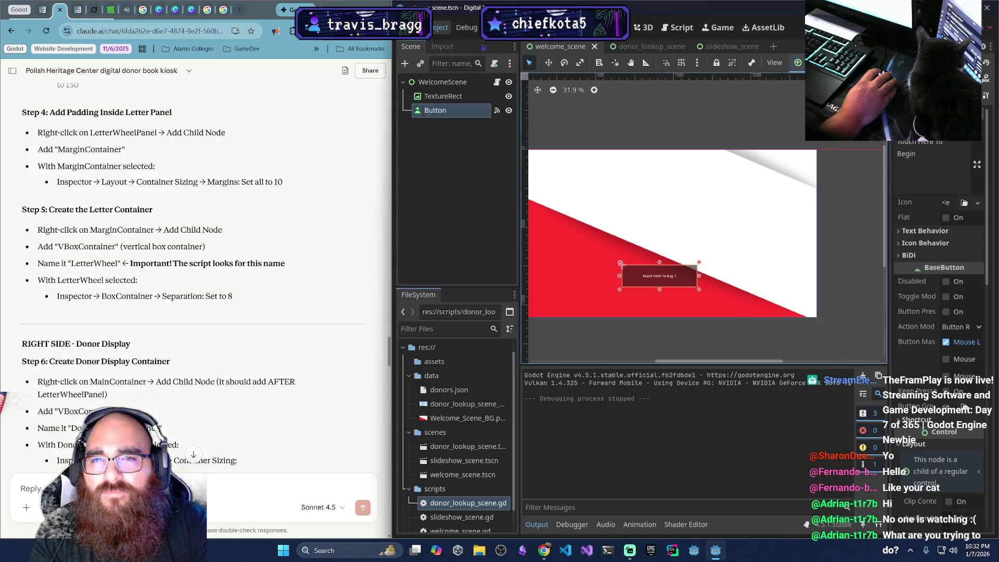
{"action": "left_click", "coordinate": [453, 43]}
Leave Display > Window mode as Windowed, close Project Settings, and return to donor_lookup_scene
{"action": "left_click", "coordinate": [244, 265]}
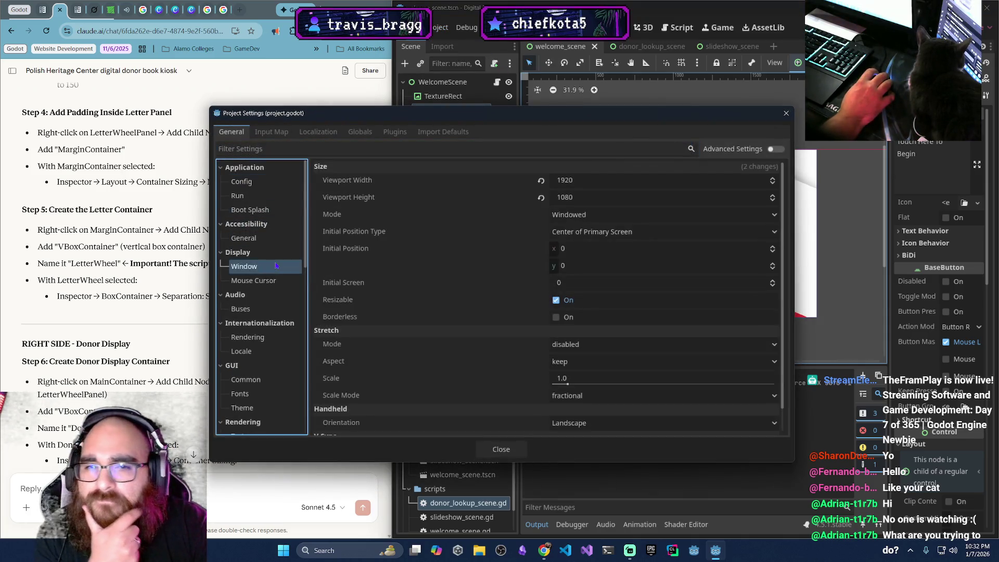
{"action": "left_click", "coordinate": [689, 215]}
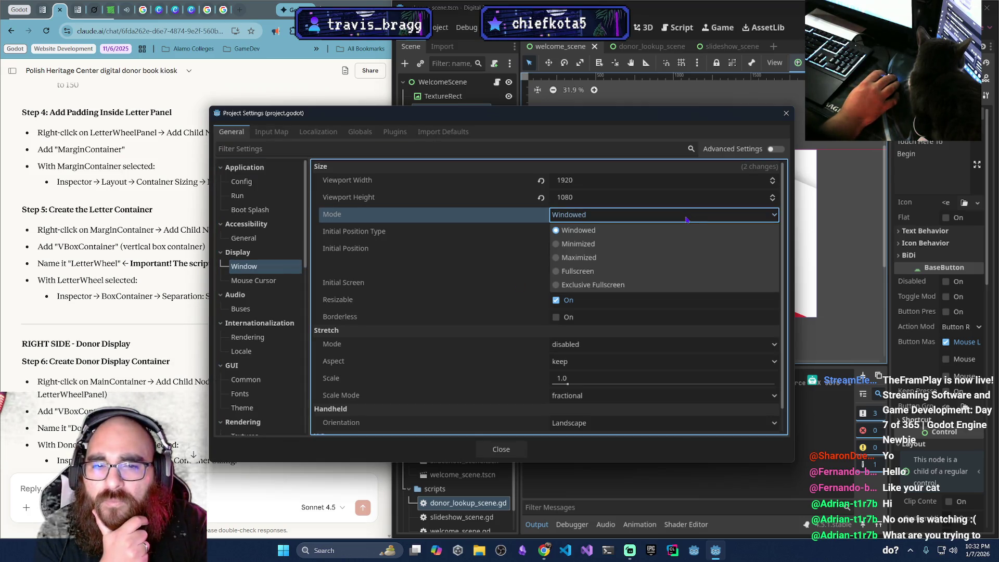
{"action": "left_click", "coordinate": [685, 220]}
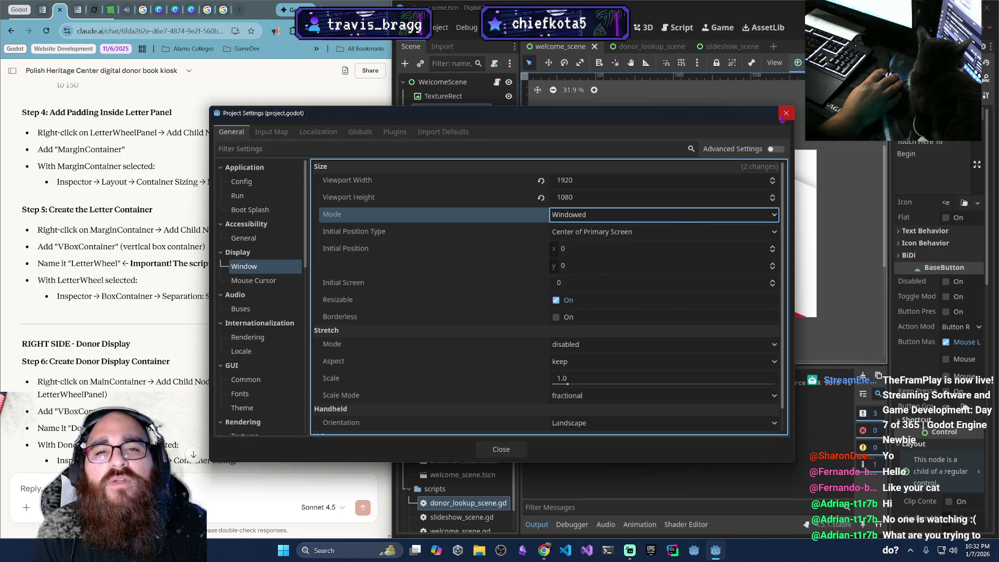
{"action": "left_click", "coordinate": [786, 113]}
{"action": "left_click", "coordinate": [652, 48]}
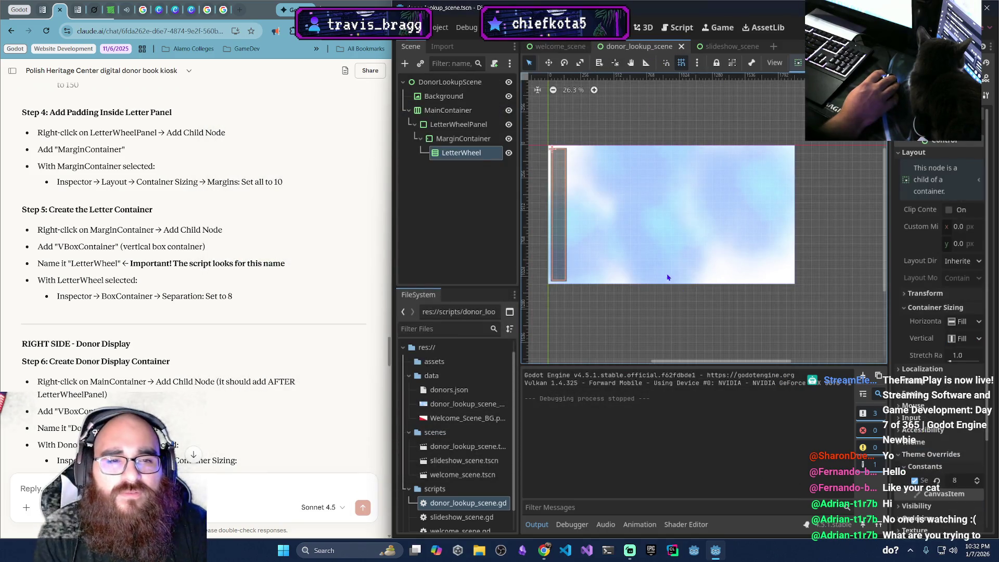
{"action": "scroll", "coordinate": [661, 270], "scroll_direction": "down", "scroll_amount": 1}
{"action": "left_click", "coordinate": [648, 210]}
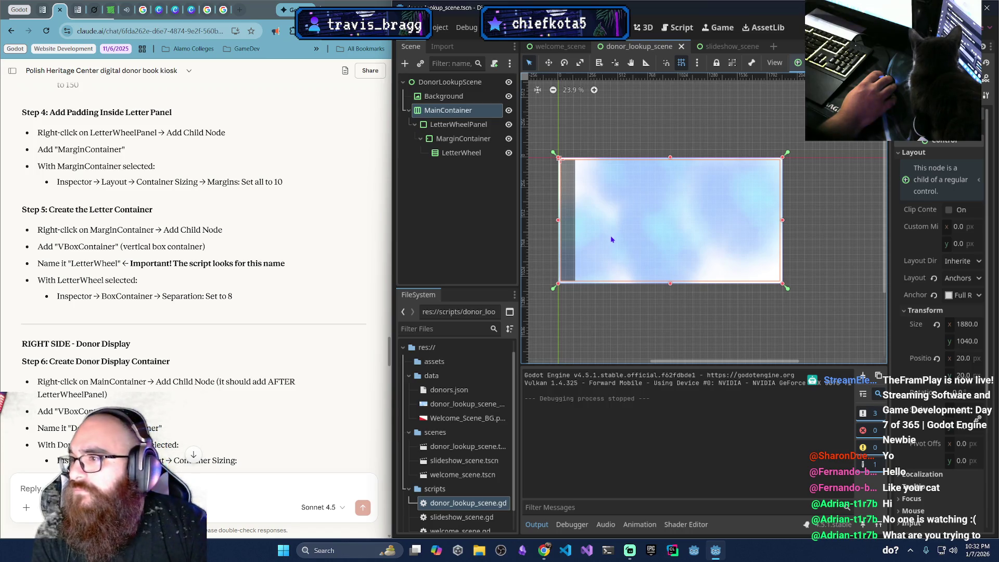
{"action": "key", "text": "F6"}
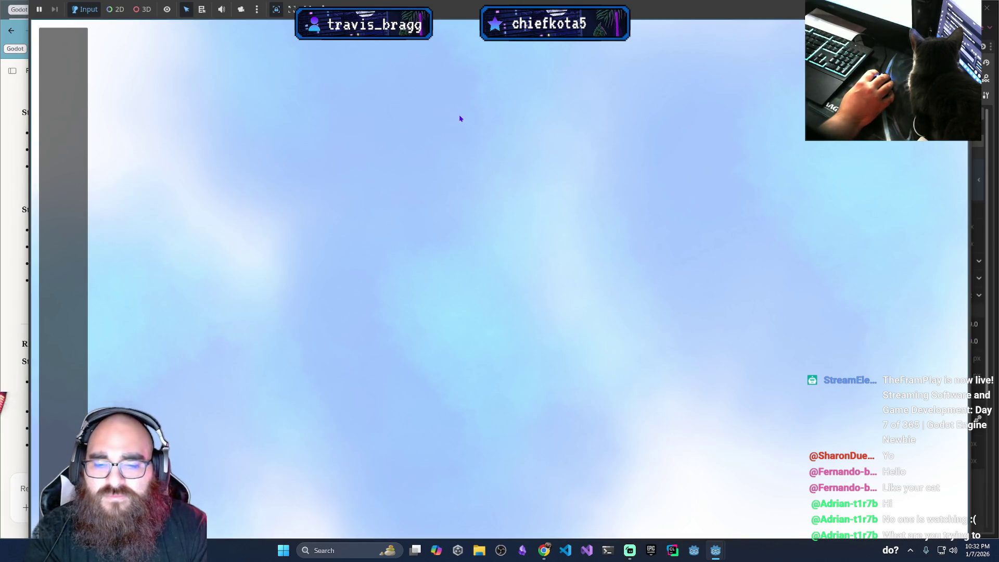
{"action": "key", "text": "F8"}
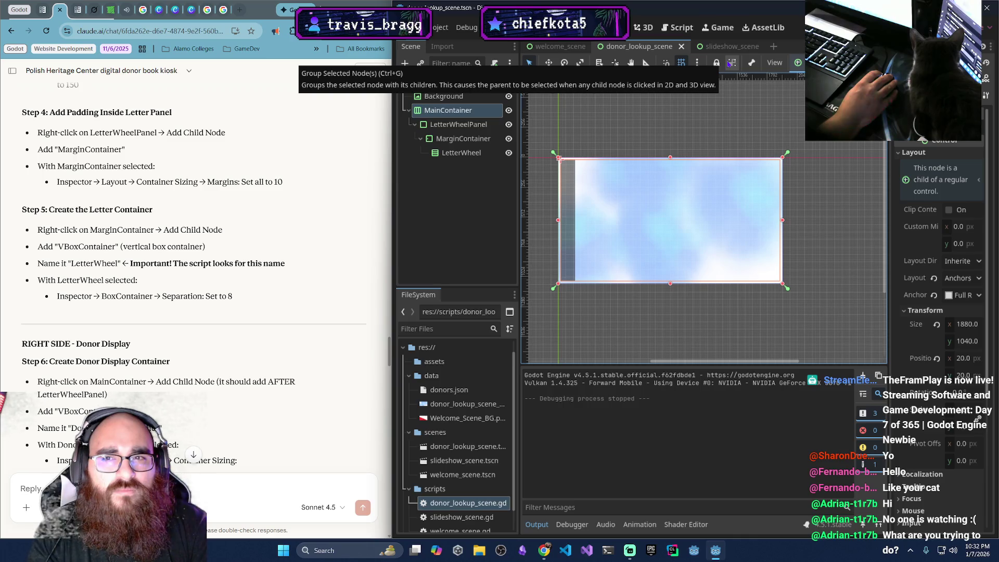
{"action": "left_click", "coordinate": [731, 63]}
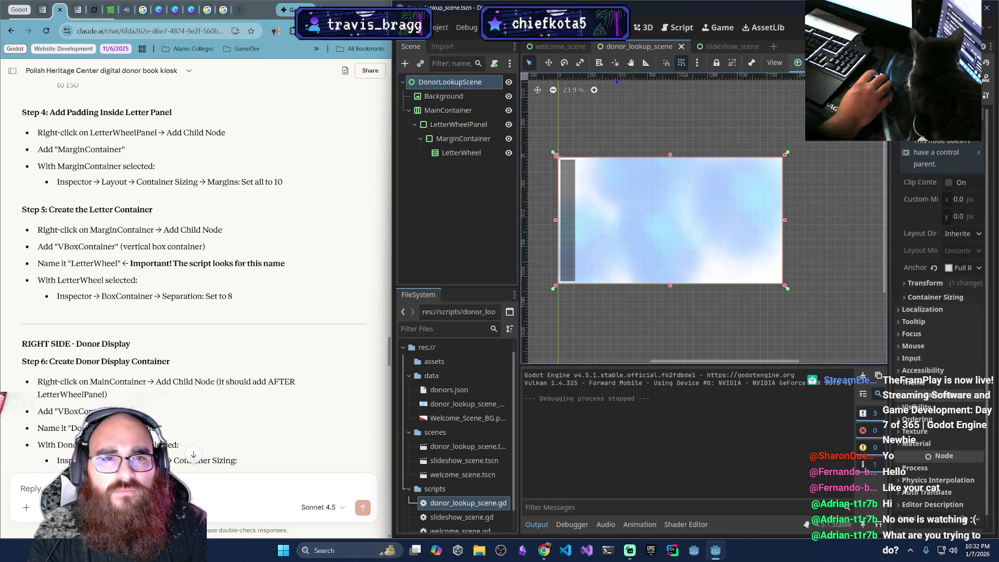
{"action": "left_click", "coordinate": [732, 64]}
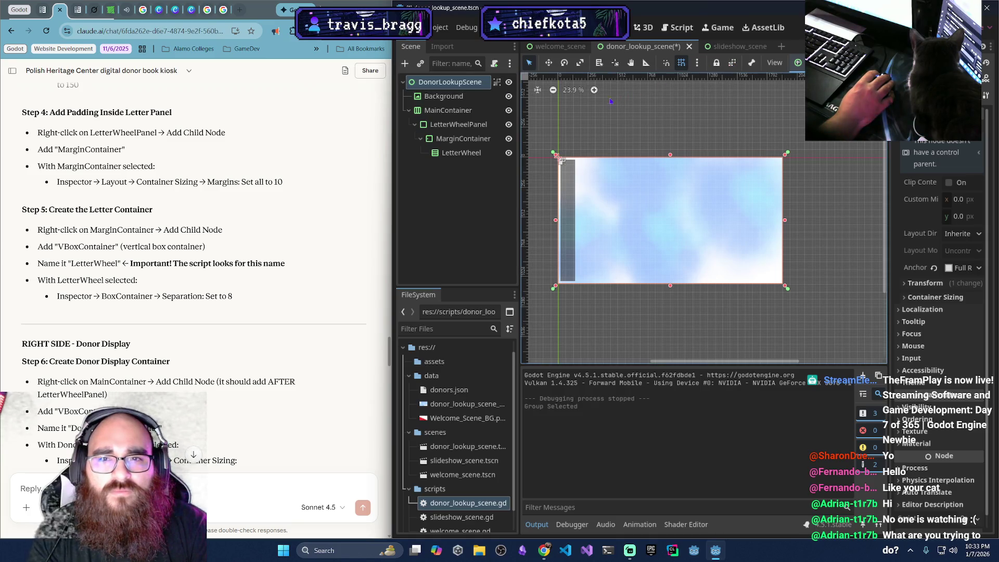
{"action": "left_click", "coordinate": [732, 64]}
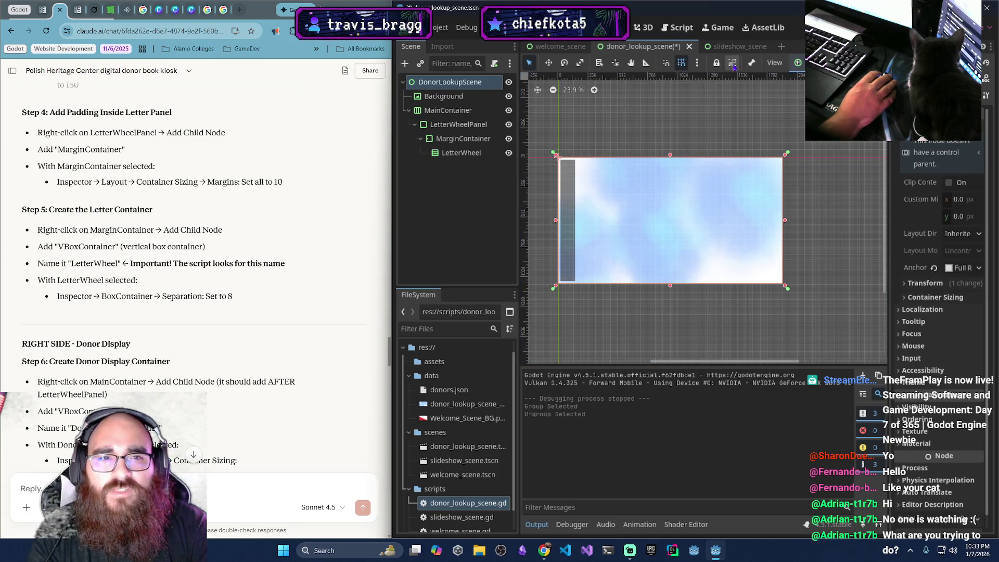
{"action": "left_click", "coordinate": [572, 52]}
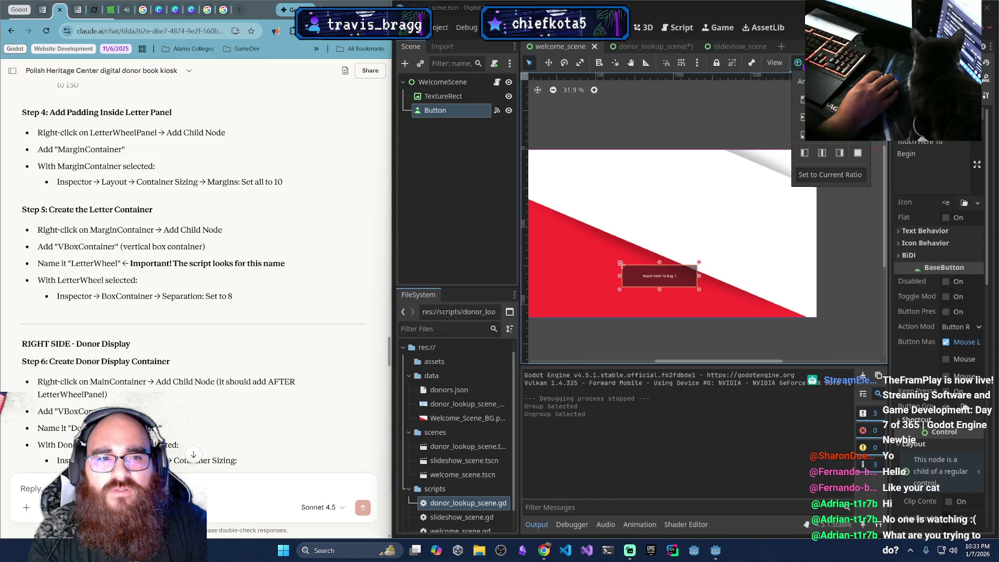
{"action": "left_click", "coordinate": [610, 207]}
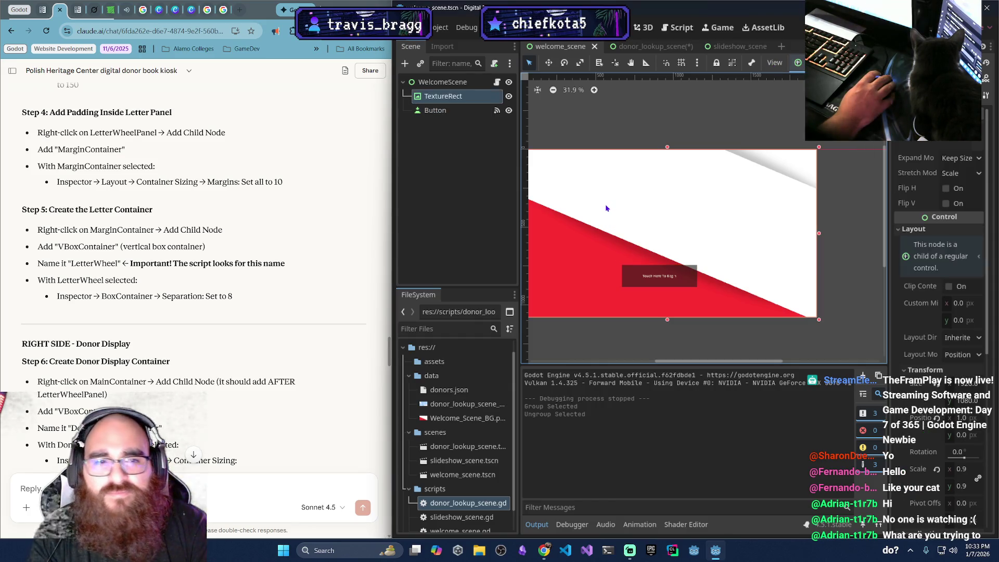
{"action": "left_click", "coordinate": [651, 46]}
{"action": "left_click", "coordinate": [548, 47]}
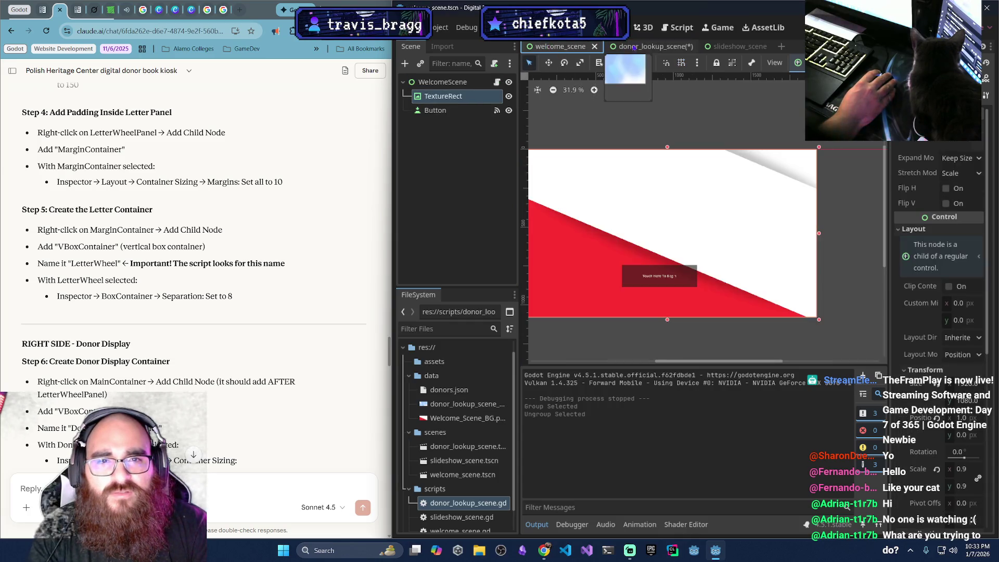
{"action": "left_click", "coordinate": [651, 47]}
{"action": "left_click", "coordinate": [567, 46]}
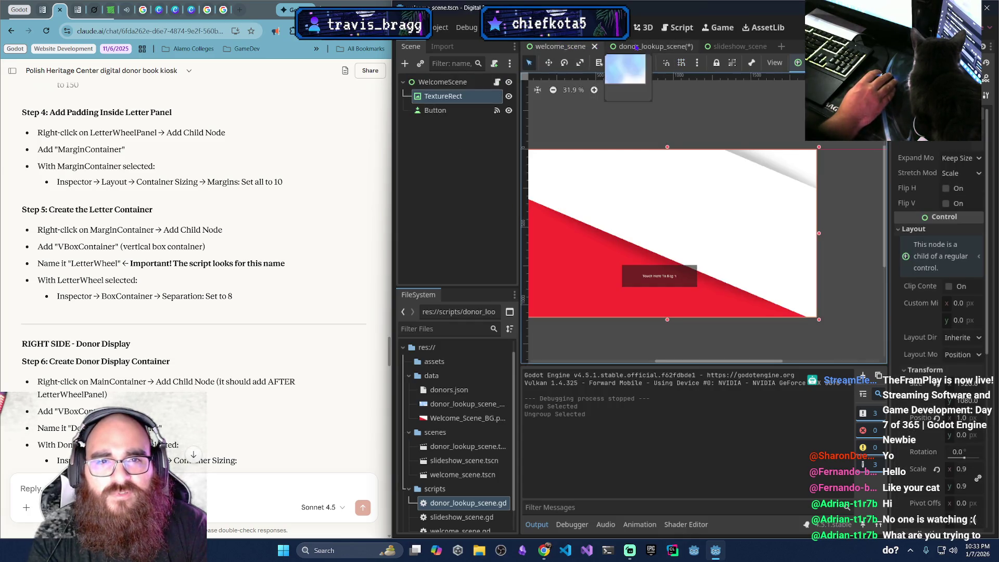
{"action": "left_click", "coordinate": [642, 46]}
{"action": "left_click", "coordinate": [560, 46]}
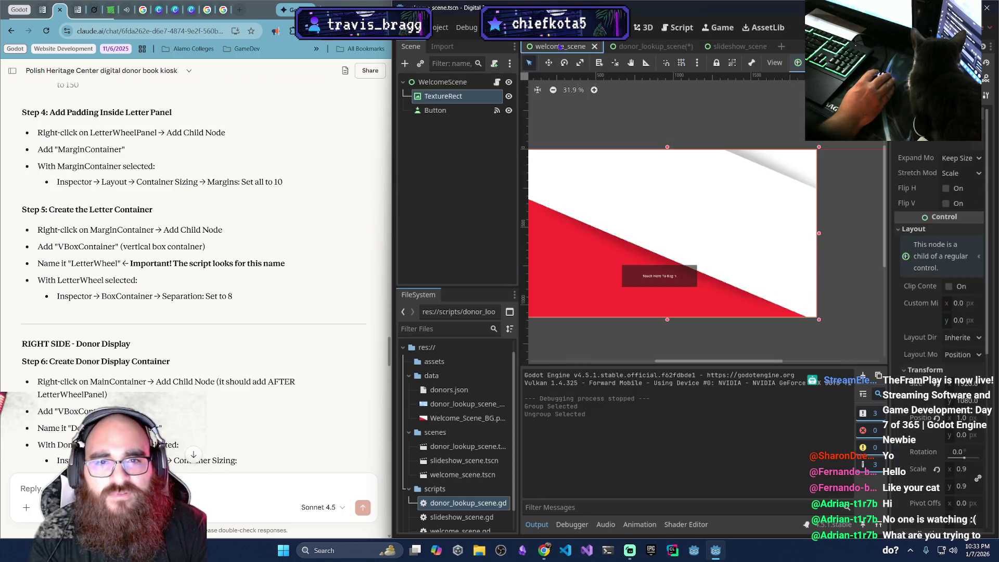
{"action": "left_click", "coordinate": [645, 46]}
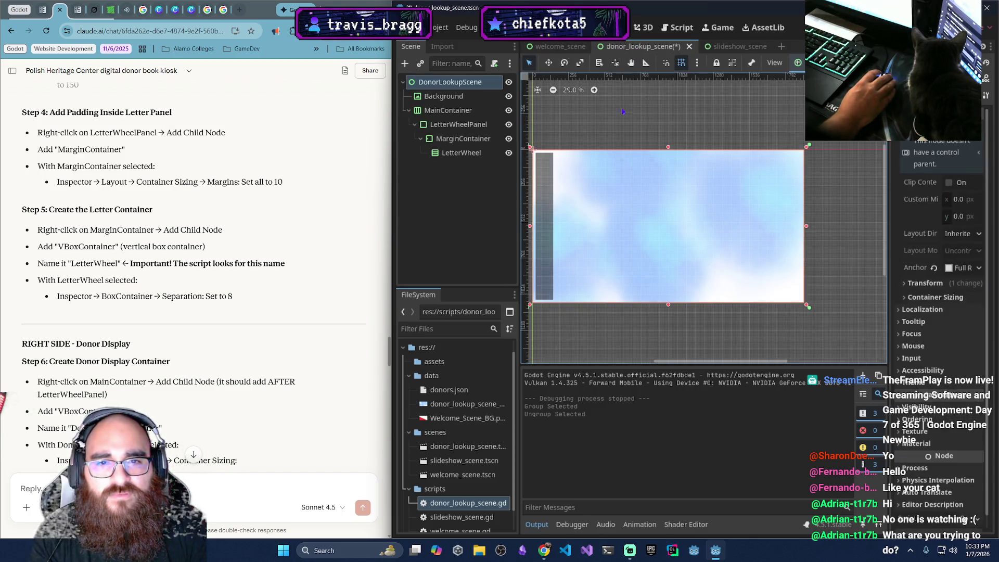
{"action": "left_click", "coordinate": [560, 47]}
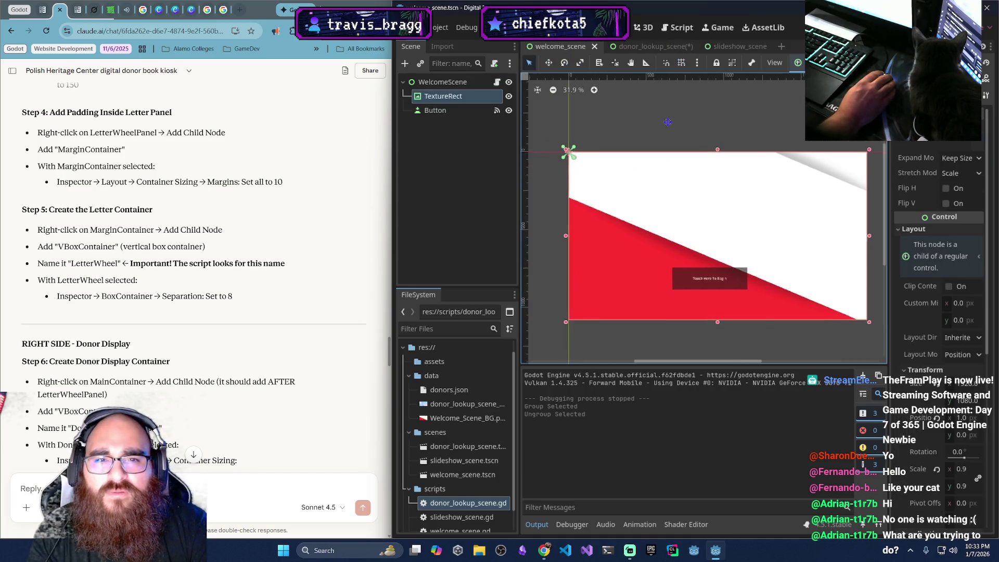
{"action": "left_click", "coordinate": [645, 46]}
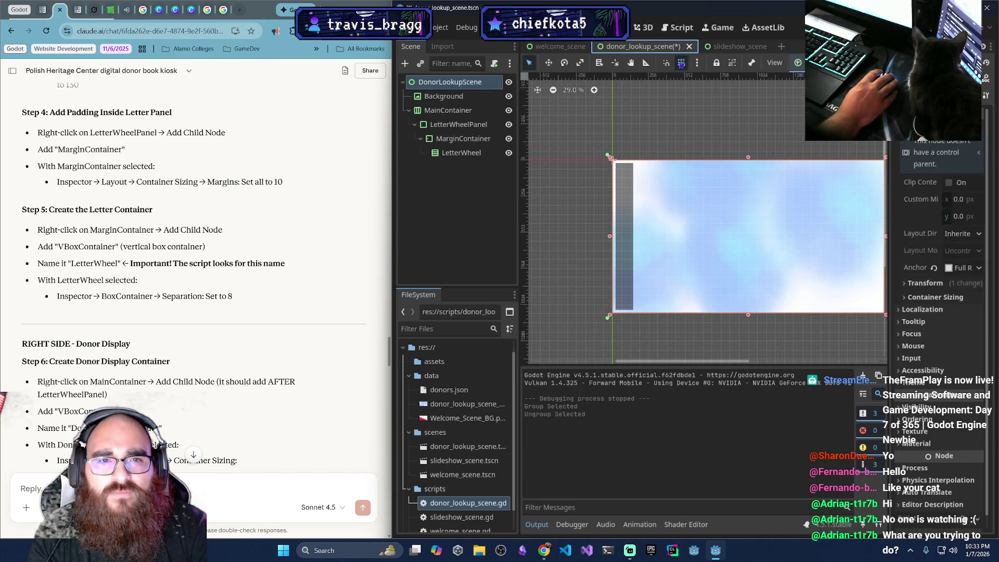
{"action": "left_click", "coordinate": [739, 47]}
{"action": "left_click", "coordinate": [645, 46]}
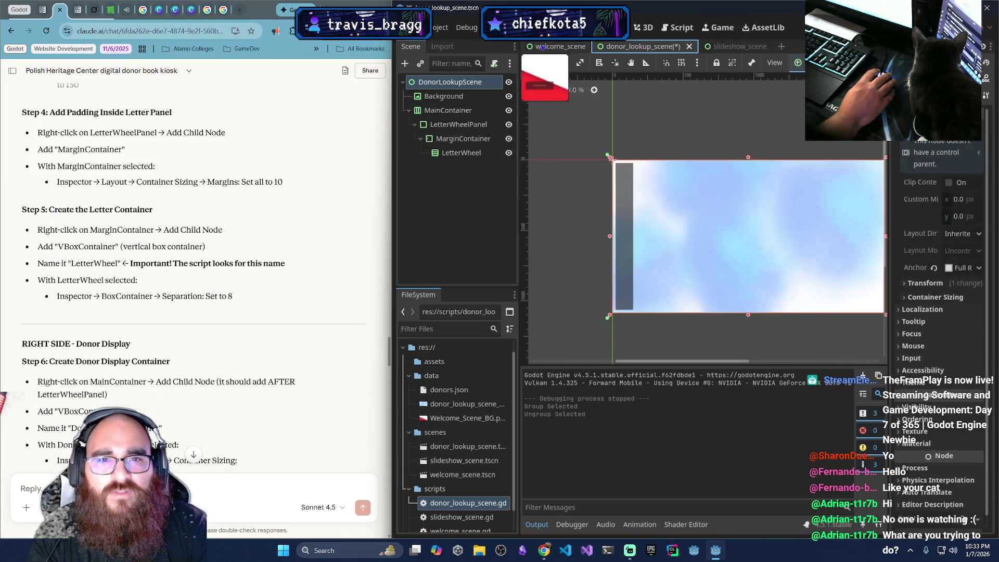
{"action": "left_click", "coordinate": [560, 47]}
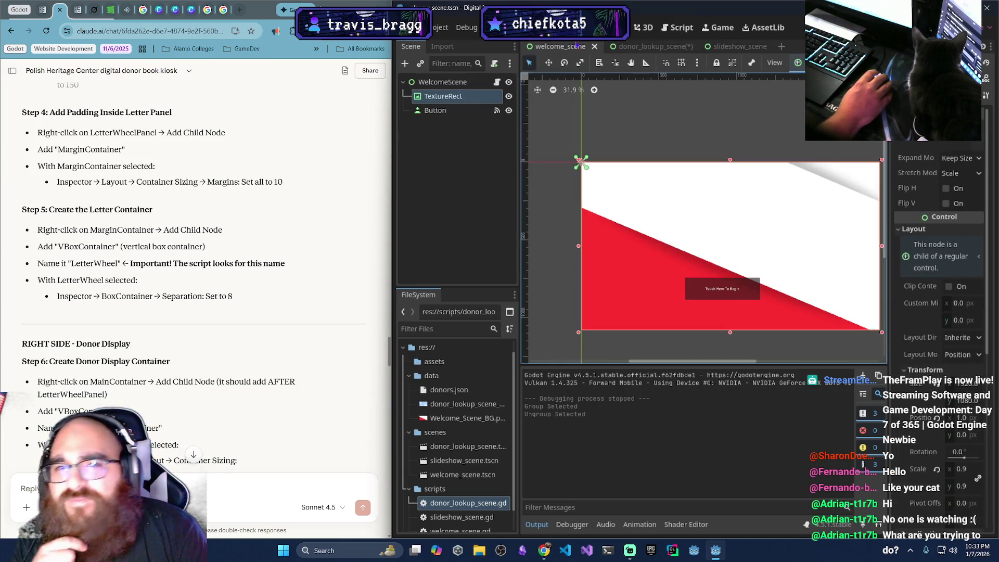
{"action": "left_click", "coordinate": [645, 46]}
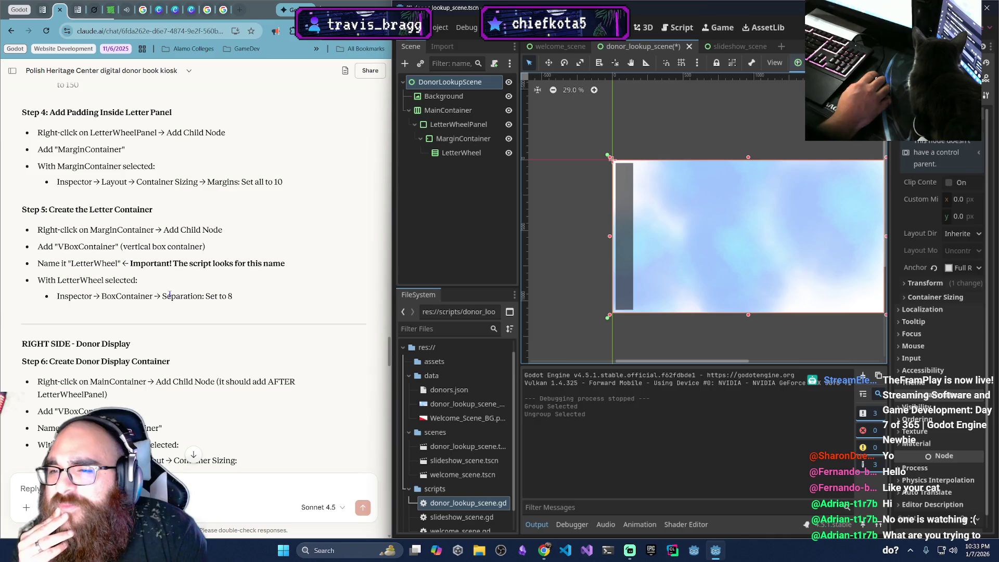
Open the Create New Node dialog for a child under MainContainer
{"action": "left_click", "coordinate": [461, 152]}
{"action": "scroll", "coordinate": [61, 257], "scroll_direction": "down", "scroll_amount": 2}
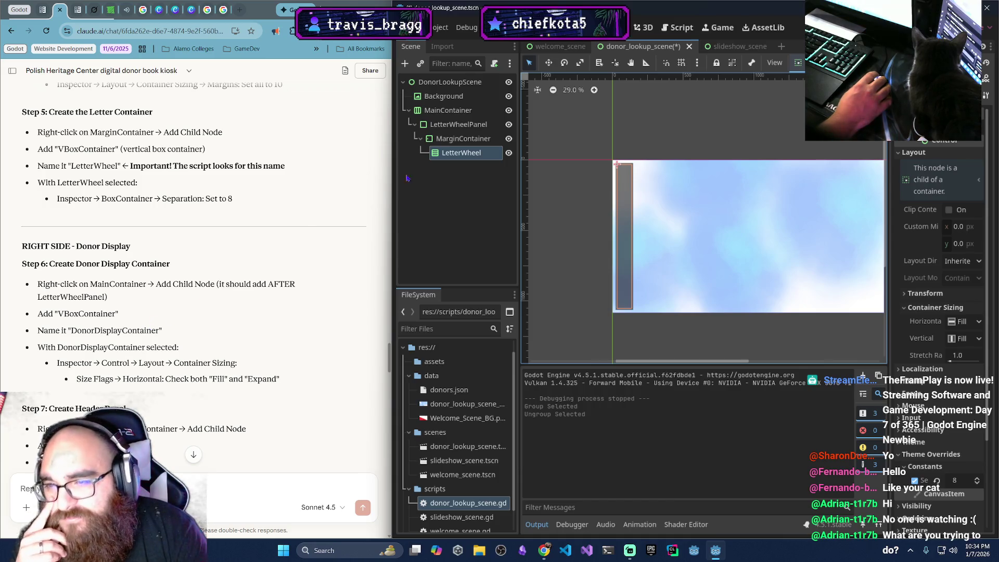
{"action": "right_click", "coordinate": [466, 110]}
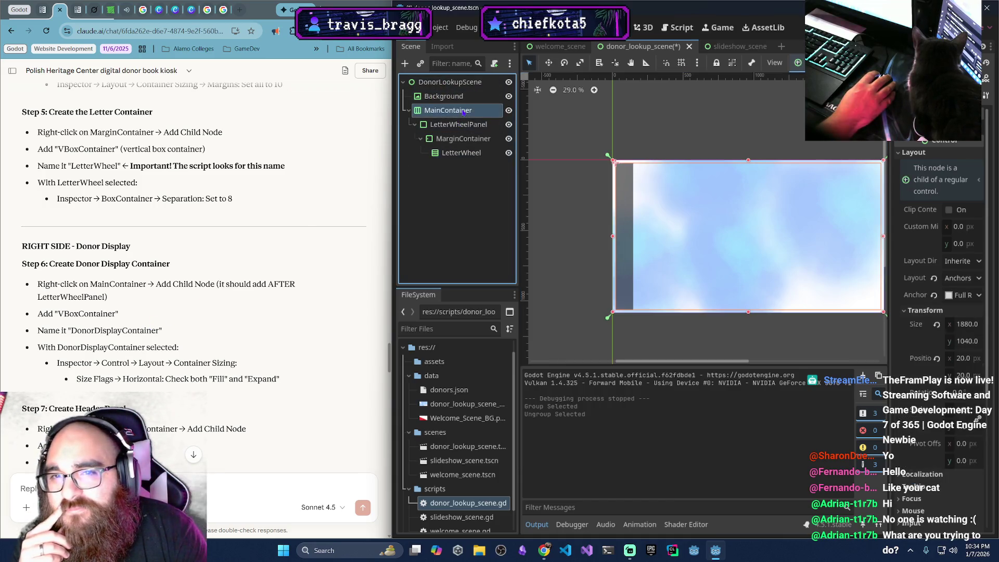
{"action": "left_click", "coordinate": [499, 116]}
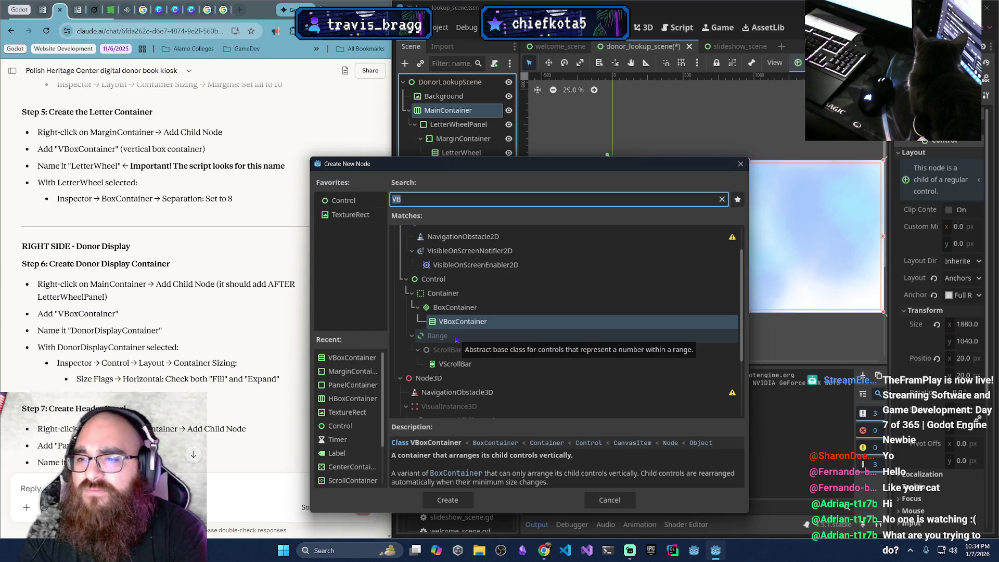
Add a VBoxContainer under MainContainer and rename it DonorDisplayContainer
{"action": "type", "text": "Vb"}
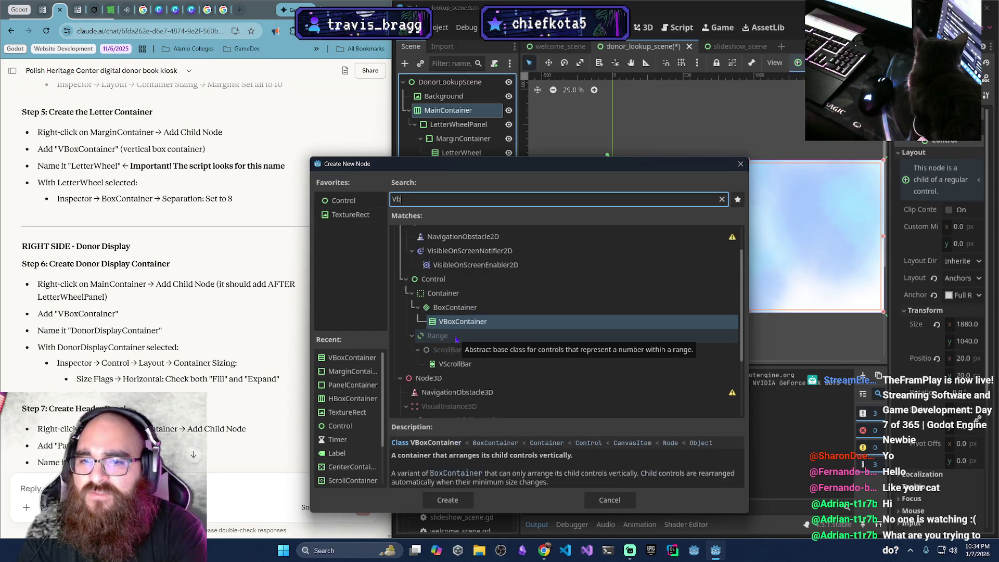
{"action": "key", "text": "Return"}
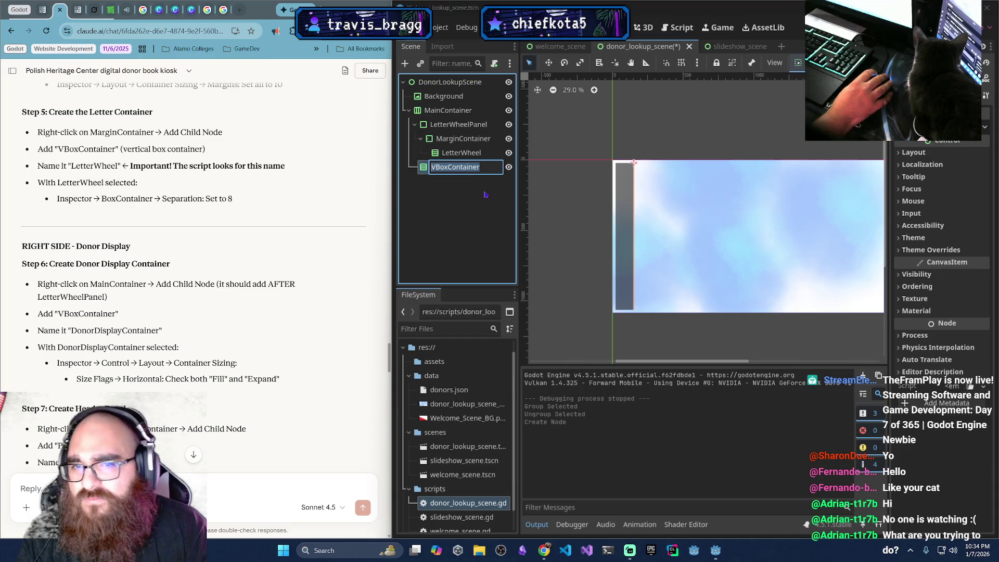
{"action": "key", "text": "F2"}
{"action": "type", "text": "Do"}
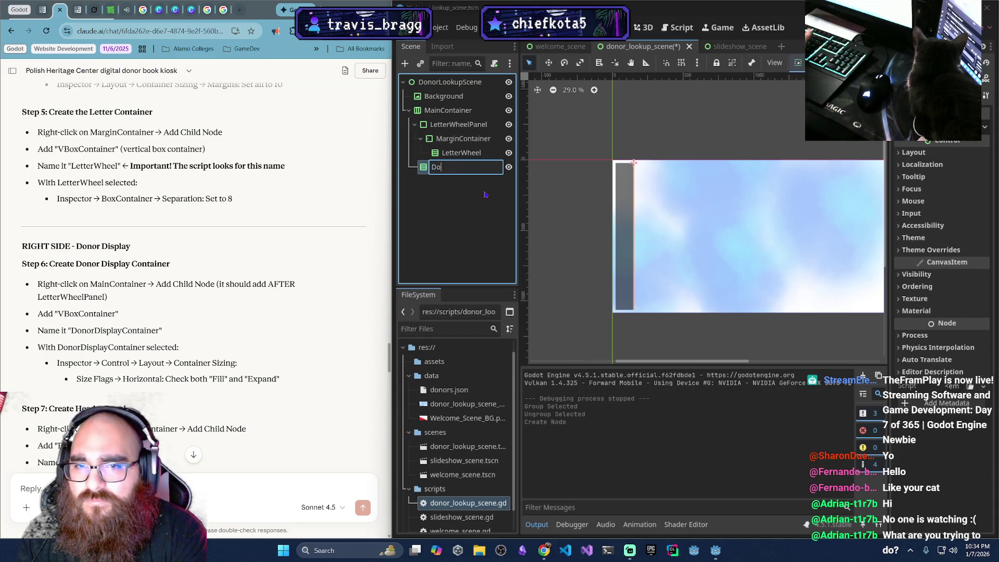
{"action": "type", "text": "norisplayCo"}
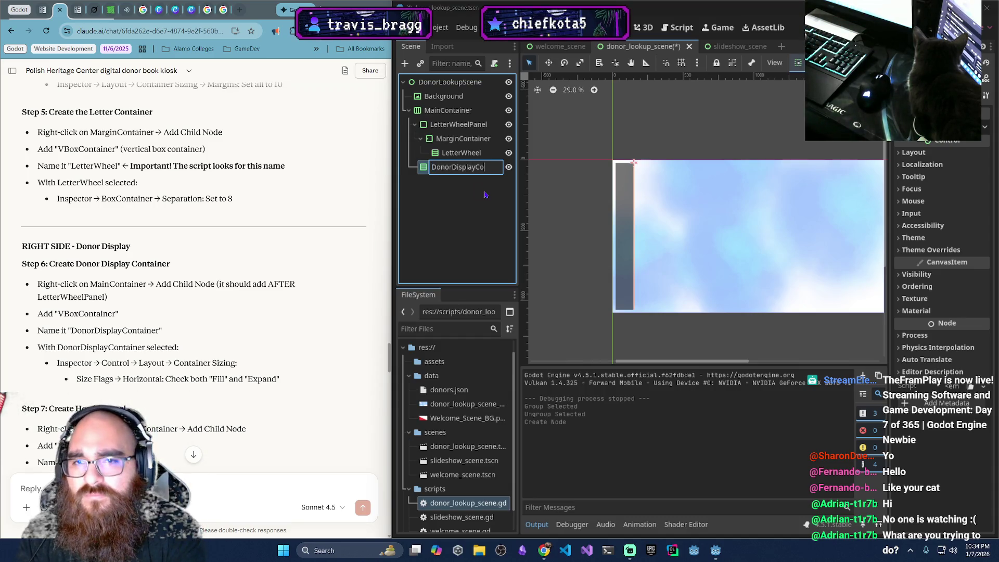
{"action": "type", "text": "nner"}
{"action": "key", "text": "Return"}
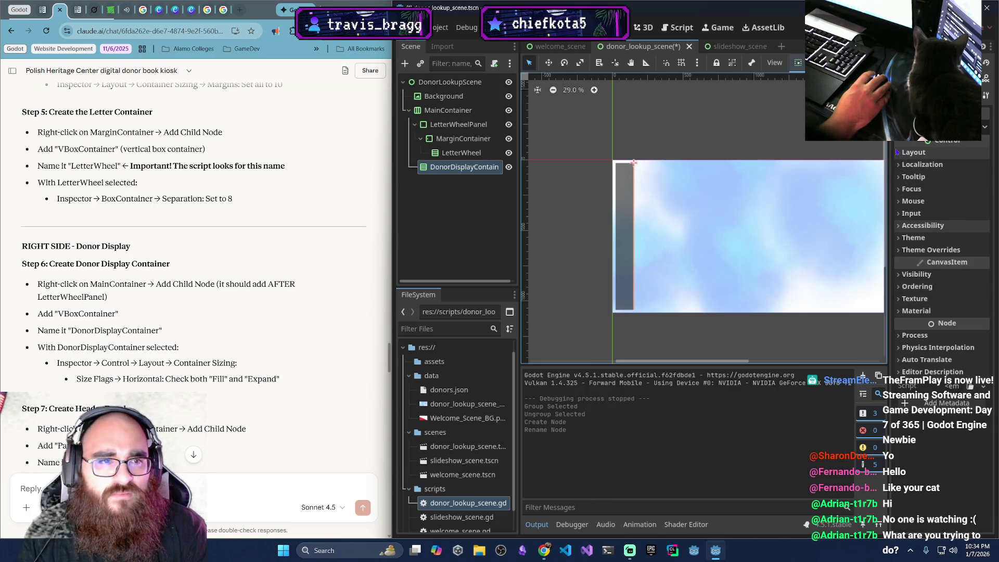
Enable Expand on DonorDisplayContainer's horizontal Fill container sizing
{"action": "left_click", "coordinate": [897, 152]}
{"action": "left_click", "coordinate": [903, 308]}
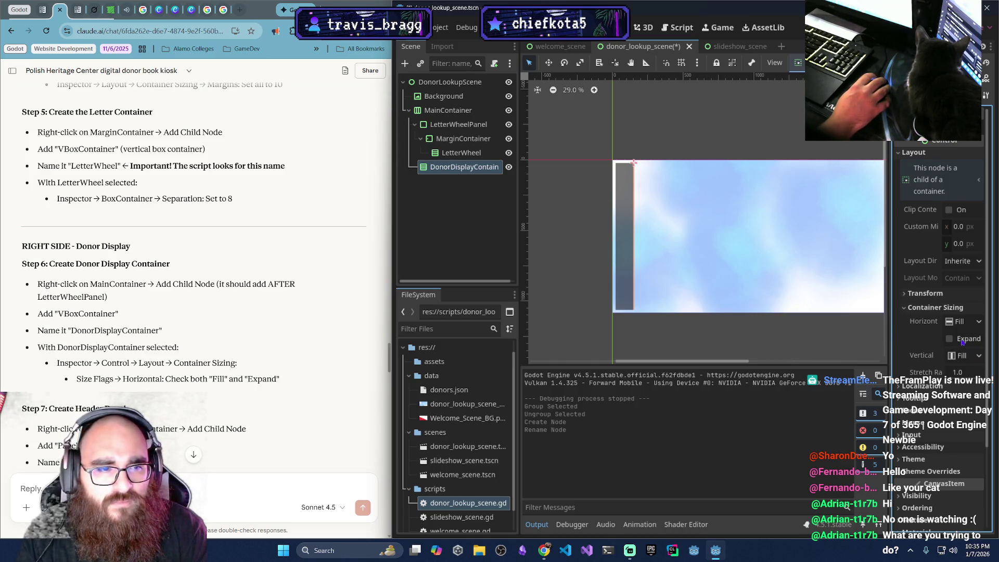
{"action": "mouse_move", "coordinate": [888, 335]}
{"action": "left_mouse_down"}
{"action": "mouse_move", "coordinate": [780, 333]}
{"action": "mouse_move", "coordinate": [813, 331]}
{"action": "left_mouse_up"}
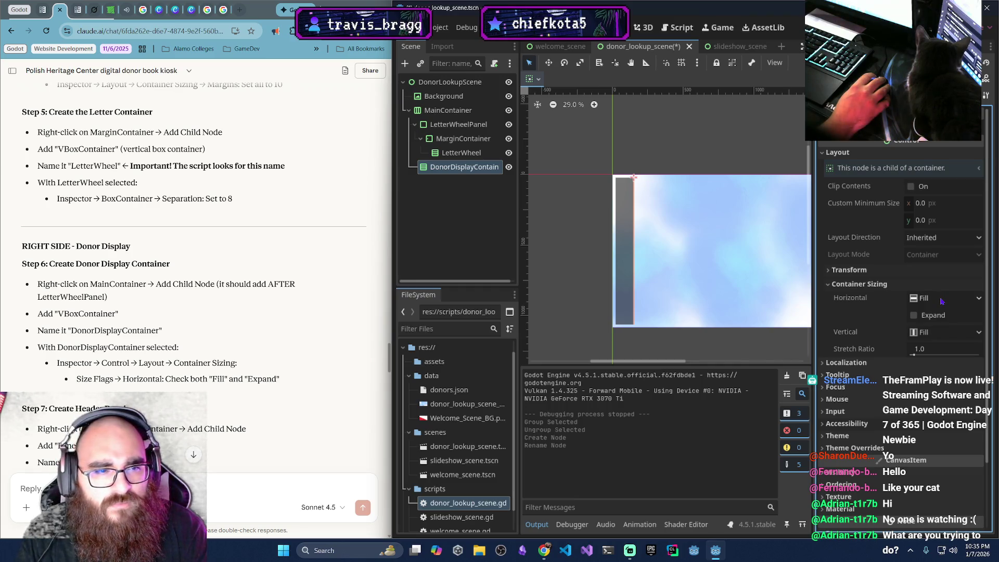
{"action": "left_click", "coordinate": [913, 315]}
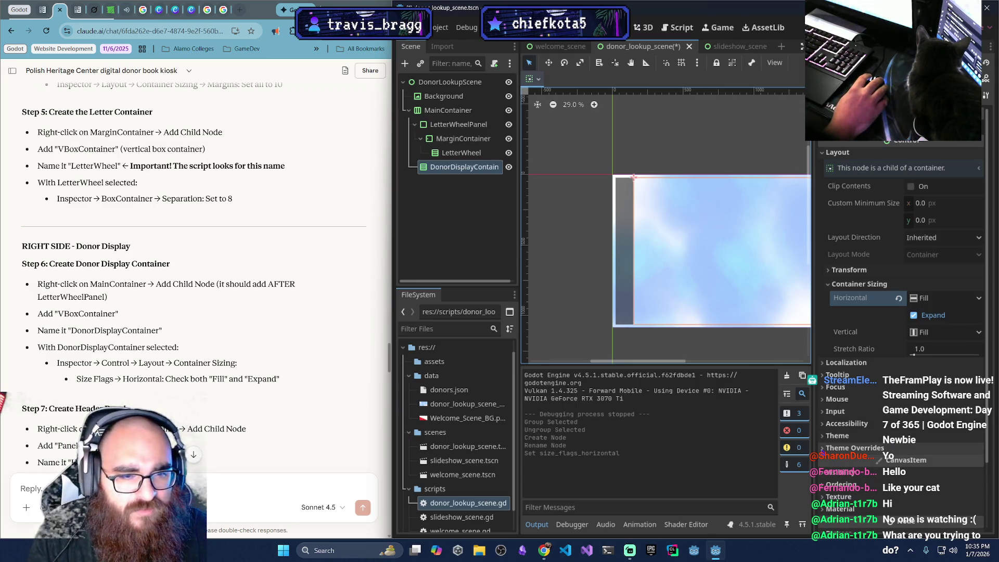
Check DonorDisplayContainer's Theme Overrides separation constant and bring up its node actions
{"action": "left_click", "coordinate": [854, 447]}
{"action": "left_click", "coordinate": [848, 460]}
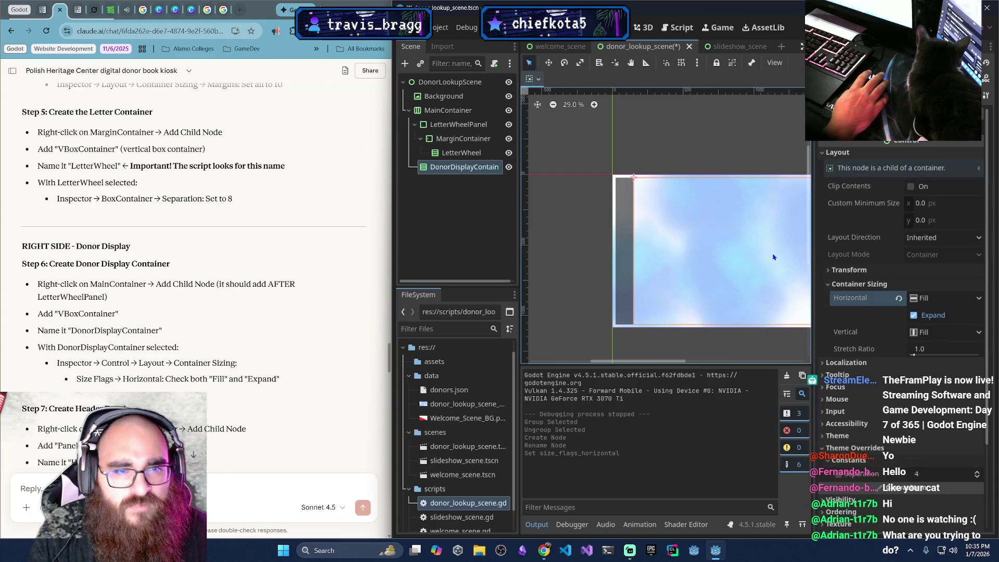
{"action": "left_click_drag", "start_coordinate": [810, 255], "coordinate": [920, 173]}
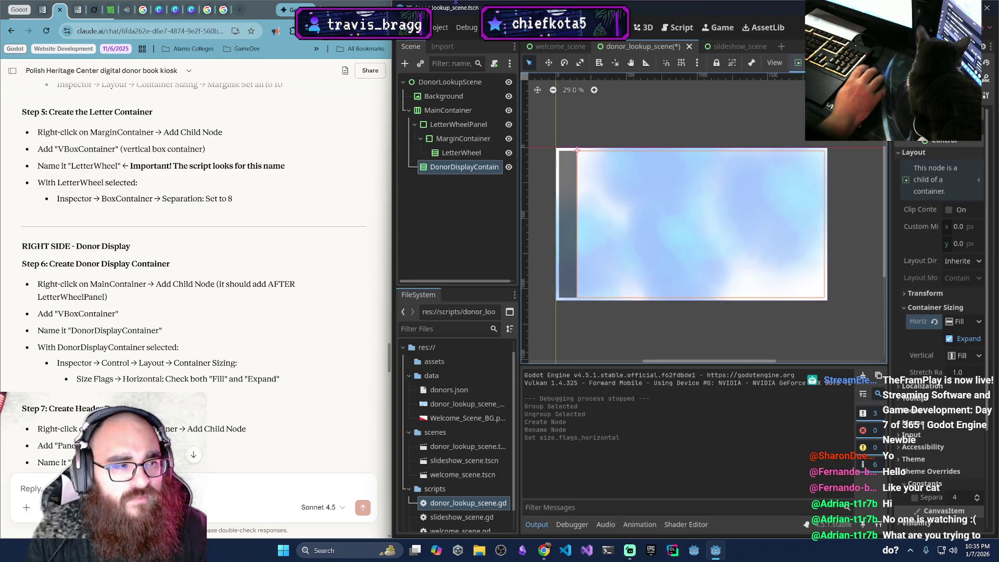
{"action": "scroll", "coordinate": [178, 313], "scroll_direction": "down", "scroll_amount": 2}
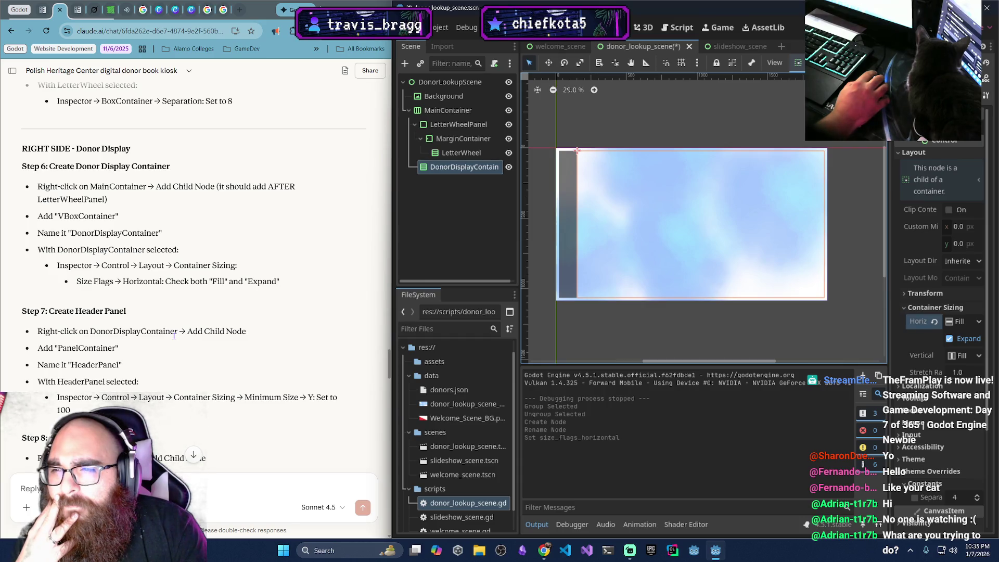
{"action": "scroll", "coordinate": [174, 336], "scroll_direction": "down", "scroll_amount": 2}
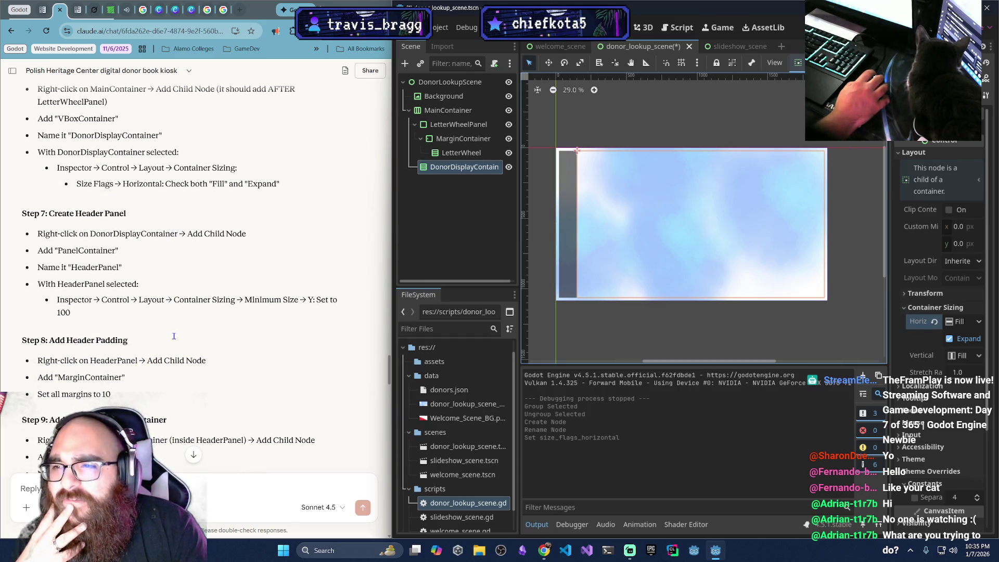
{"action": "scroll", "coordinate": [174, 335], "scroll_direction": "down", "scroll_amount": 1}
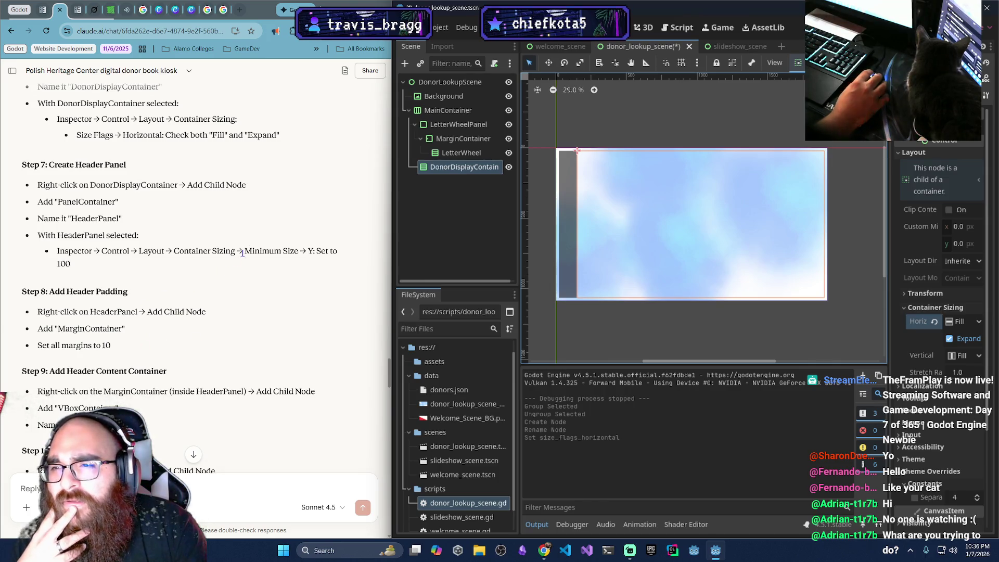
{"action": "right_click", "coordinate": [481, 170]}
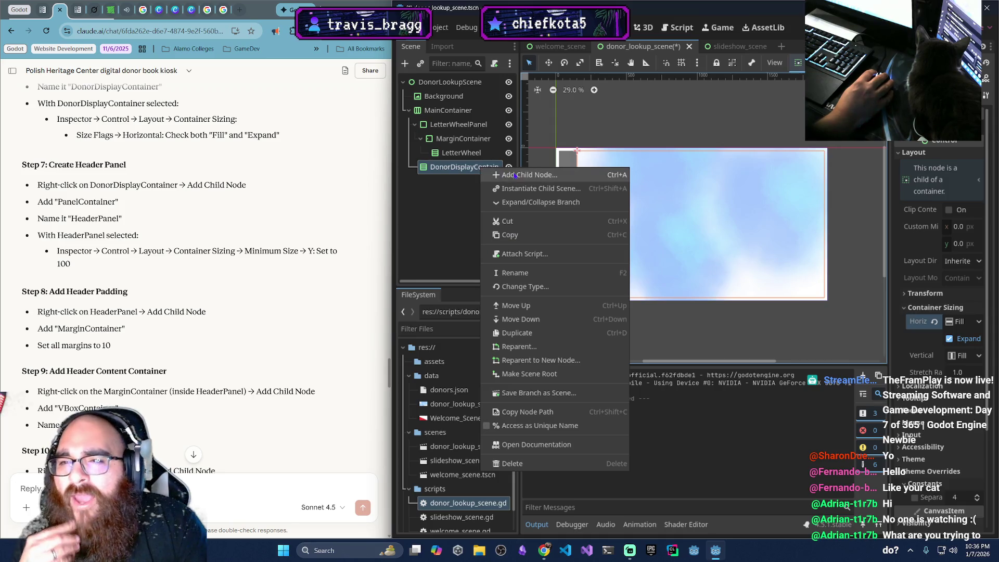
Create a PanelContainer under DonorDisplayContainer from the 'Panel' search and name it HeaderPanel
{"action": "left_click", "coordinate": [504, 175]}
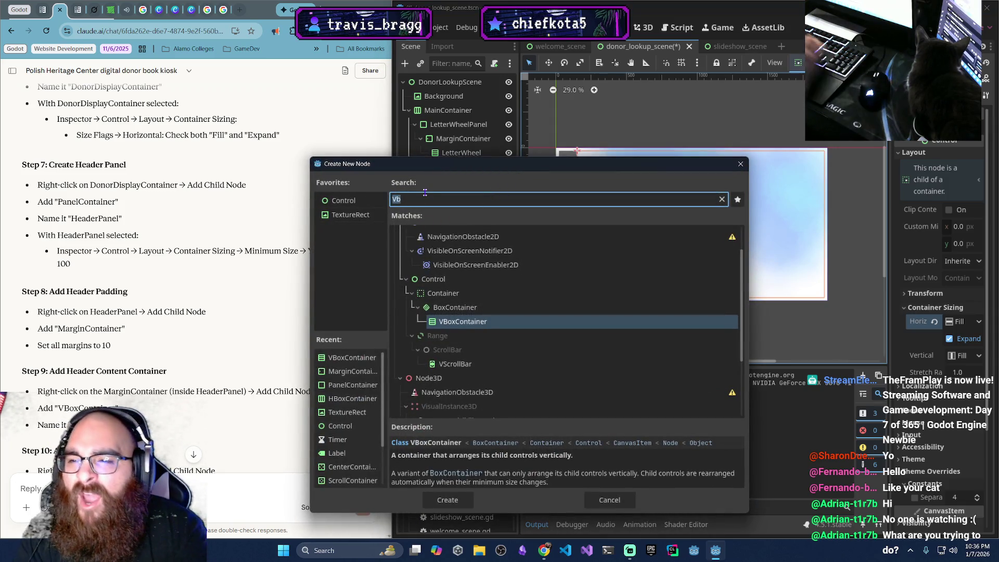
{"action": "type", "text": "Panel"}
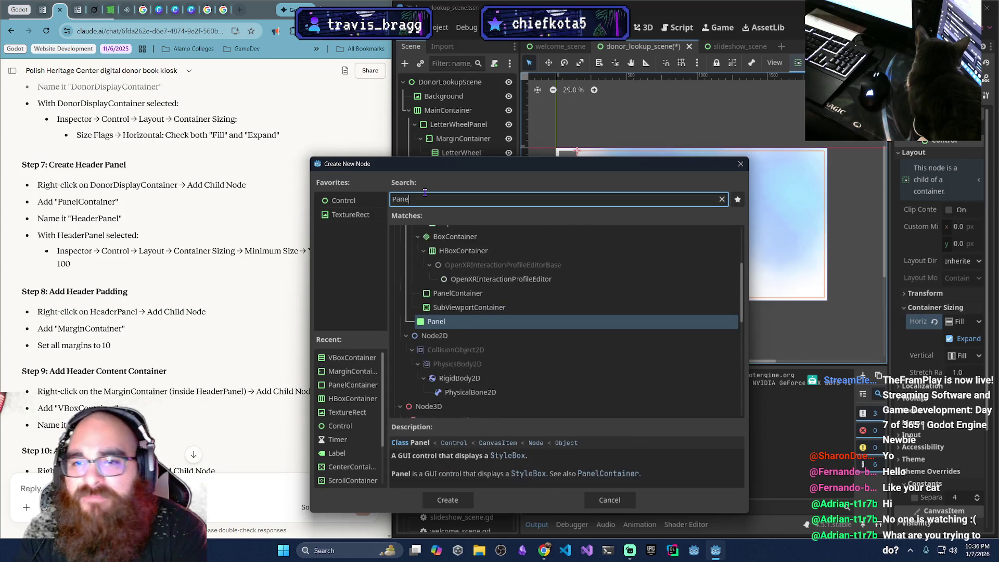
{"action": "key", "text": "Down"}
{"action": "key", "text": "Return"}
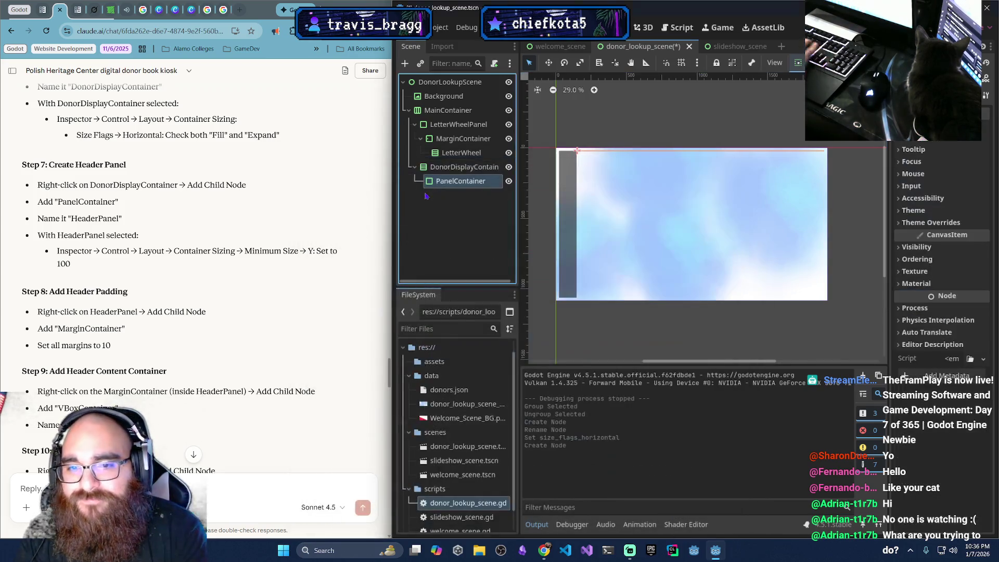
{"action": "double_click", "coordinate": [456, 182]}
{"action": "type", "text": "HeaderPanel"}
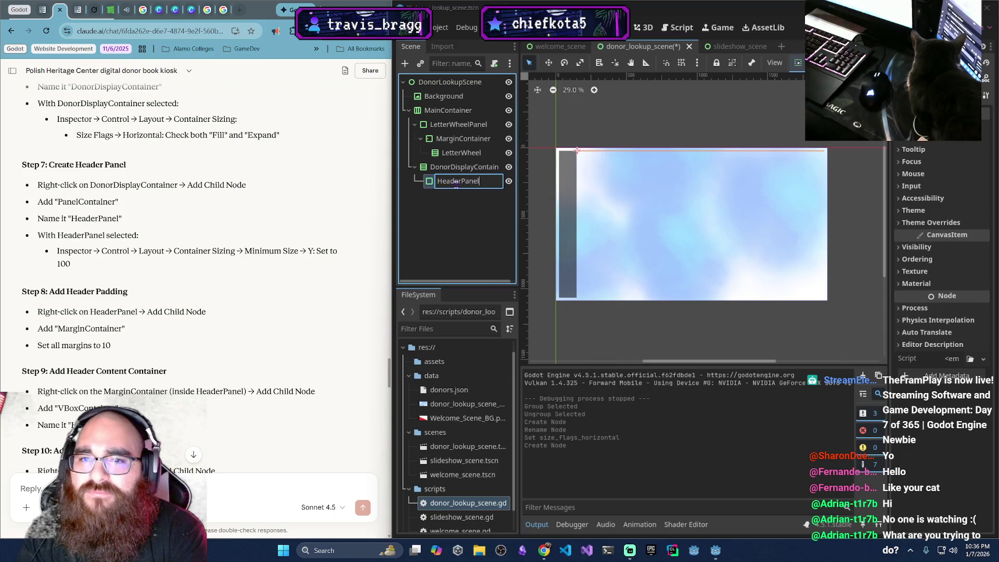
{"action": "key", "text": "Return"}
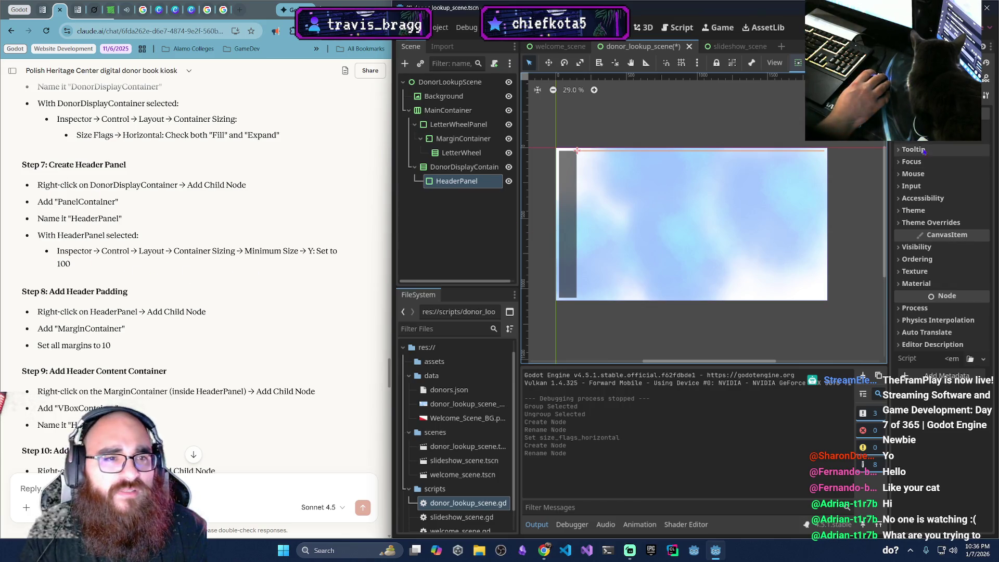
{"action": "scroll", "coordinate": [942, 234], "scroll_direction": "up", "scroll_amount": 5}
{"action": "left_click", "coordinate": [905, 271]}
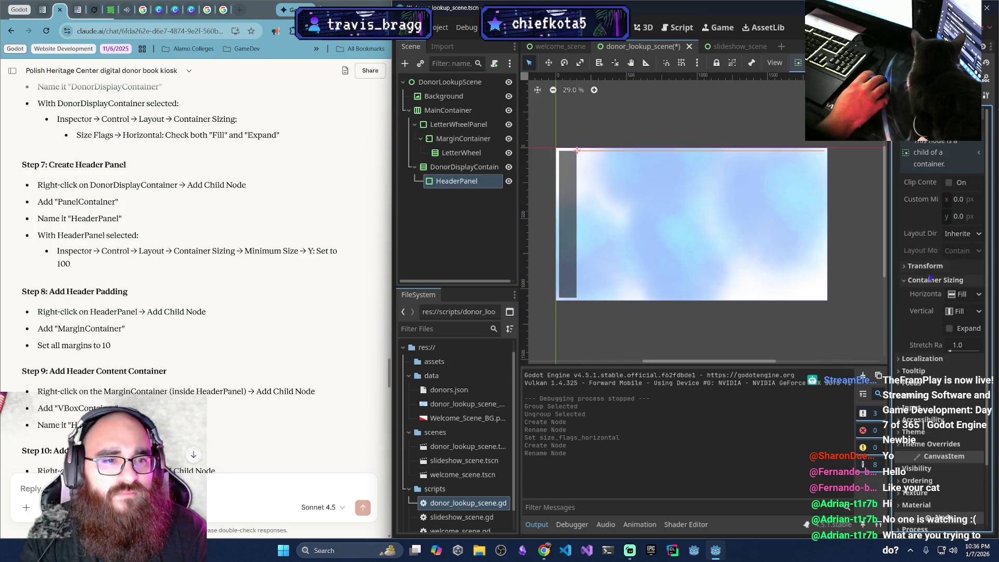
Set HeaderPanel's Custom Minimum Size Y to 100 px
{"action": "left_click", "coordinate": [905, 281]}
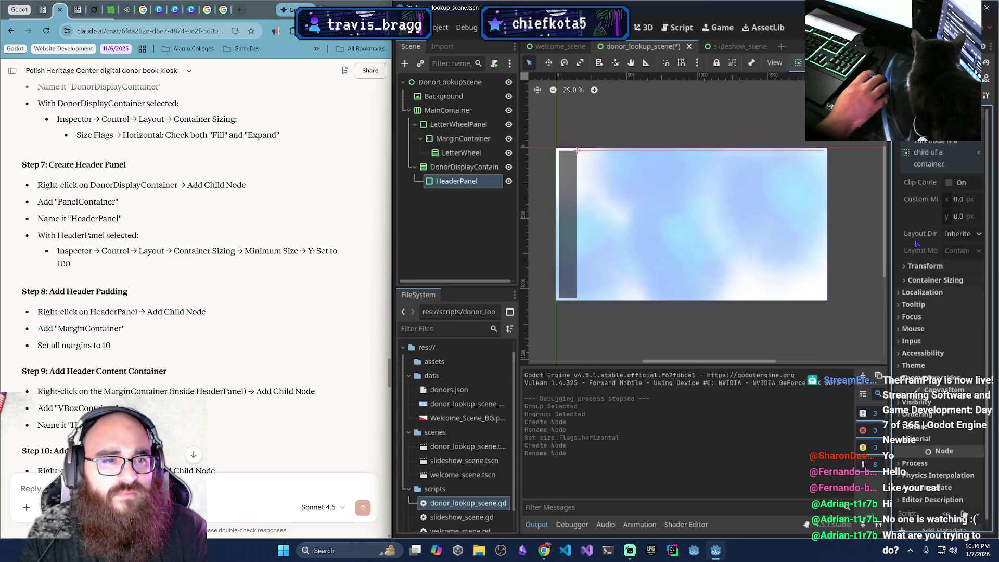
{"action": "left_click_drag", "start_coordinate": [891, 222], "coordinate": [831, 223]}
{"action": "left_click", "coordinate": [969, 177]}
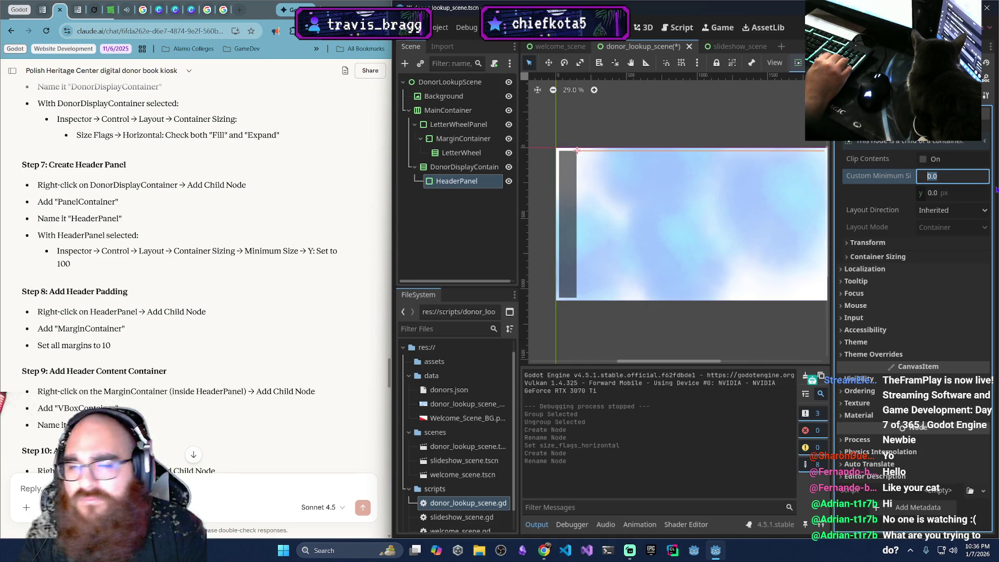
{"action": "key", "text": "Tab"}
{"action": "type", "text": "1"}
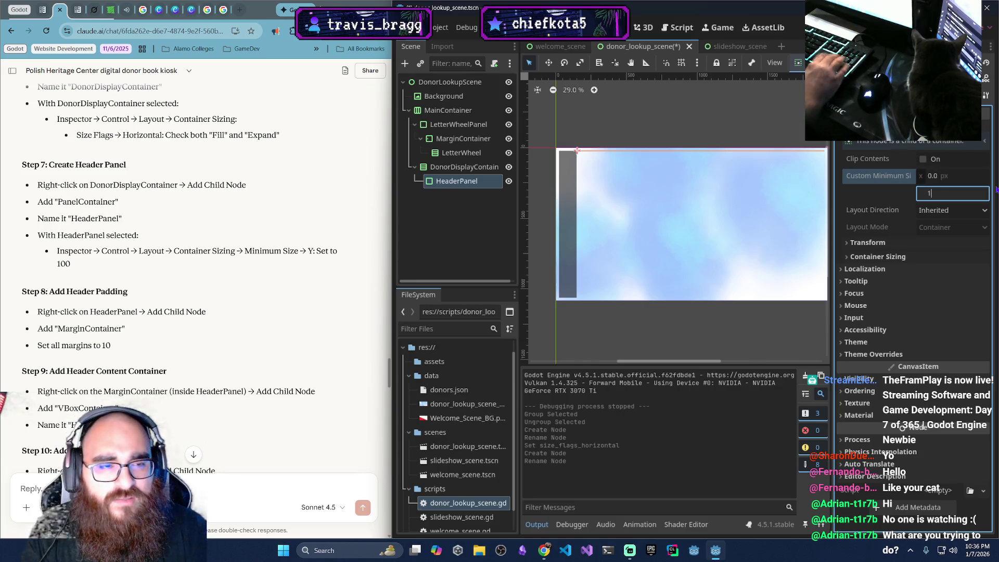
{"action": "key", "text": "Return"}
{"action": "left_click", "coordinate": [710, 115]}
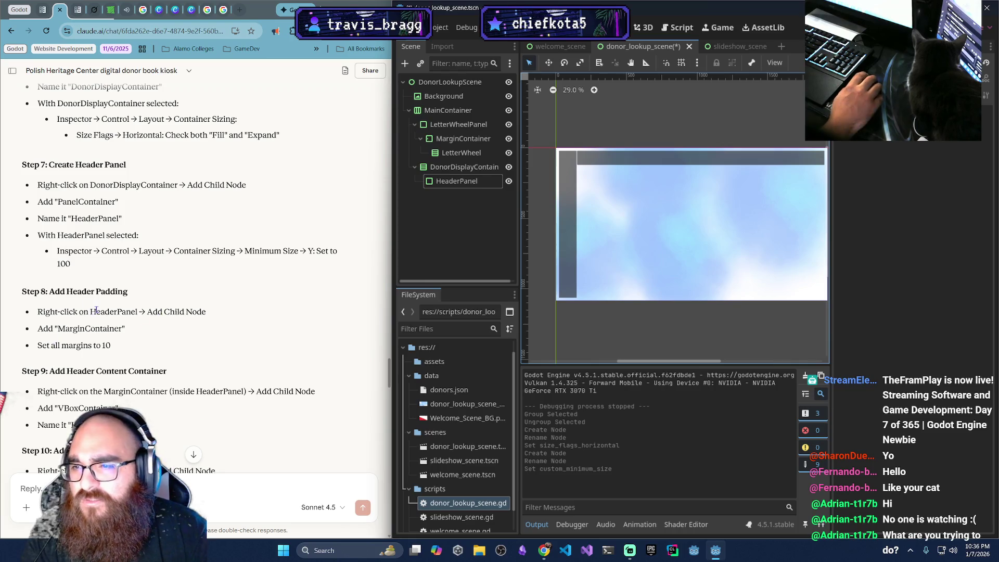
{"action": "scroll", "coordinate": [106, 320], "scroll_direction": "down", "scroll_amount": 1}
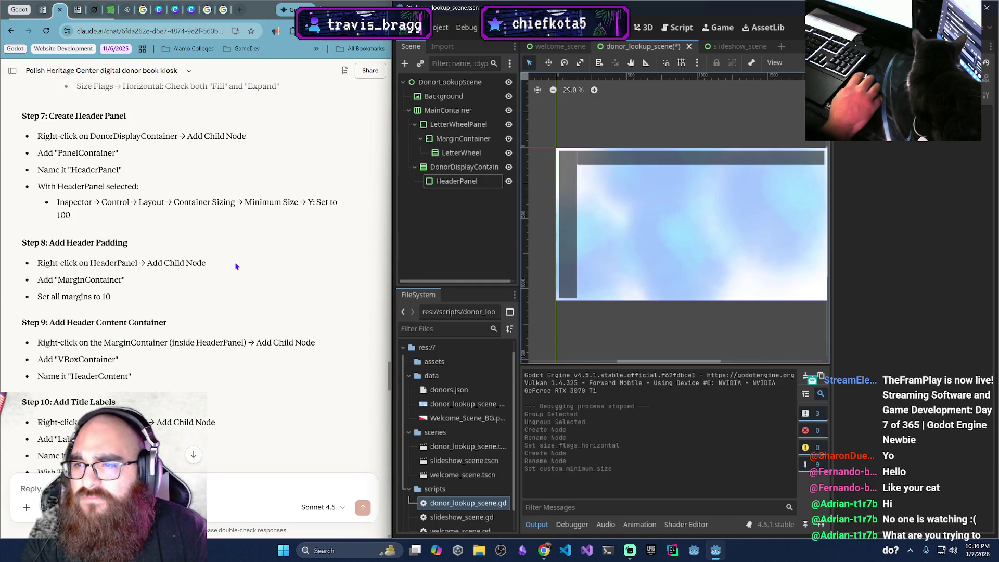
{"action": "right_click", "coordinate": [466, 181]}
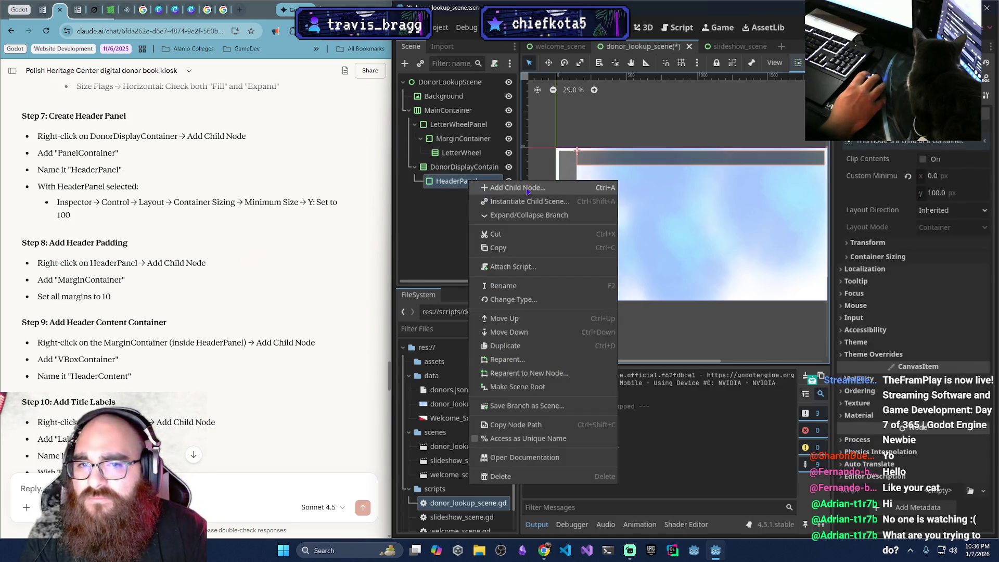
Add a MarginContainer as a child of HeaderPanel
{"action": "left_click", "coordinate": [497, 188]}
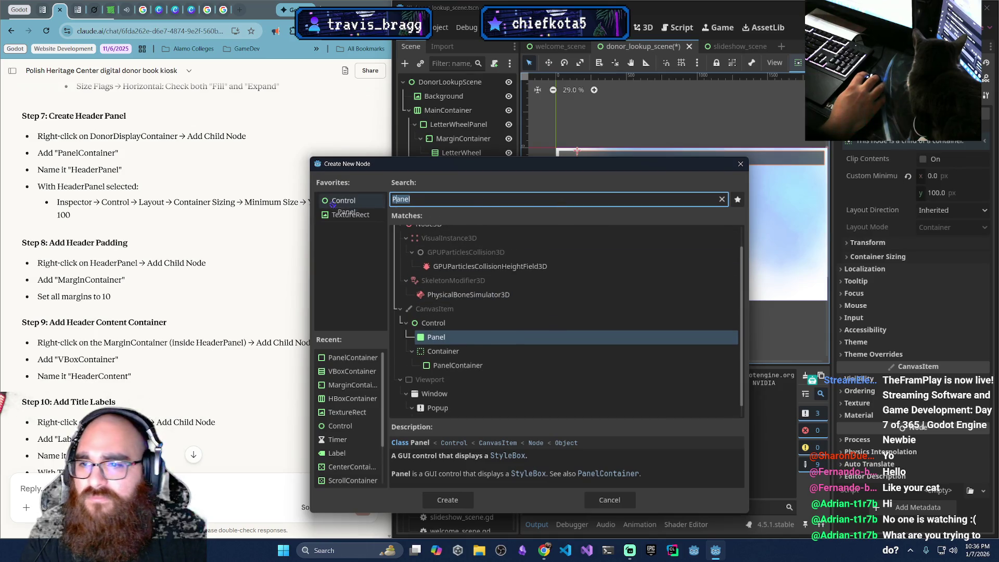
{"action": "type", "text": "Margin"}
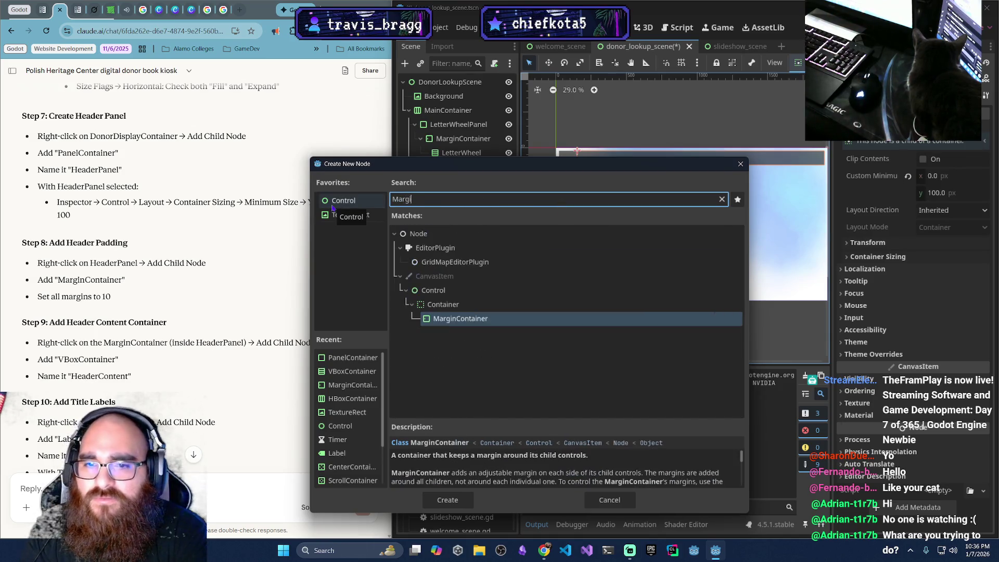
{"action": "left_click", "coordinate": [523, 320]}
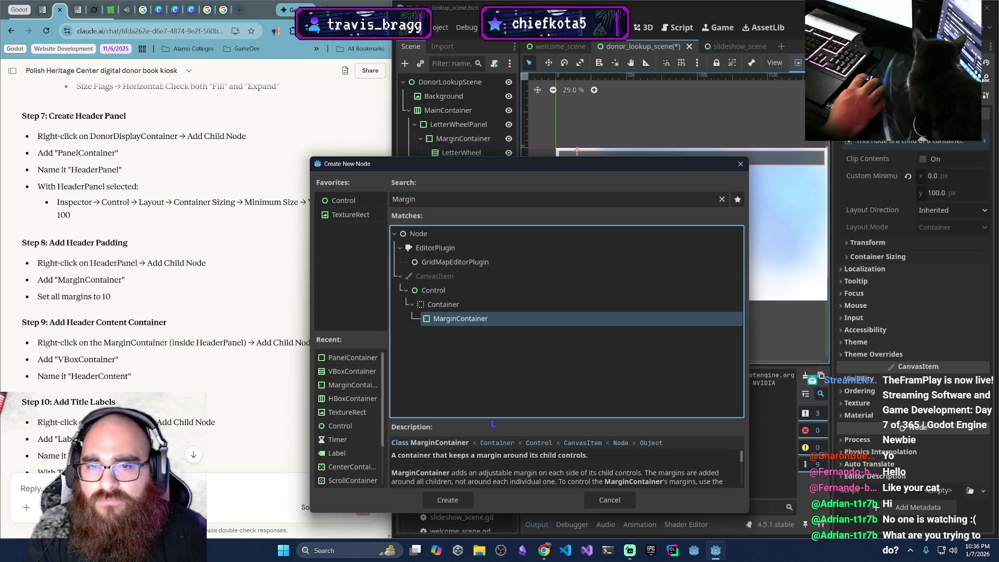
{"action": "left_click", "coordinate": [468, 502]}
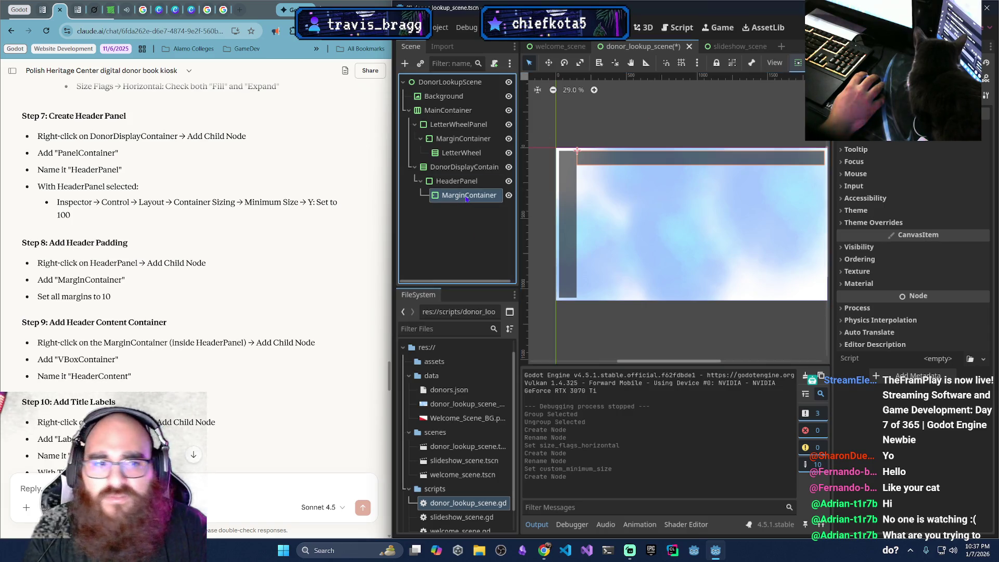
Set the MarginContainer's left, top, right and bottom margin constants to 10
{"action": "left_click", "coordinate": [863, 223]}
{"action": "left_click", "coordinate": [855, 235]}
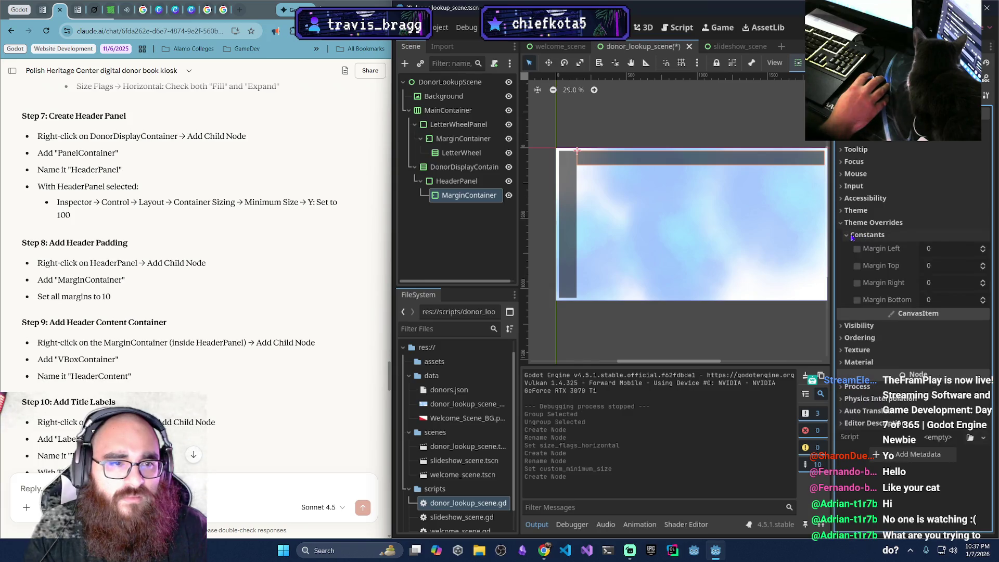
{"action": "left_click", "coordinate": [973, 250]}
{"action": "type", "text": "10"}
{"action": "key", "text": "ctrl+a"}
{"action": "key", "text": "BackSpace"}
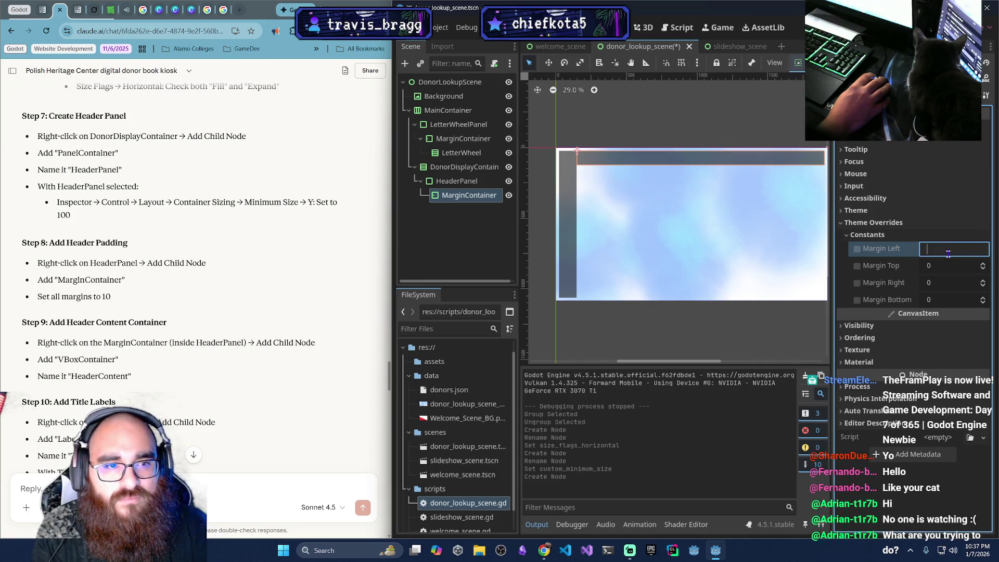
{"action": "left_click", "coordinate": [947, 265]}
{"action": "type", "text": "10"}
{"action": "left_click", "coordinate": [953, 282]}
{"action": "type", "text": "10"}
{"action": "left_click", "coordinate": [953, 299]}
{"action": "type", "text": "10"}
{"action": "left_click", "coordinate": [802, 350]}
{"action": "left_click", "coordinate": [604, 156]}
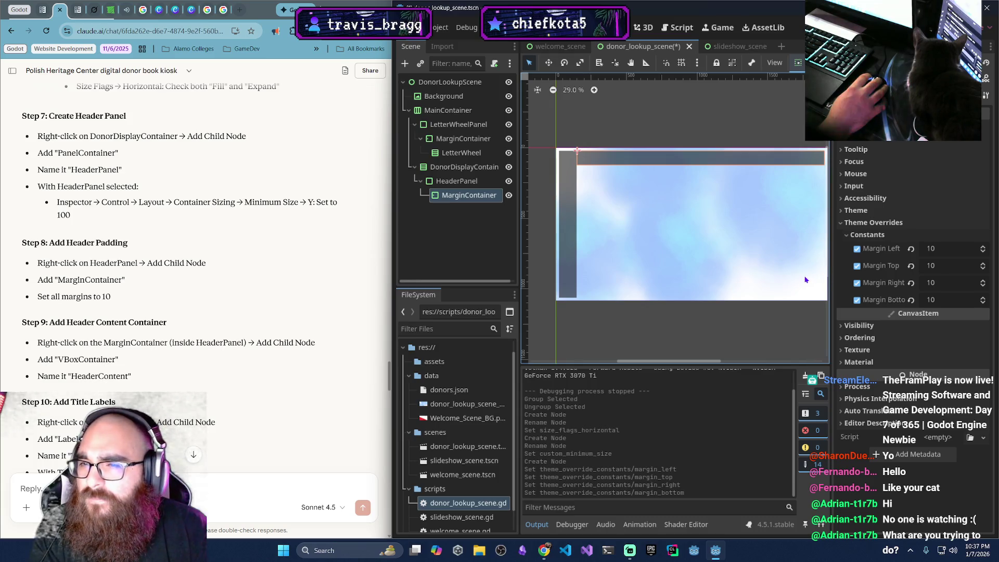
{"action": "scroll", "coordinate": [879, 286], "scroll_direction": "up", "scroll_amount": 5}
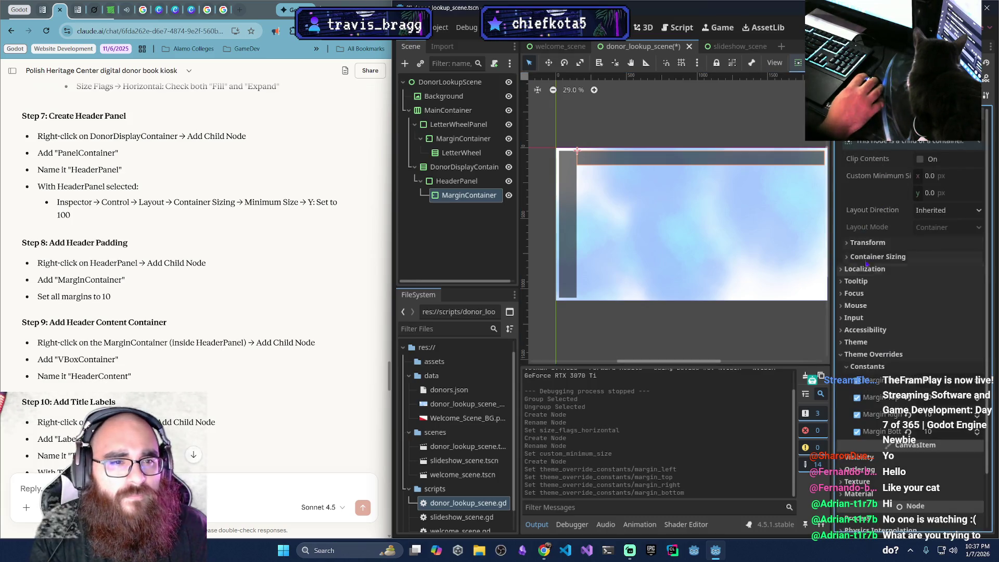
{"action": "left_click", "coordinate": [845, 258]}
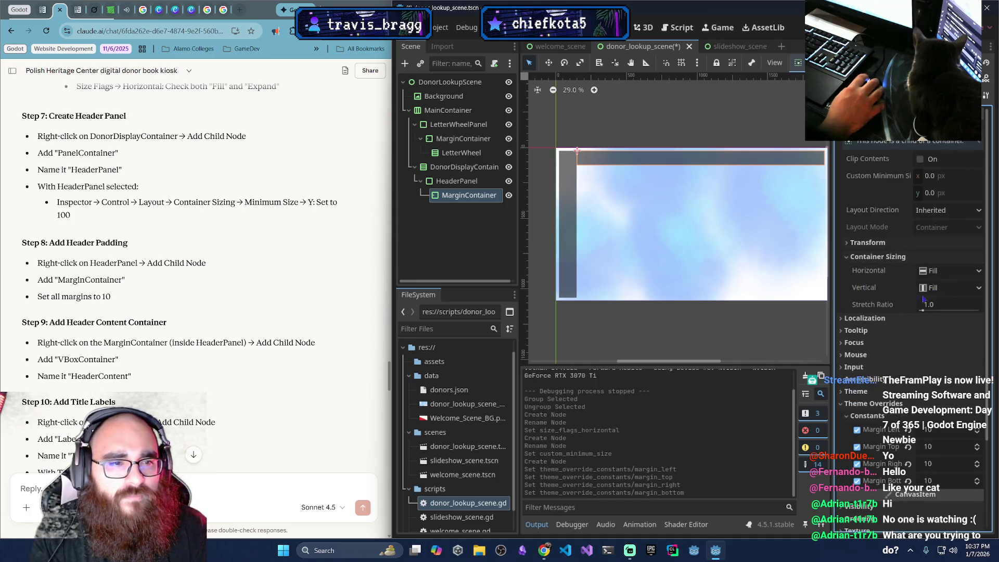
{"action": "left_click", "coordinate": [955, 271]}
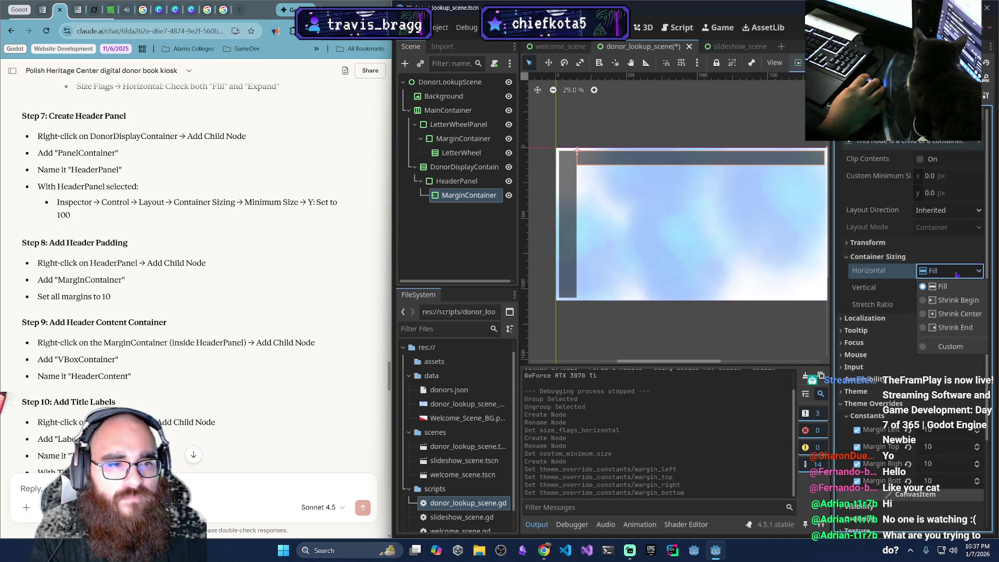
{"action": "left_click", "coordinate": [962, 345]}
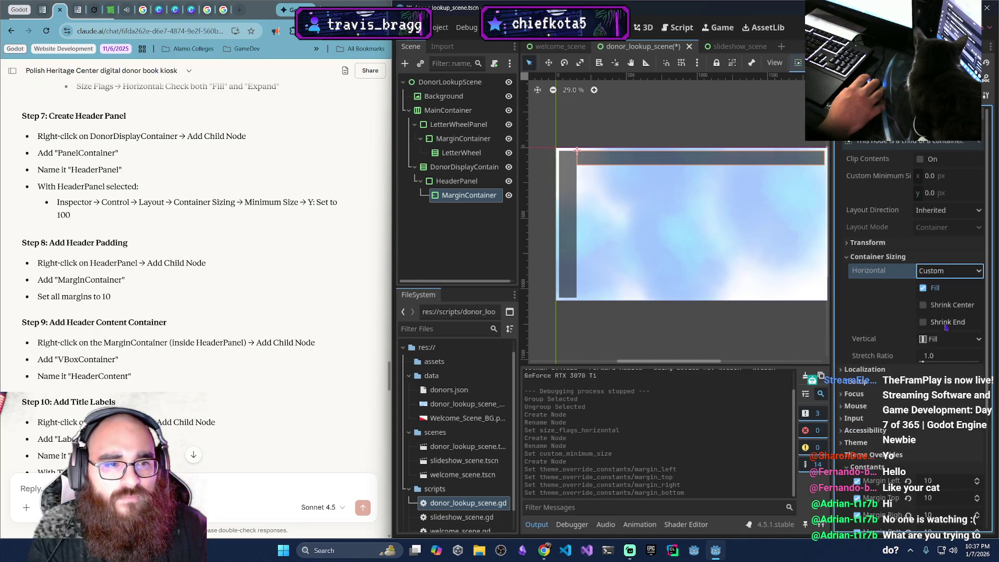
{"action": "left_click", "coordinate": [924, 323]}
{"action": "left_click", "coordinate": [922, 323]}
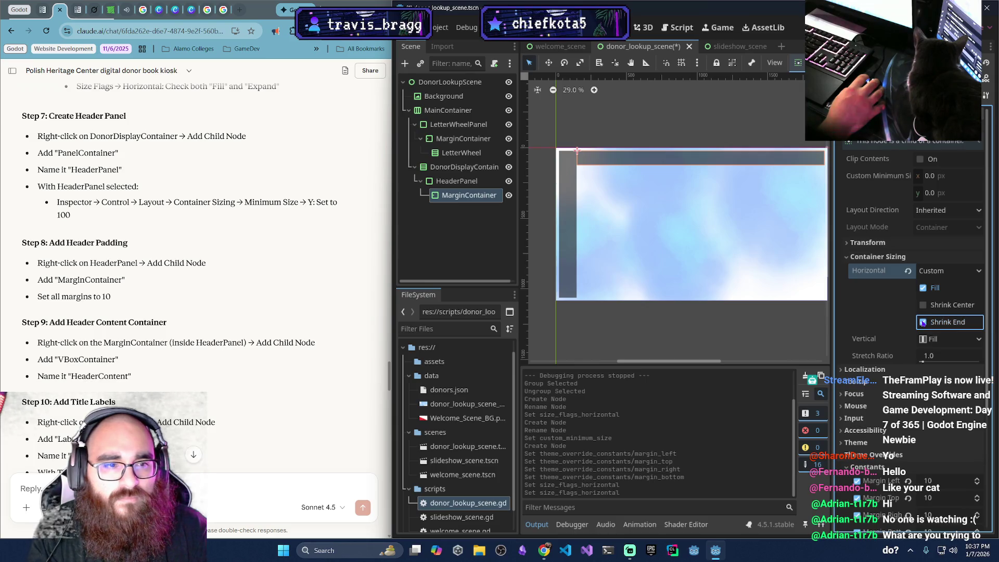
{"action": "left_click", "coordinate": [936, 271]}
{"action": "left_click", "coordinate": [937, 286]}
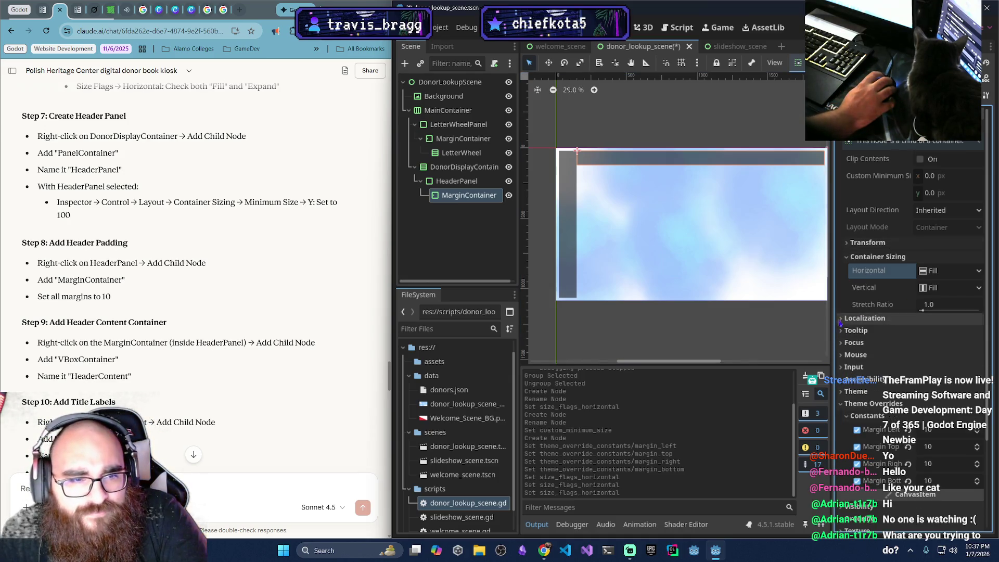
{"action": "left_click", "coordinate": [843, 343]}
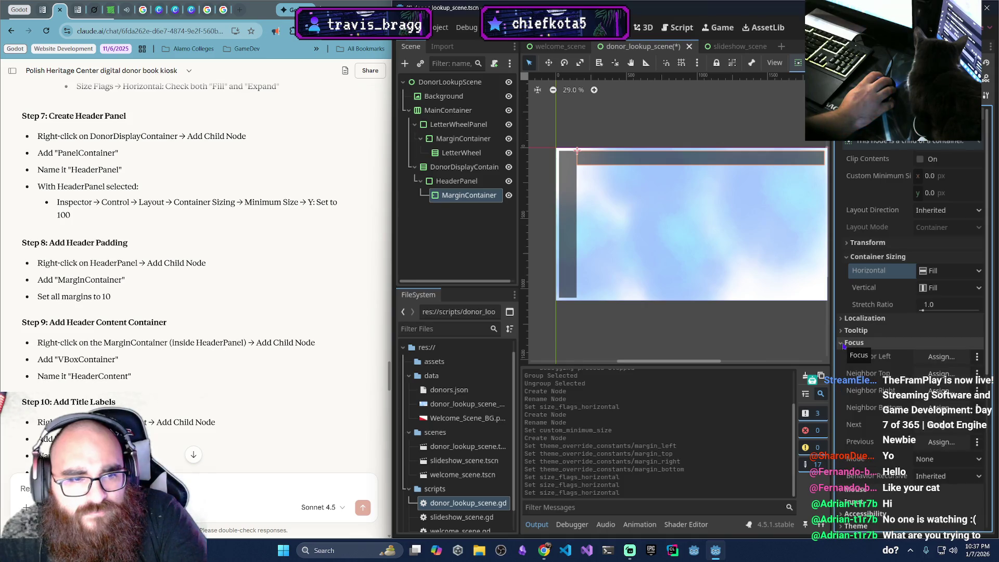
{"action": "left_click", "coordinate": [843, 343]}
{"action": "left_click", "coordinate": [843, 367]}
{"action": "left_click", "coordinate": [842, 367]}
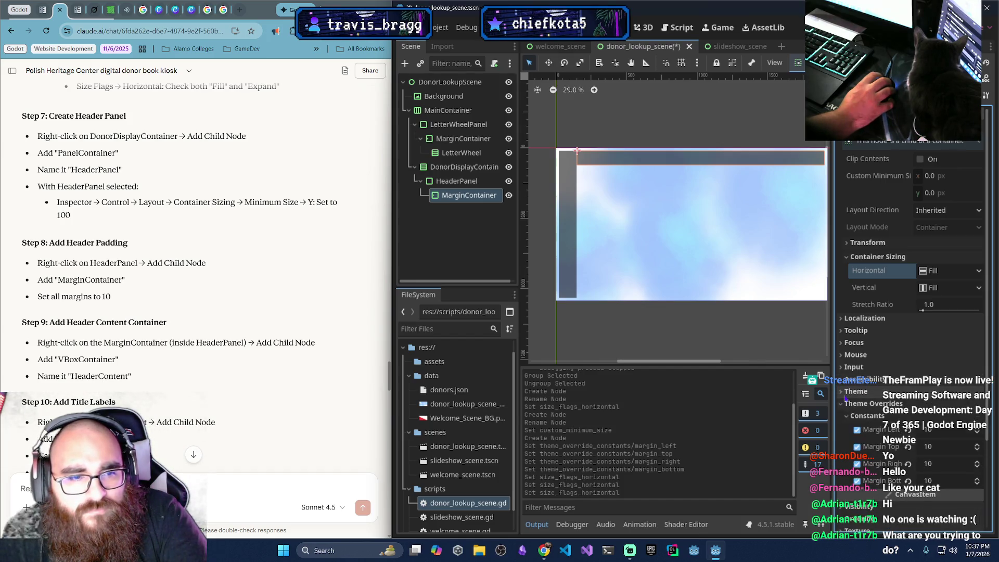
{"action": "scroll", "coordinate": [853, 423], "scroll_direction": "down", "scroll_amount": 2}
{"action": "left_click", "coordinate": [843, 351]}
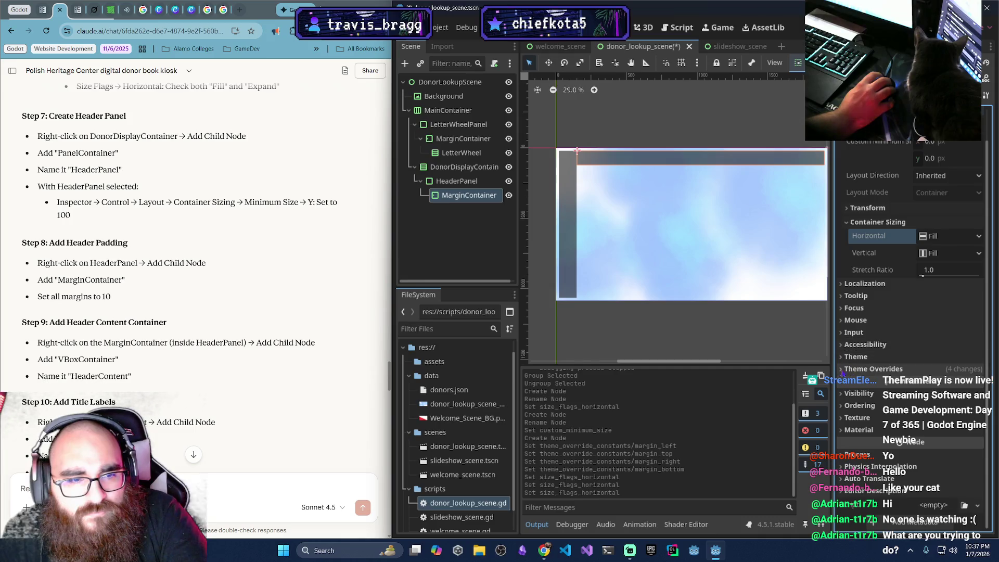
{"action": "left_click", "coordinate": [844, 357]}
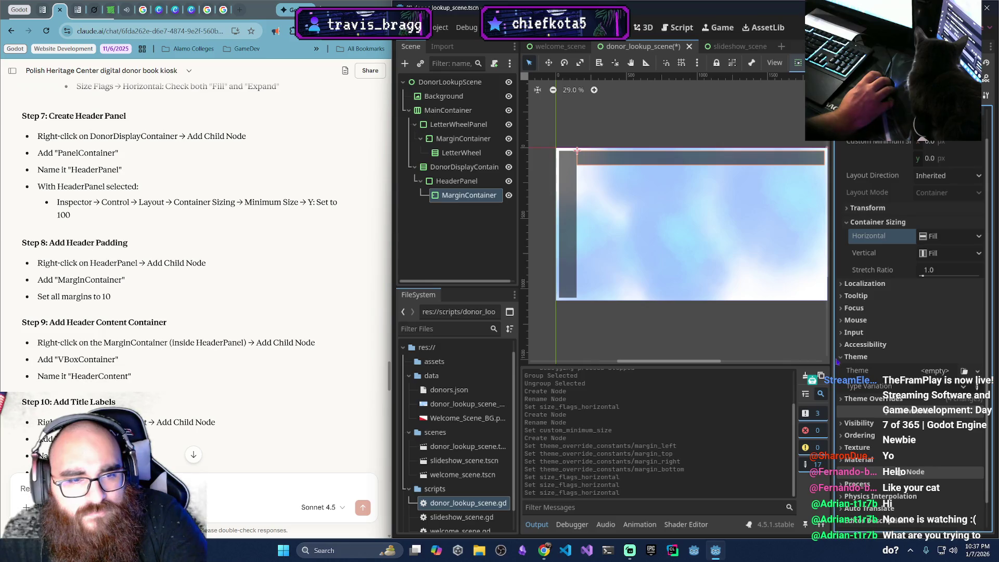
{"action": "left_click", "coordinate": [842, 358]}
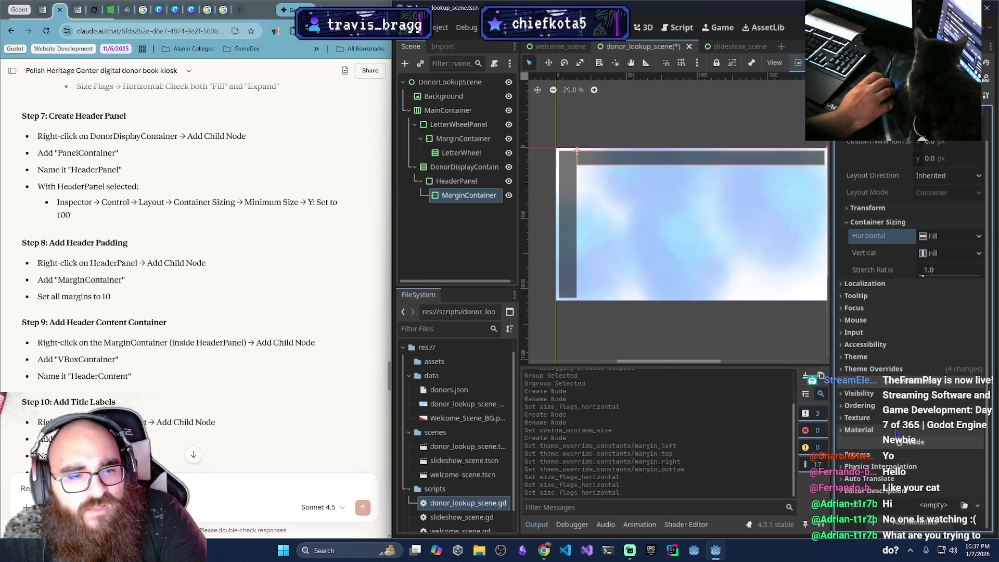
{"action": "scroll", "coordinate": [897, 436], "scroll_direction": "up", "scroll_amount": 2}
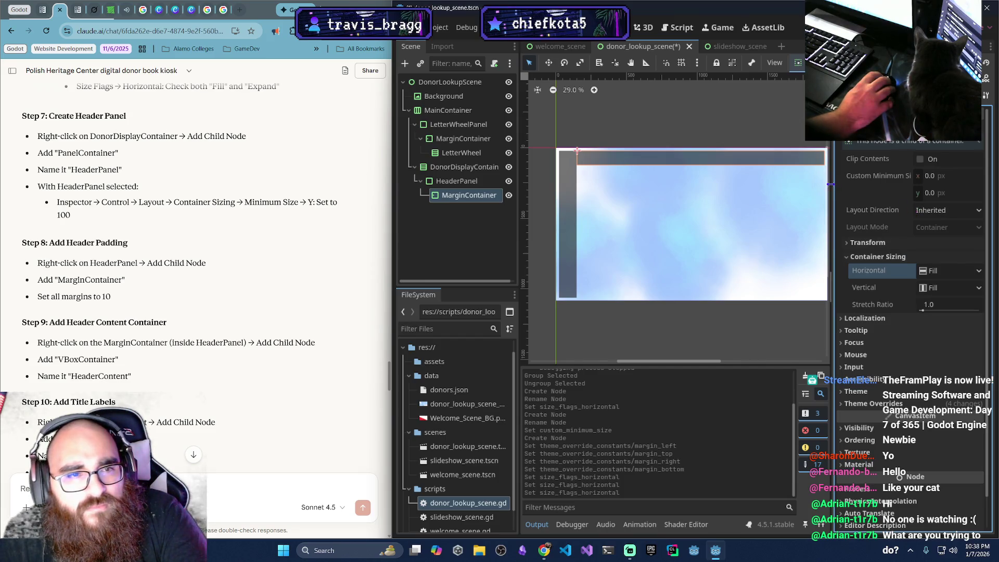
Check the MarginContainer's 1751 px width and keep Layout Direction at Inherited after trying Left-to-Right
{"action": "left_click_drag", "start_coordinate": [831, 184], "coordinate": [783, 183]}
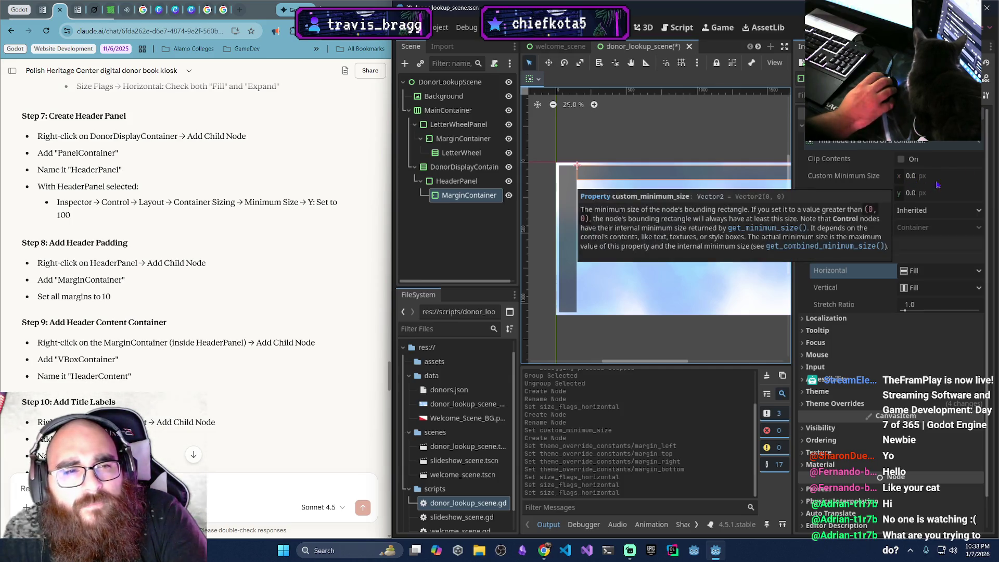
{"action": "left_click", "coordinate": [807, 244]}
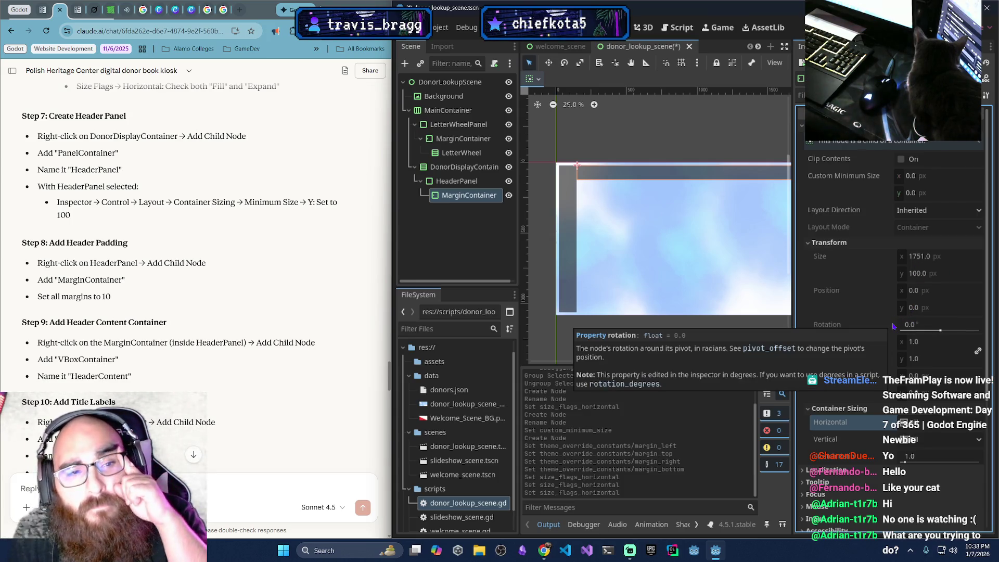
{"action": "left_click", "coordinate": [919, 261]}
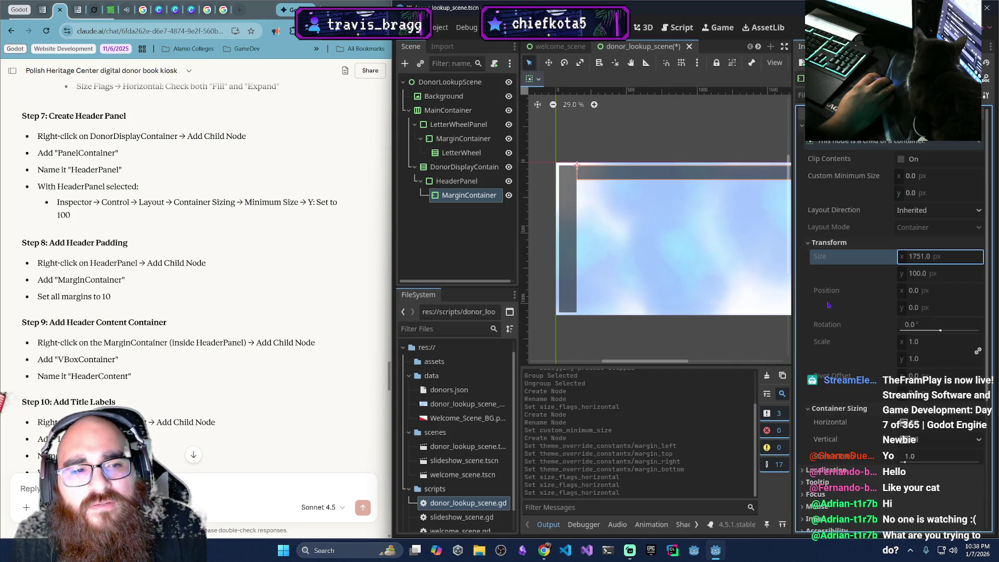
{"action": "left_click", "coordinate": [929, 211]}
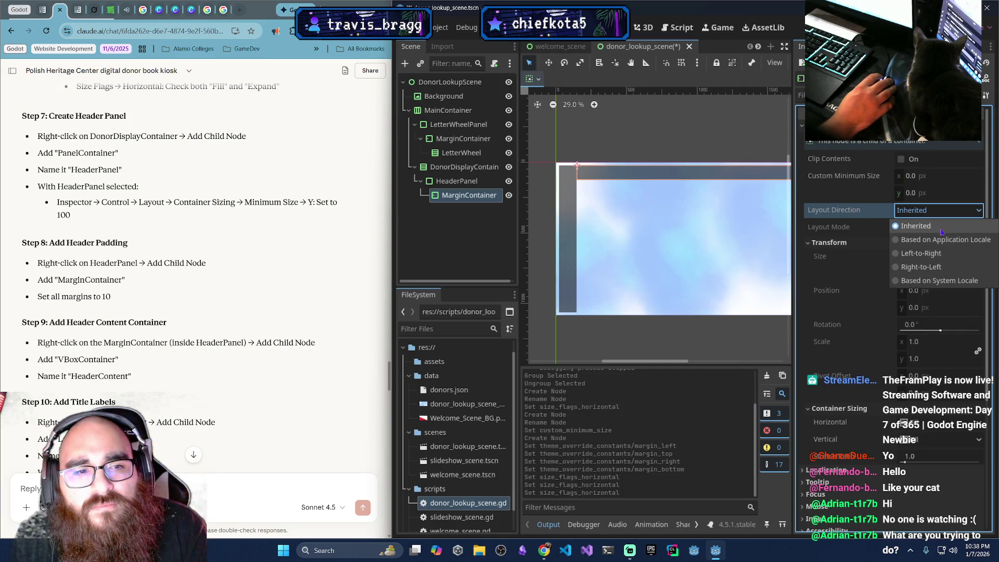
{"action": "left_click", "coordinate": [940, 252]}
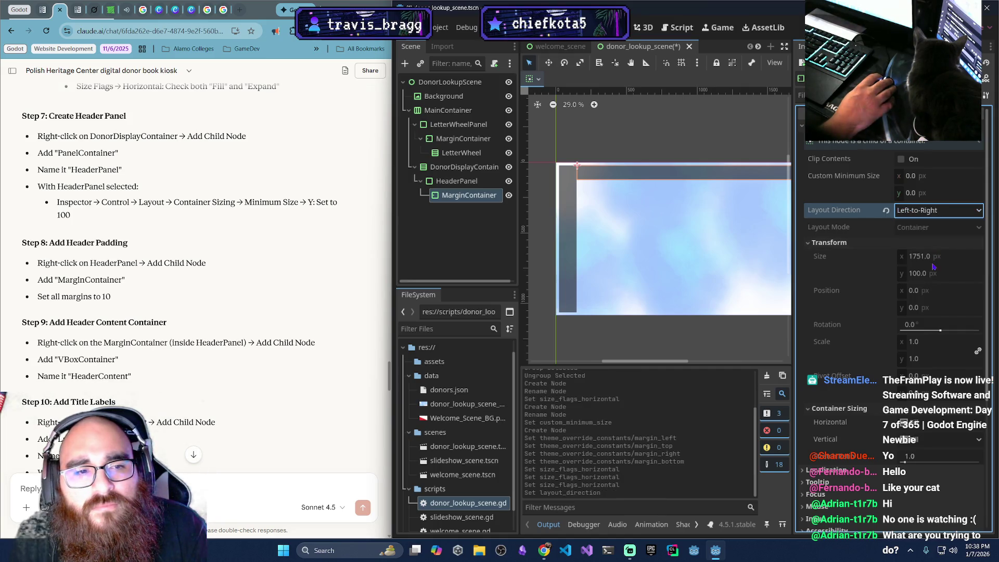
{"action": "left_click", "coordinate": [929, 212]}
{"action": "left_click", "coordinate": [891, 226]}
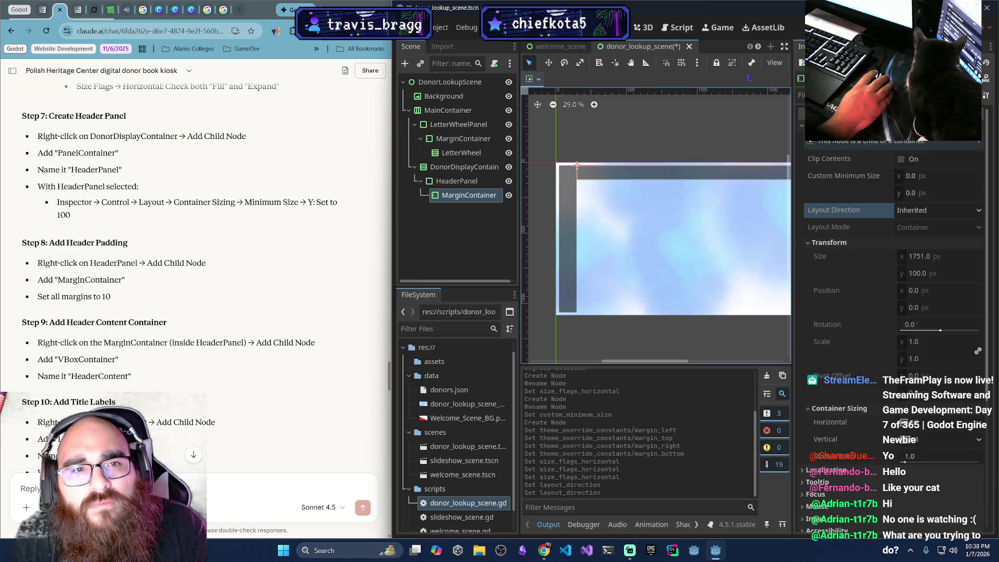
Try the toolbar container sizing popup, leaving sizing at Fill, then maximise the editor
{"action": "left_click_drag", "start_coordinate": [793, 77], "coordinate": [855, 77]}
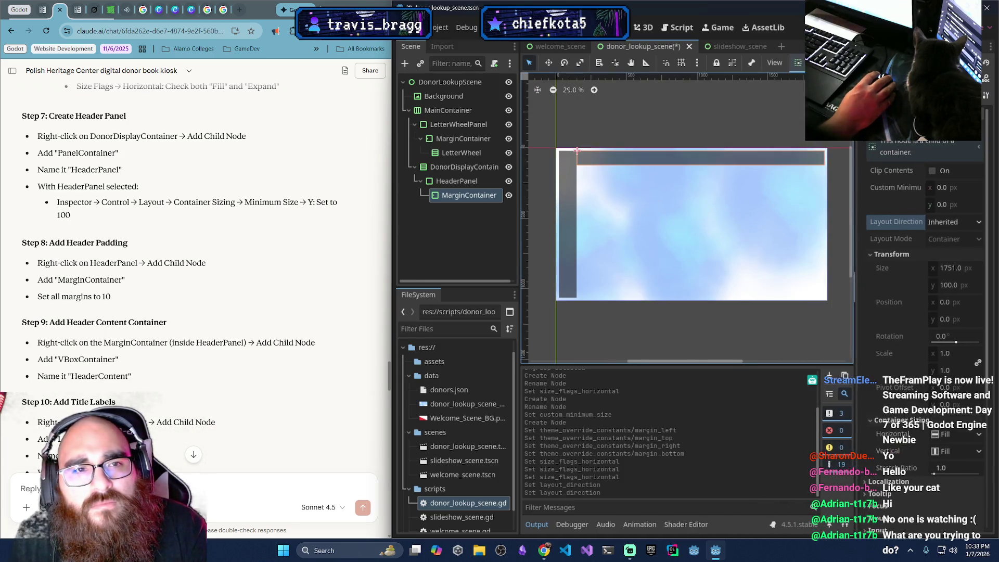
{"action": "left_click", "coordinate": [797, 63]}
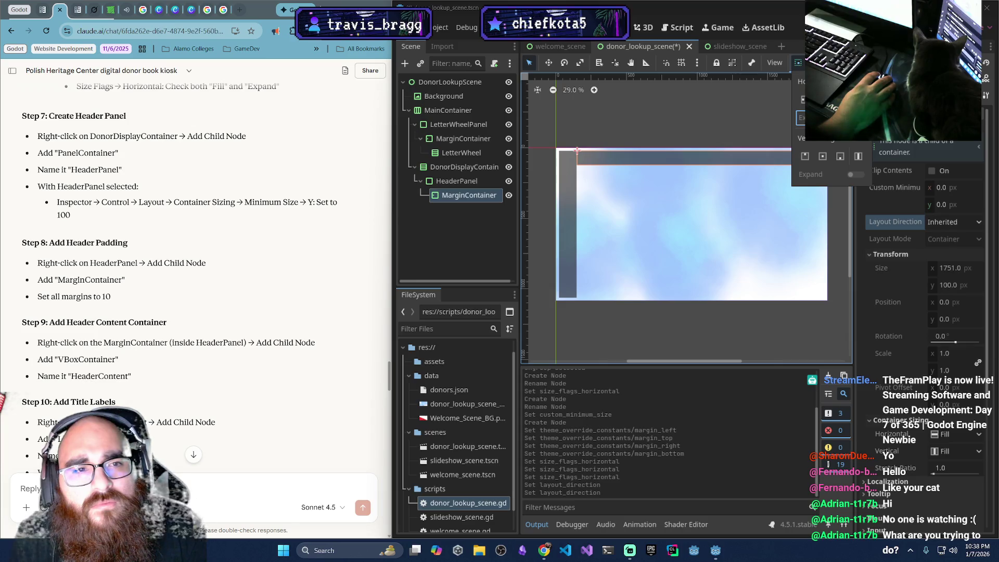
{"action": "left_click", "coordinate": [770, 109]}
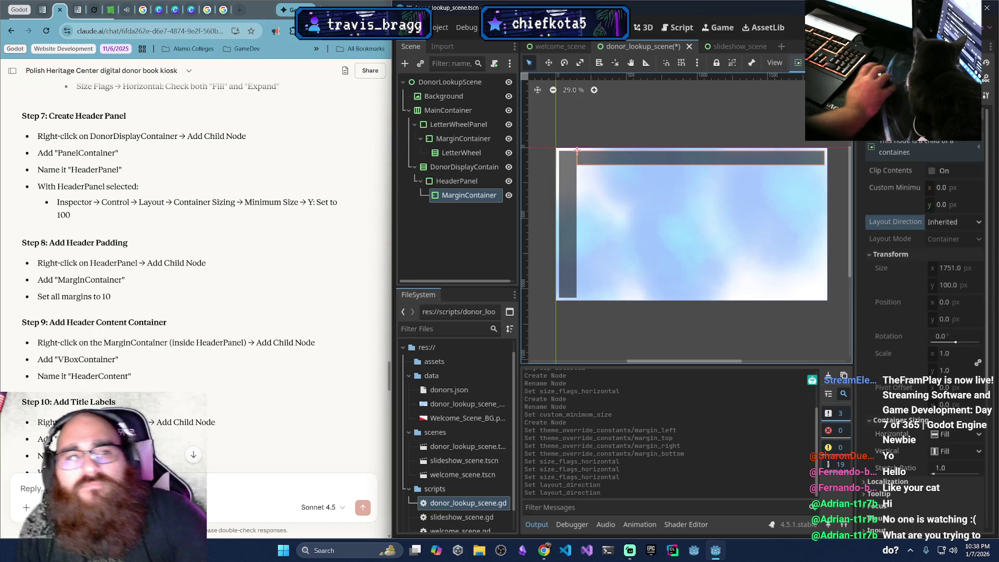
{"action": "left_click", "coordinate": [798, 63]}
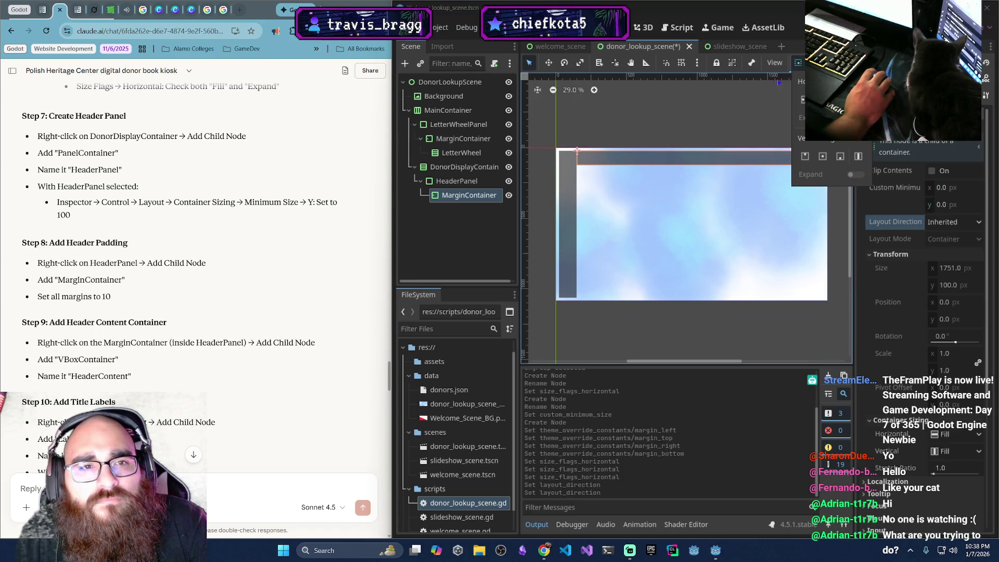
{"action": "left_click", "coordinate": [798, 64]}
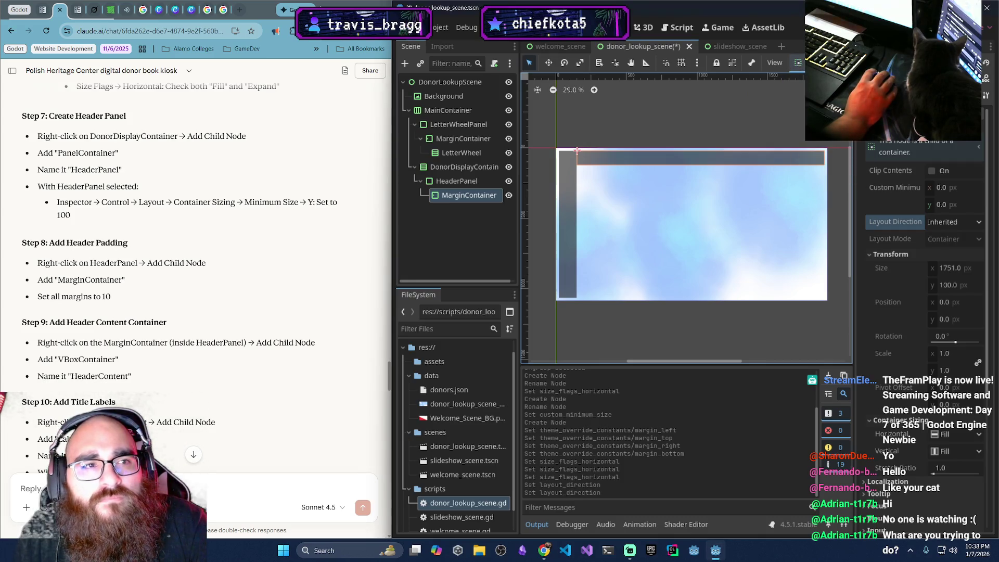
{"action": "key", "text": "super+Up"}
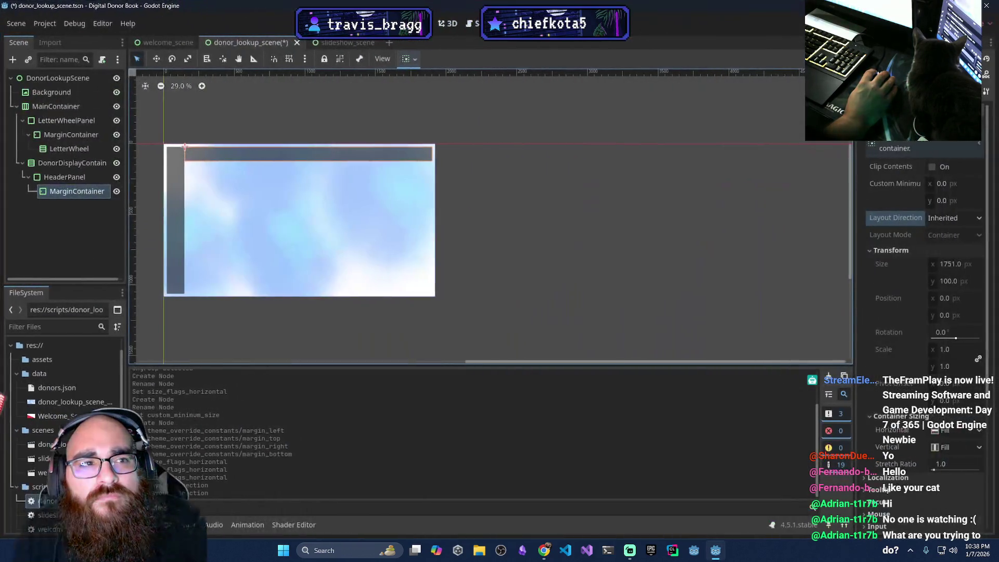
Restore the editor to half-screen and select Claude's 'Minimum Size → Y: Set to 100' line
{"action": "mouse_move", "coordinate": [727, 10]}
{"action": "left_mouse_down"}
{"action": "mouse_move", "coordinate": [976, 172]}
{"action": "mouse_move", "coordinate": [994, 291]}
{"action": "mouse_move", "coordinate": [982, 209]}
{"action": "mouse_move", "coordinate": [997, 211]}
{"action": "left_mouse_up"}
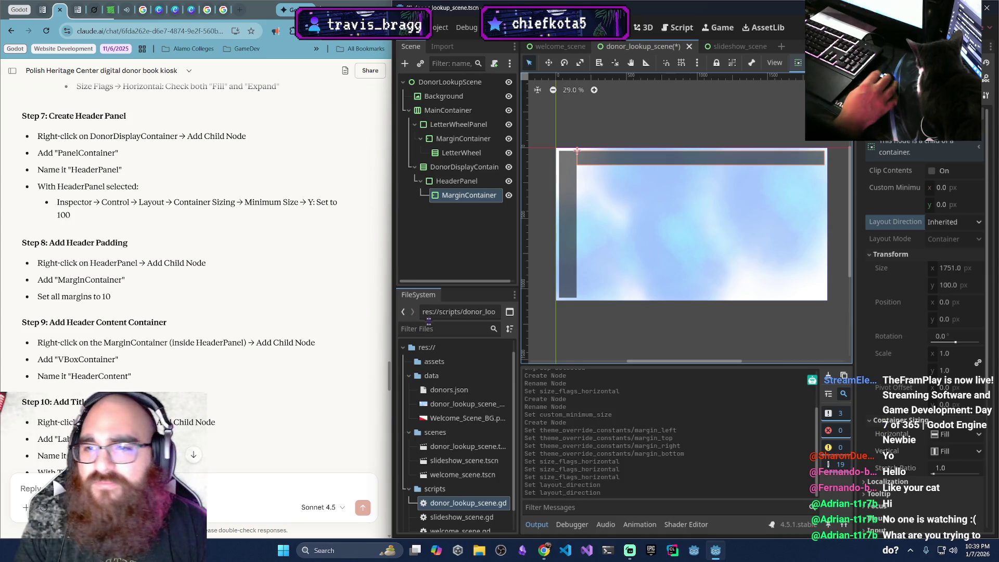
{"action": "mouse_move", "coordinate": [224, 10]}
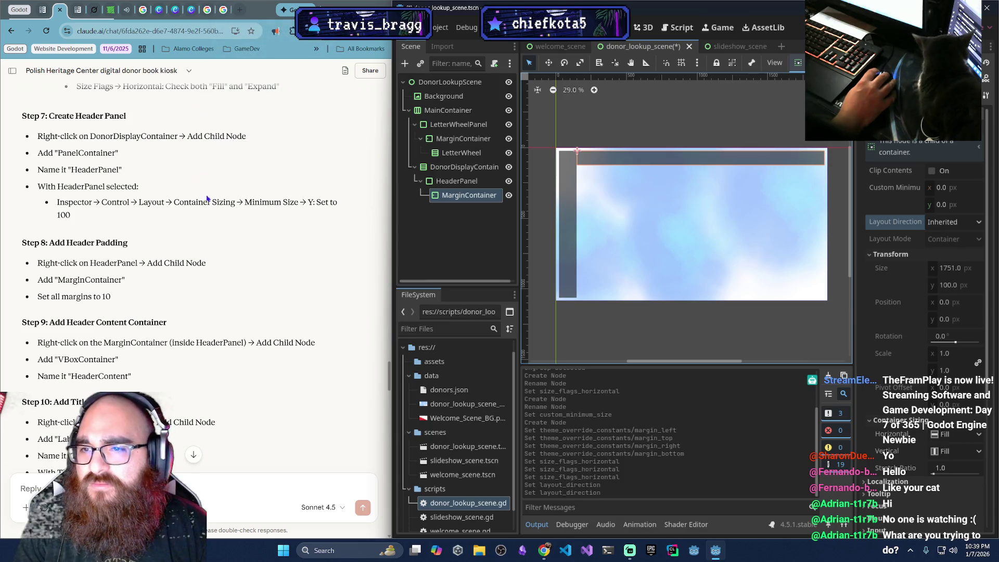
{"action": "left_click_drag", "start_coordinate": [173, 203], "coordinate": [71, 215]}
{"action": "key", "text": "ctrl+c"}
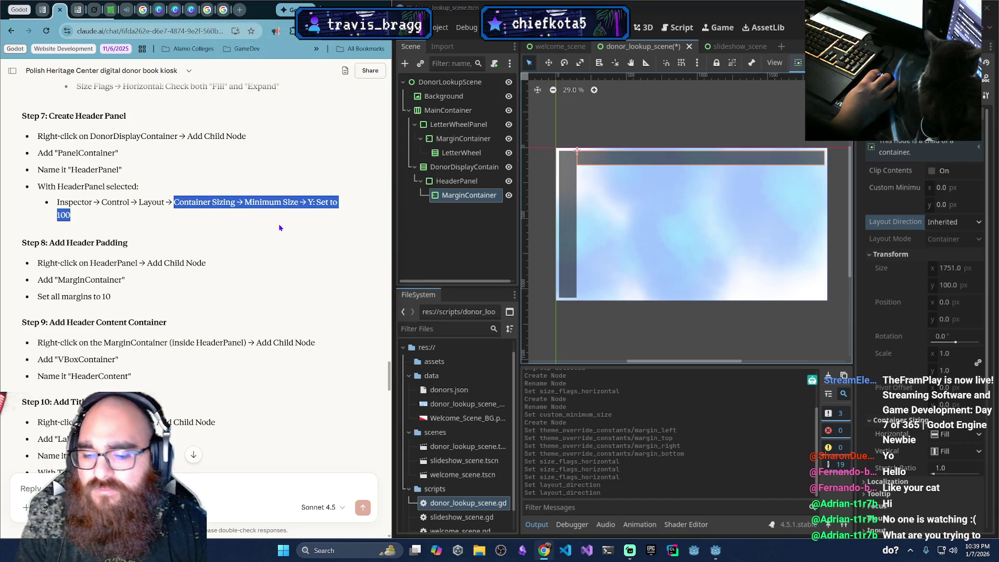
Google where the copied Container Sizing minimum Y setting is in Godot 4.5, then return to Claude
{"action": "key", "text": "ctrl+t"}
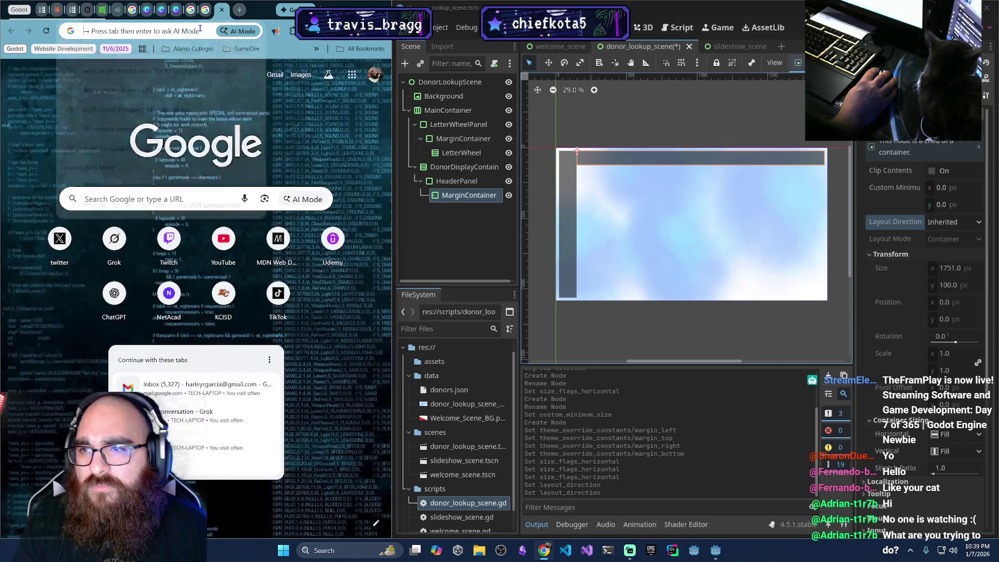
{"action": "left_click", "coordinate": [200, 29]}
{"action": "type", "text": "where is"}
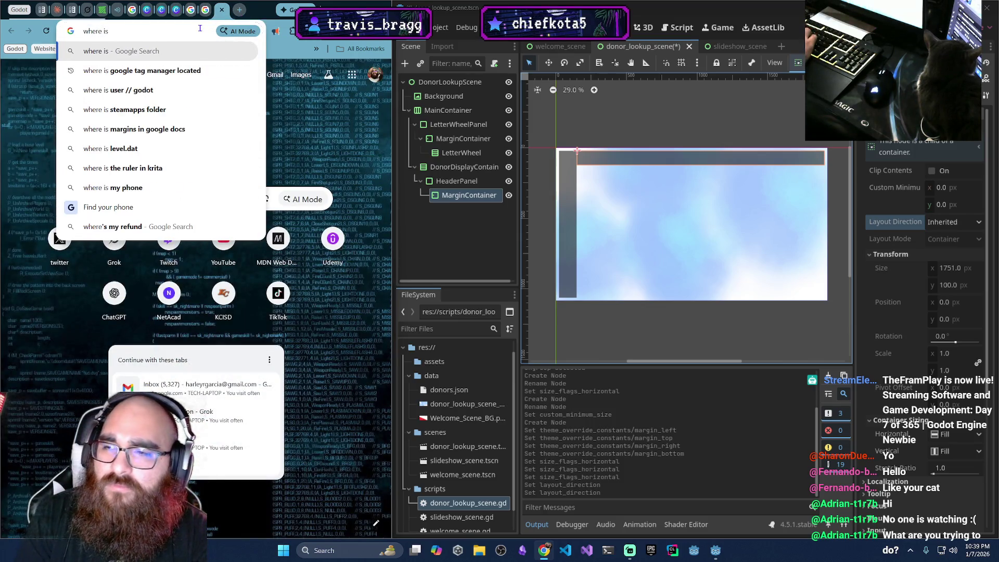
{"action": "key", "text": "ctrl+v"}
{"action": "type", "text": "in"}
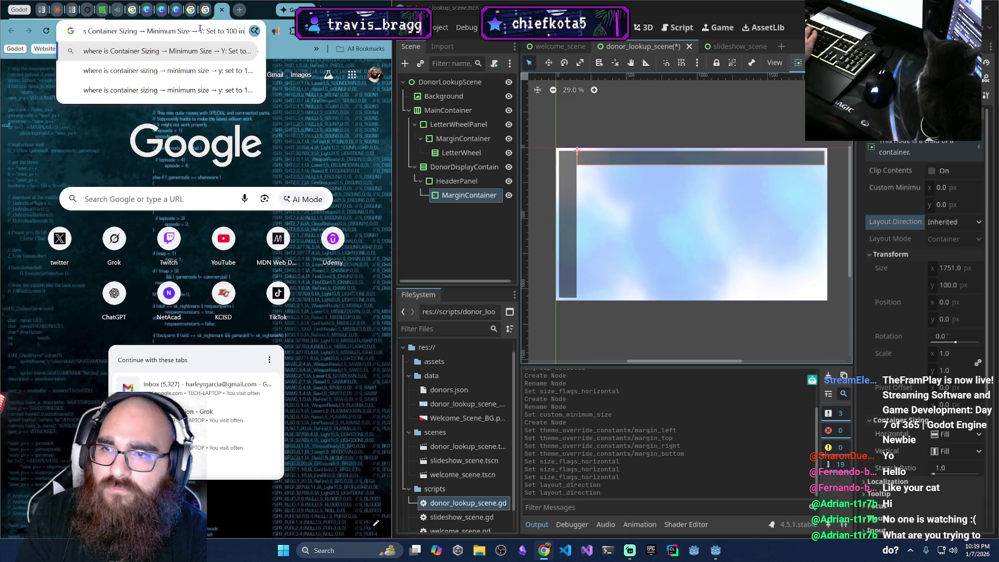
{"action": "type", "text": " Godot 4."}
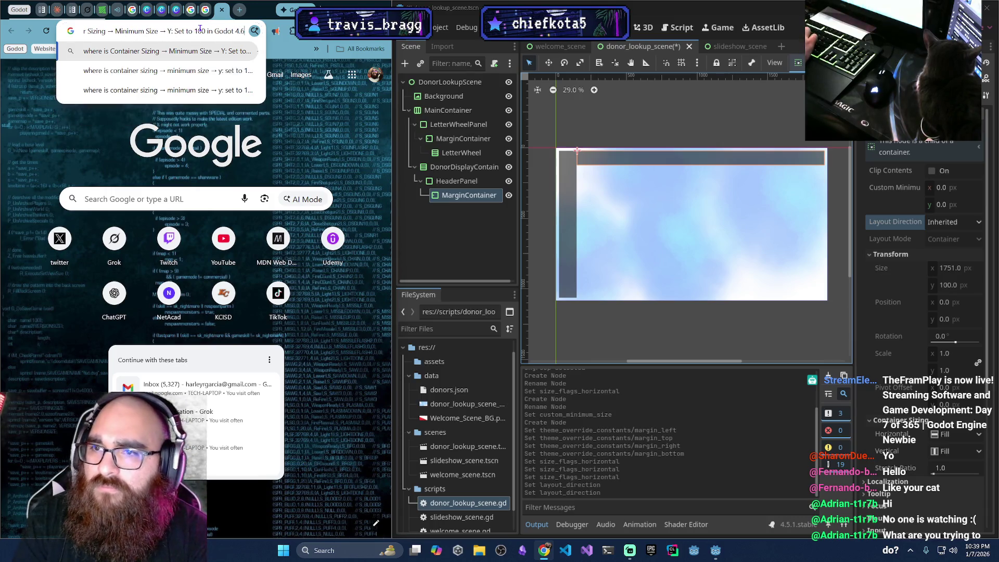
{"action": "key", "text": "Return"}
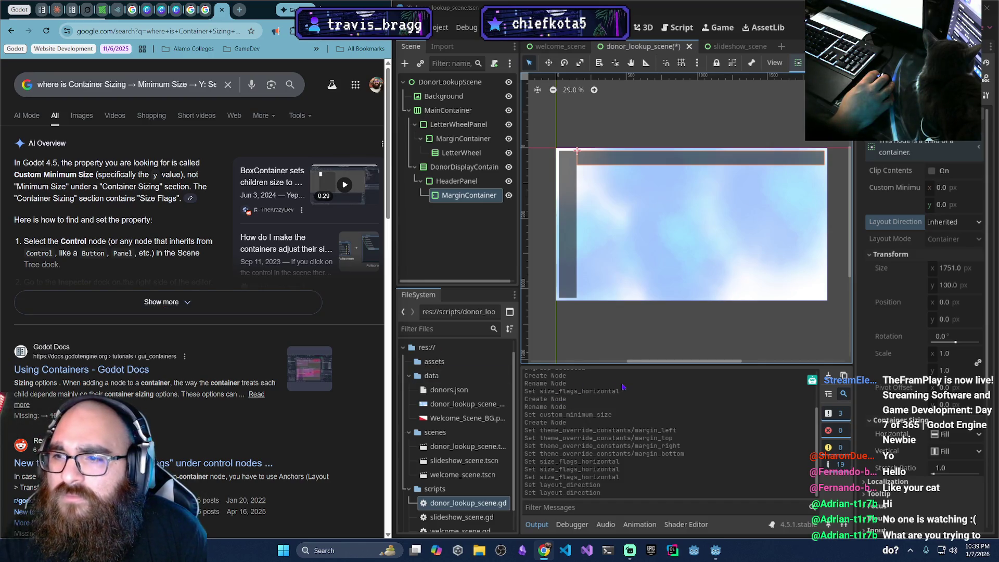
{"action": "left_click", "coordinate": [195, 84]}
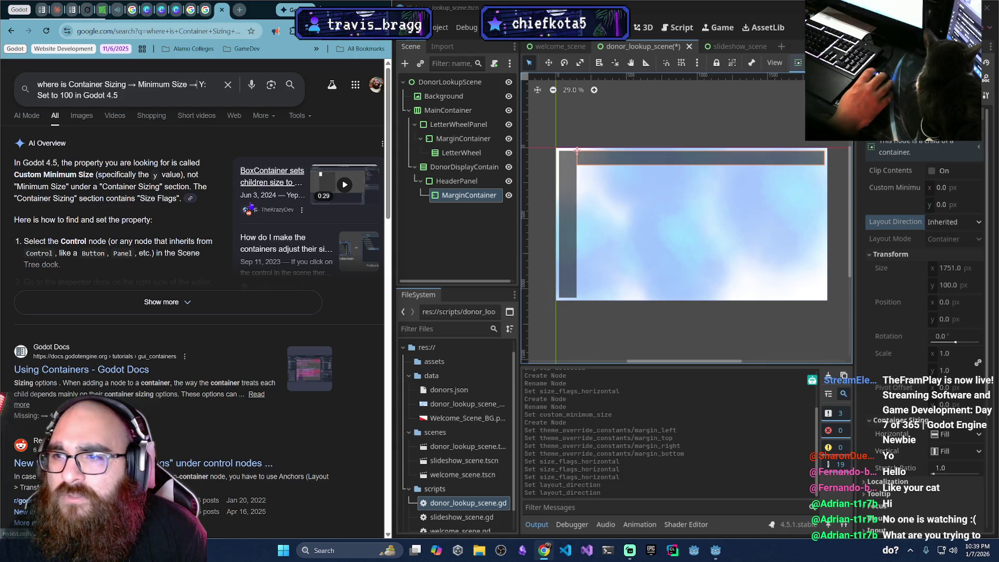
{"action": "left_click", "coordinate": [56, 10]}
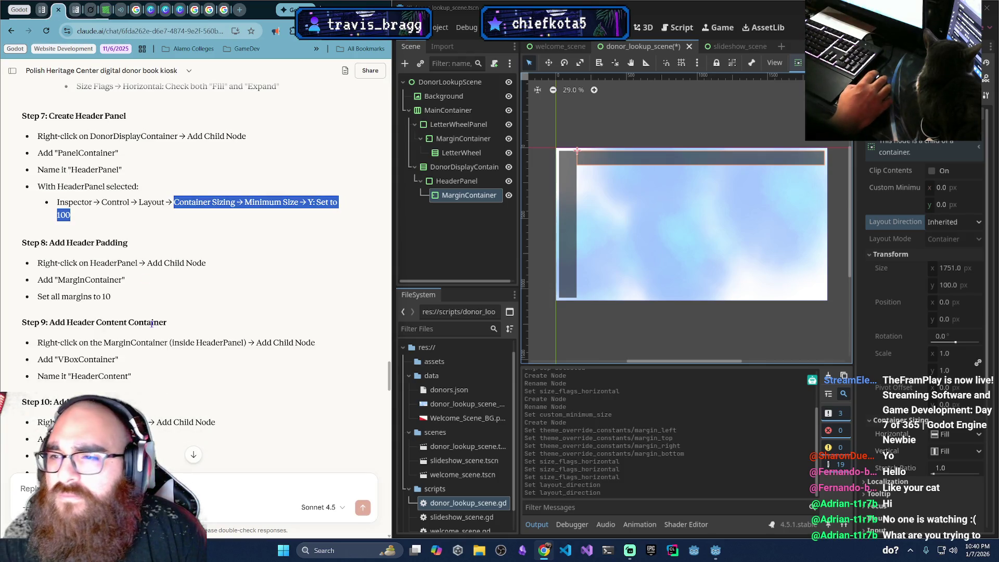
Highlight Claude's Step 8 MarginContainer instructions and select the header's MarginContainer node
{"action": "left_click", "coordinate": [178, 262]}
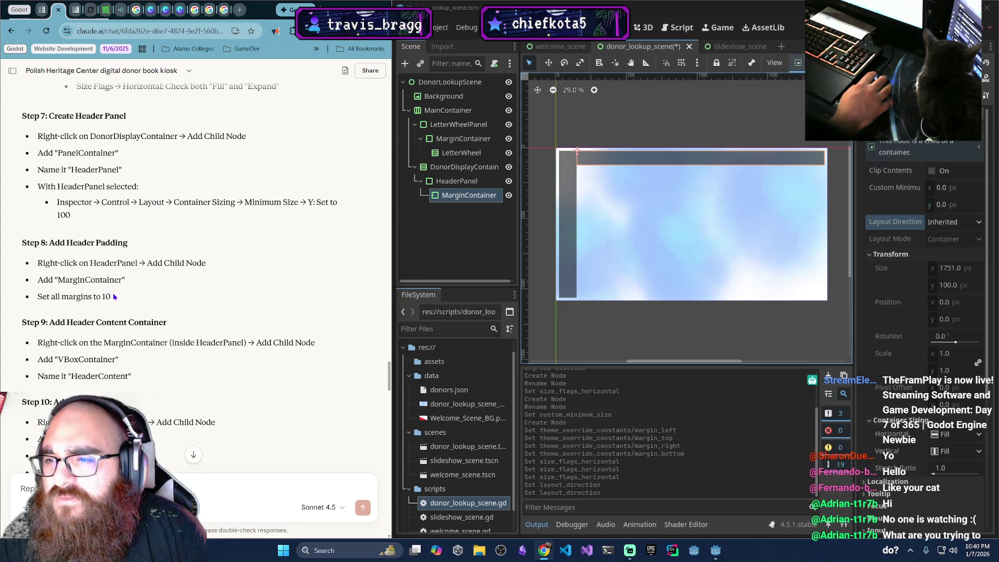
{"action": "left_click_drag", "start_coordinate": [114, 297], "coordinate": [23, 291]}
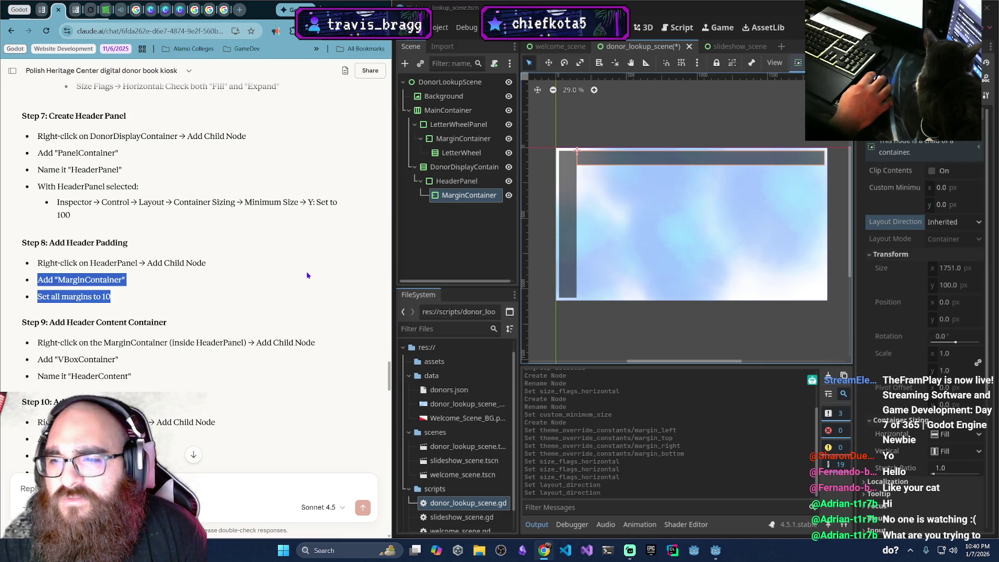
{"action": "left_click", "coordinate": [467, 199]}
{"action": "left_click", "coordinate": [467, 199]}
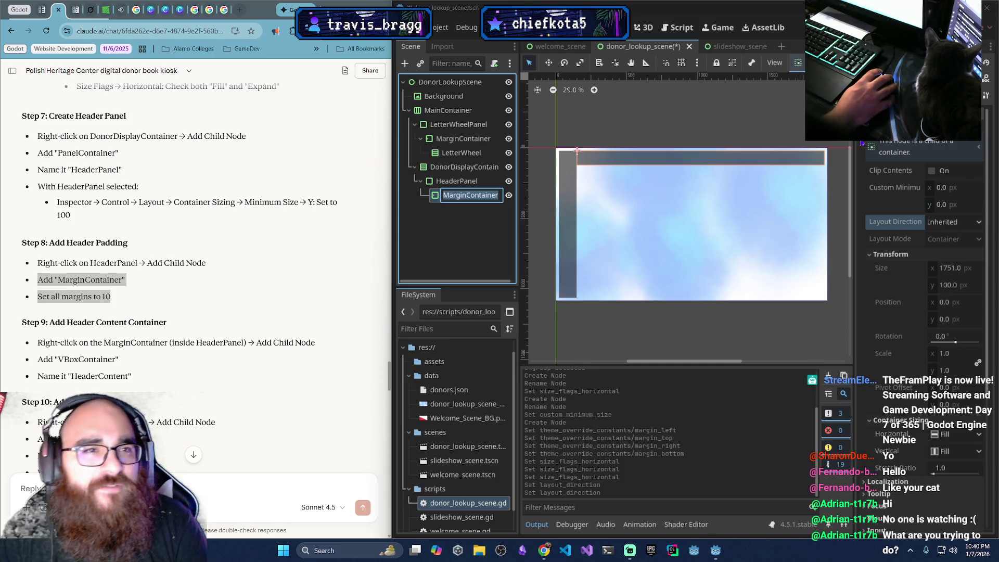
{"action": "key", "text": "Return"}
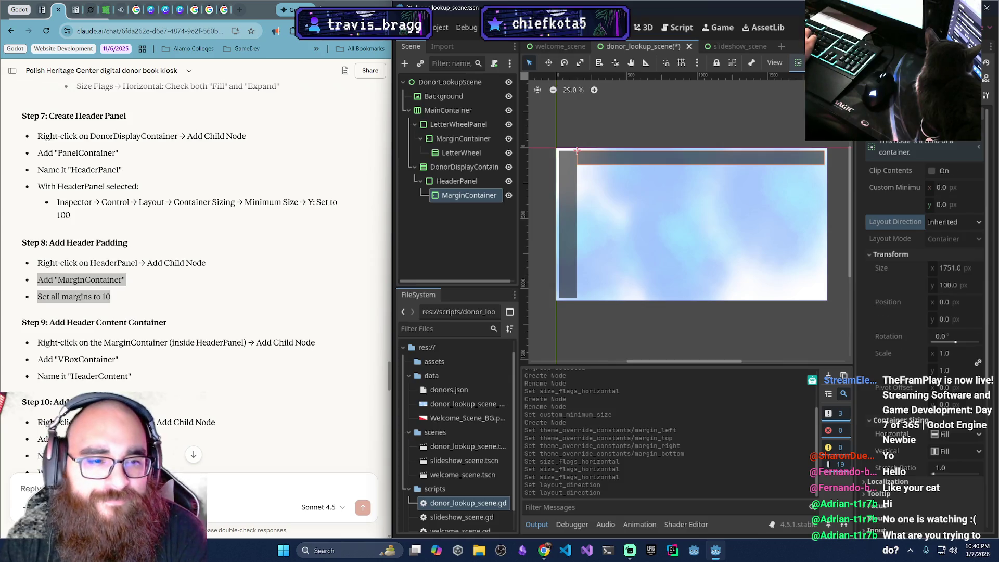
Collapse Container Sizing and expand the MarginContainer's Theme section in the Inspector
{"action": "scroll", "coordinate": [926, 249], "scroll_direction": "down", "scroll_amount": 10}
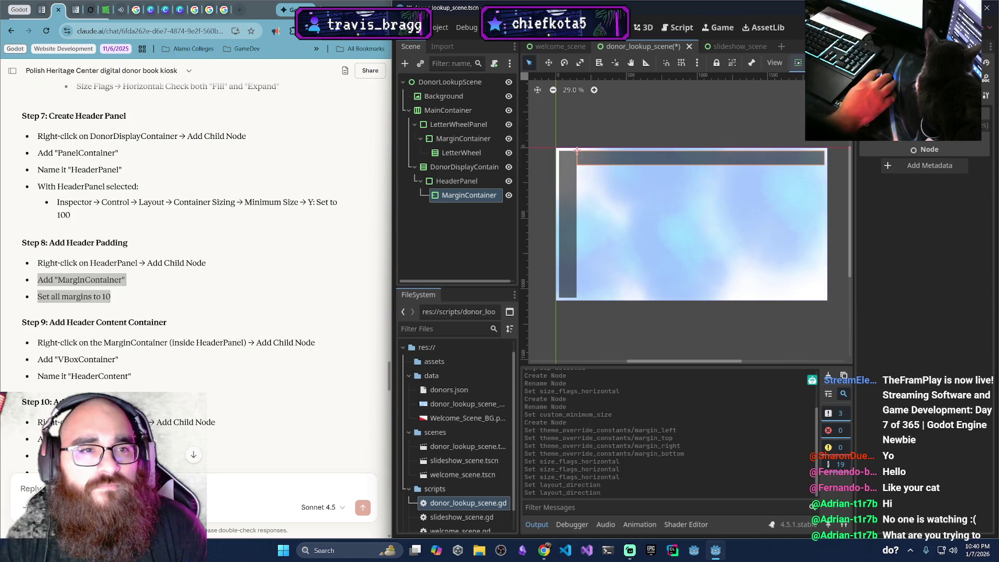
{"action": "scroll", "coordinate": [982, 214], "scroll_direction": "up", "scroll_amount": 5}
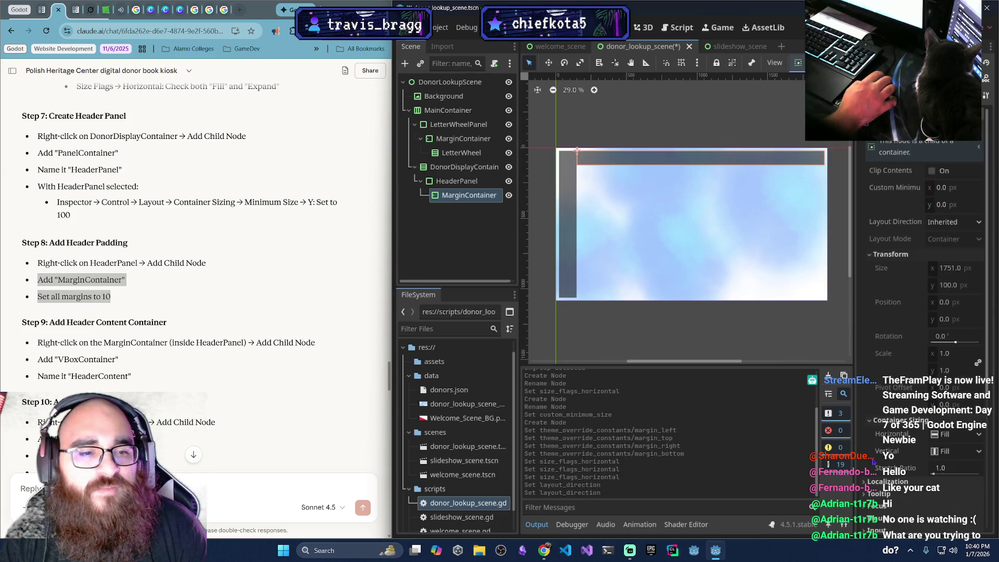
{"action": "left_click", "coordinate": [879, 423]}
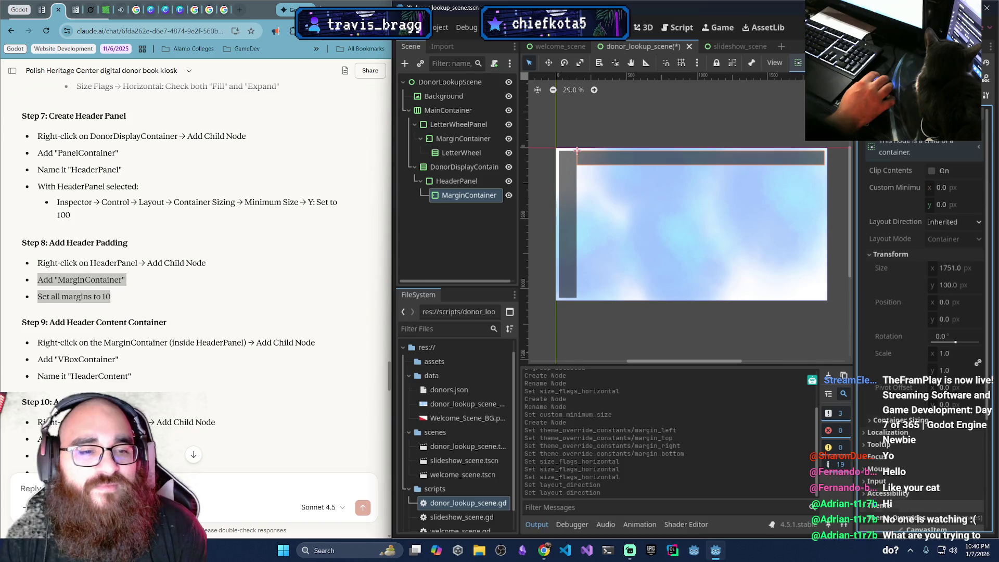
{"action": "scroll", "coordinate": [877, 479], "scroll_direction": "down", "scroll_amount": 3}
{"action": "left_click", "coordinate": [878, 399]}
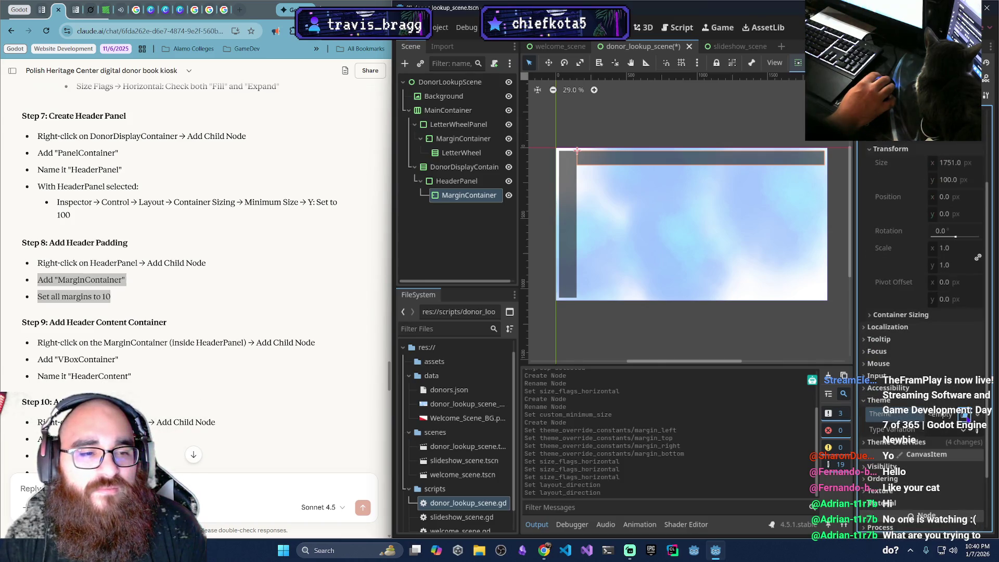
{"action": "left_click", "coordinate": [964, 414]}
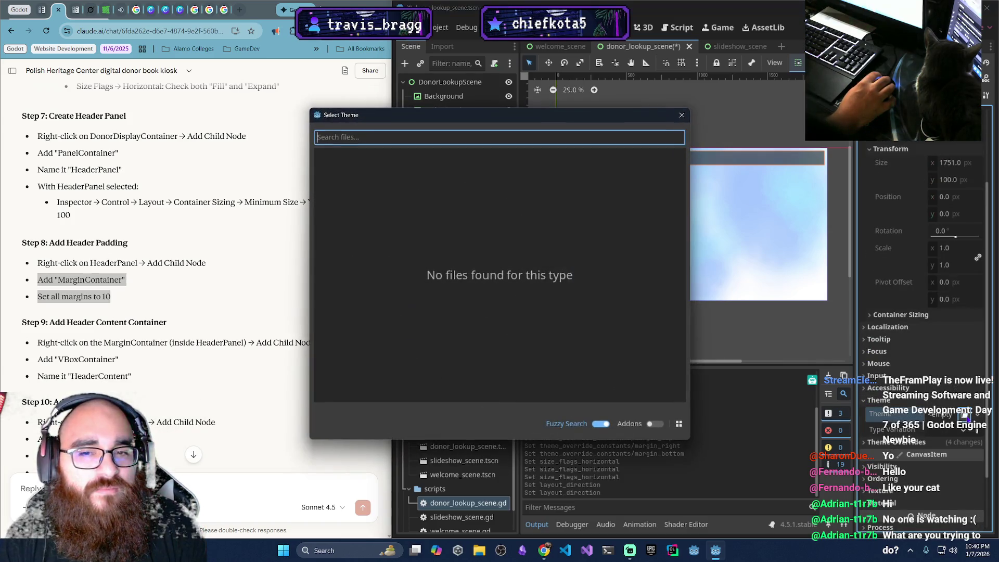
{"action": "left_click", "coordinate": [681, 114]}
{"action": "left_click", "coordinate": [936, 415]}
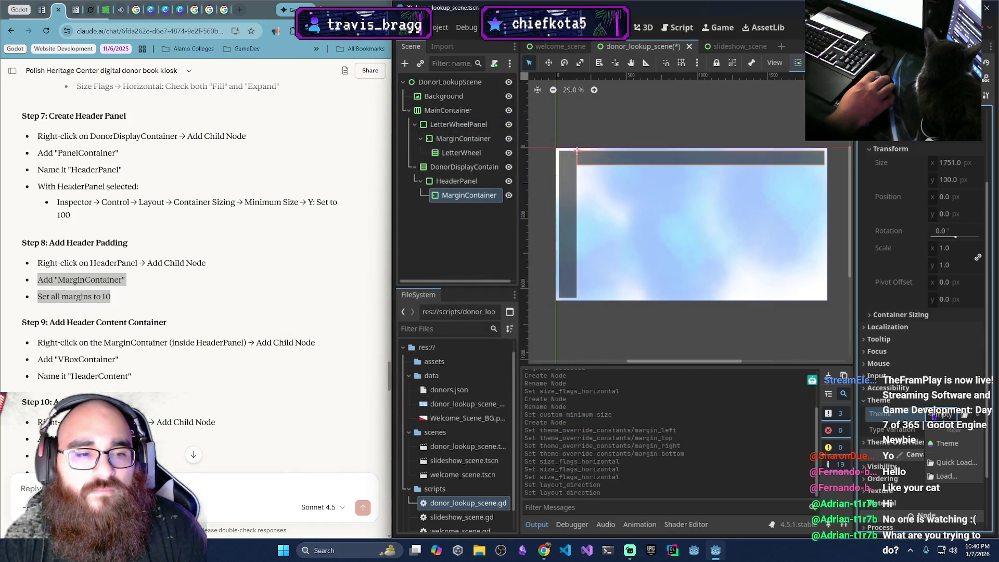
{"action": "left_click", "coordinate": [944, 443]}
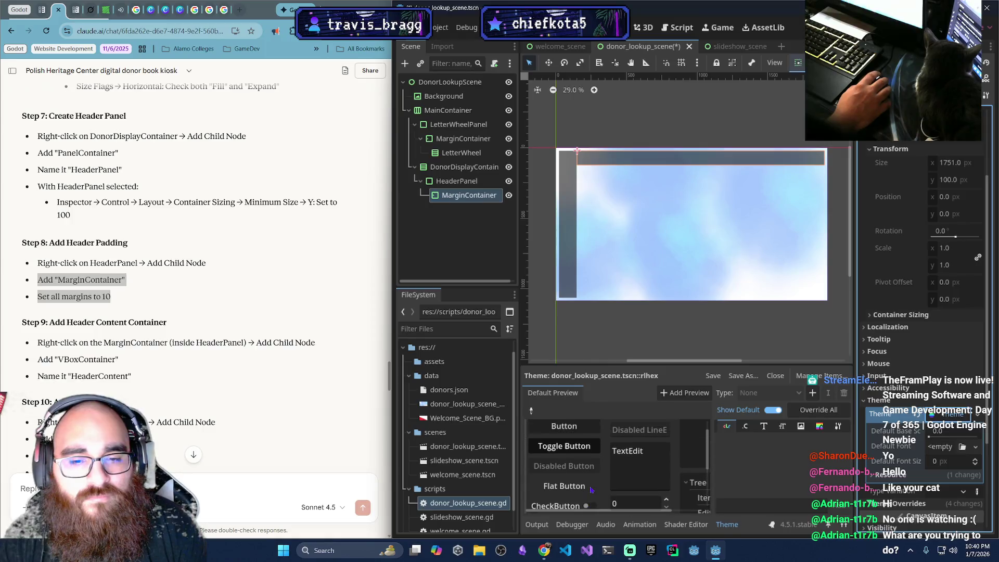
{"action": "mouse_move", "coordinate": [598, 511]}
{"action": "left_mouse_down"}
{"action": "mouse_move", "coordinate": [716, 511]}
{"action": "mouse_move", "coordinate": [666, 508]}
{"action": "mouse_move", "coordinate": [692, 507]}
{"action": "left_mouse_up"}
{"action": "mouse_move", "coordinate": [931, 431]}
{"action": "left_mouse_down"}
{"action": "mouse_move", "coordinate": [951, 431]}
{"action": "mouse_move", "coordinate": [930, 431]}
{"action": "left_mouse_up"}
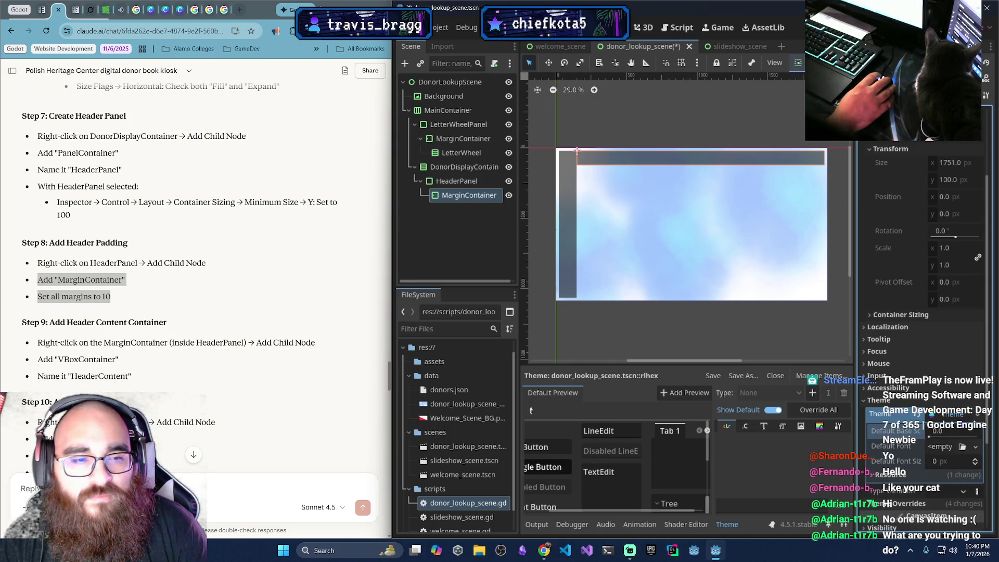
{"action": "left_click", "coordinate": [976, 415]}
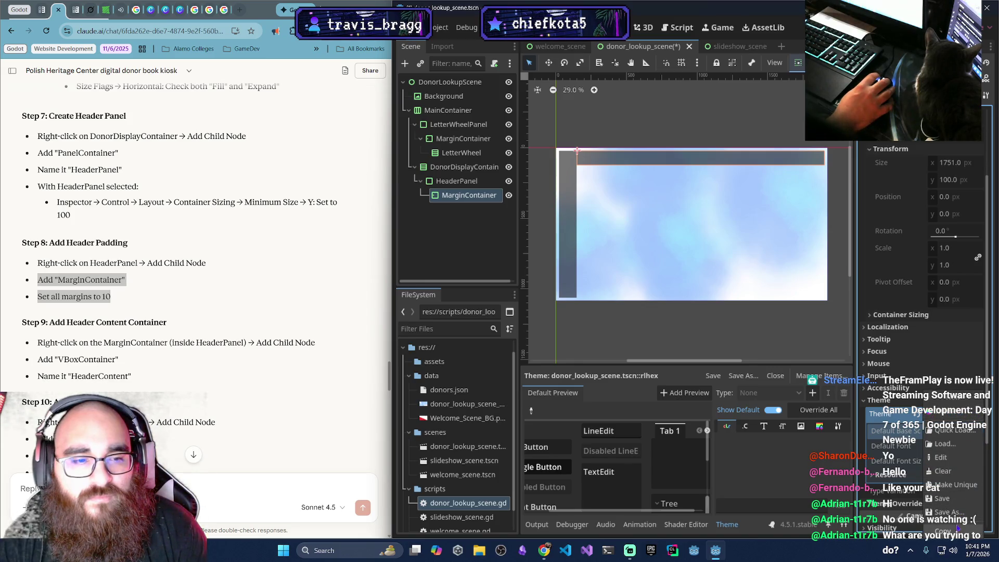
{"action": "left_click", "coordinate": [962, 471]}
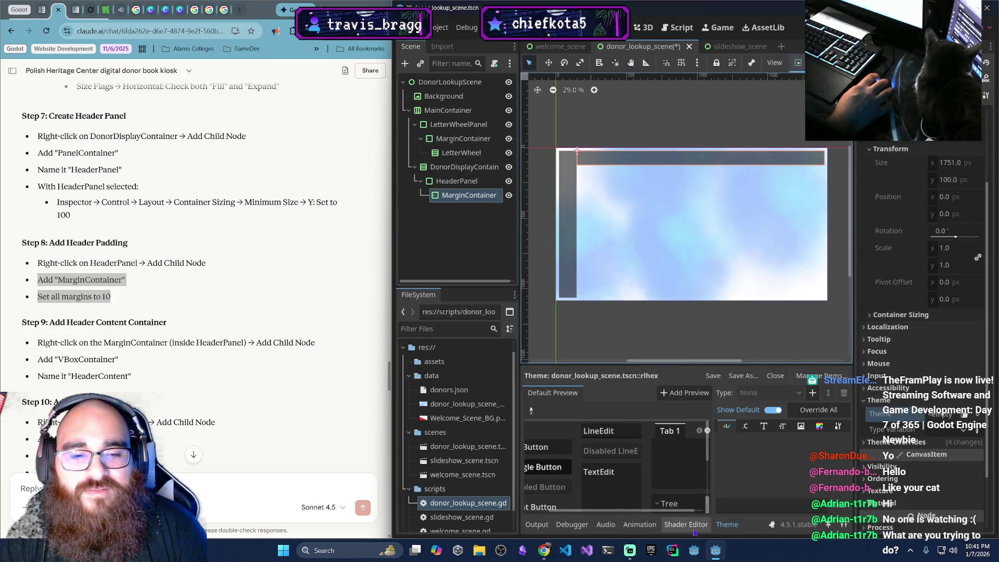
{"action": "left_click", "coordinate": [727, 524]}
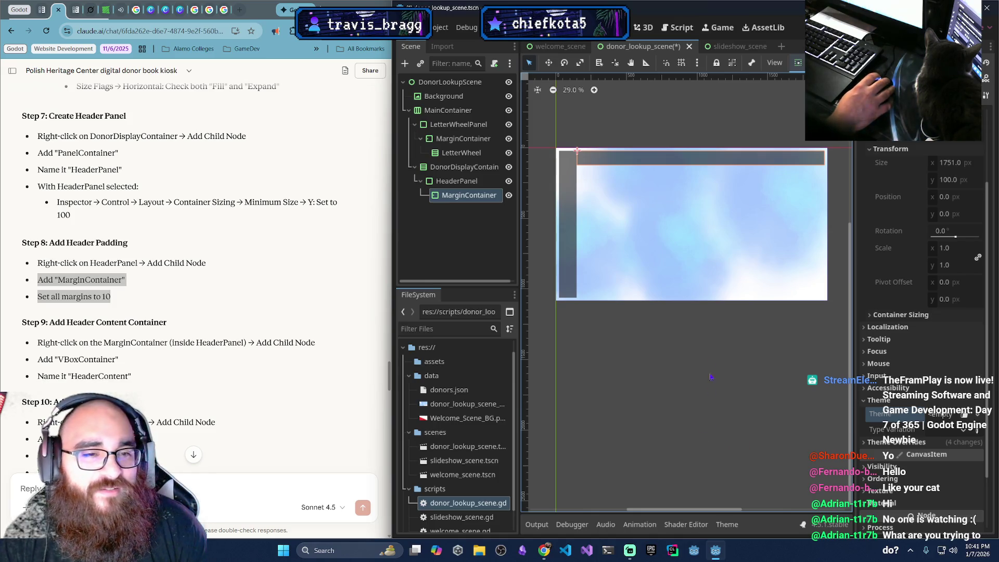
{"action": "left_click", "coordinate": [156, 278]}
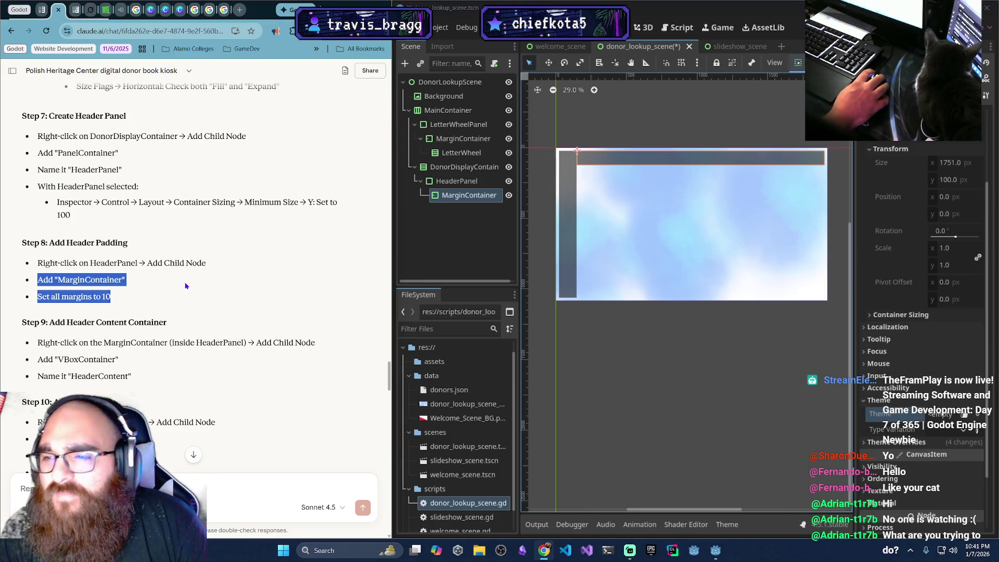
Add a VBoxContainer child under HeaderPanel's MarginContainer
{"action": "left_click", "coordinate": [185, 286]}
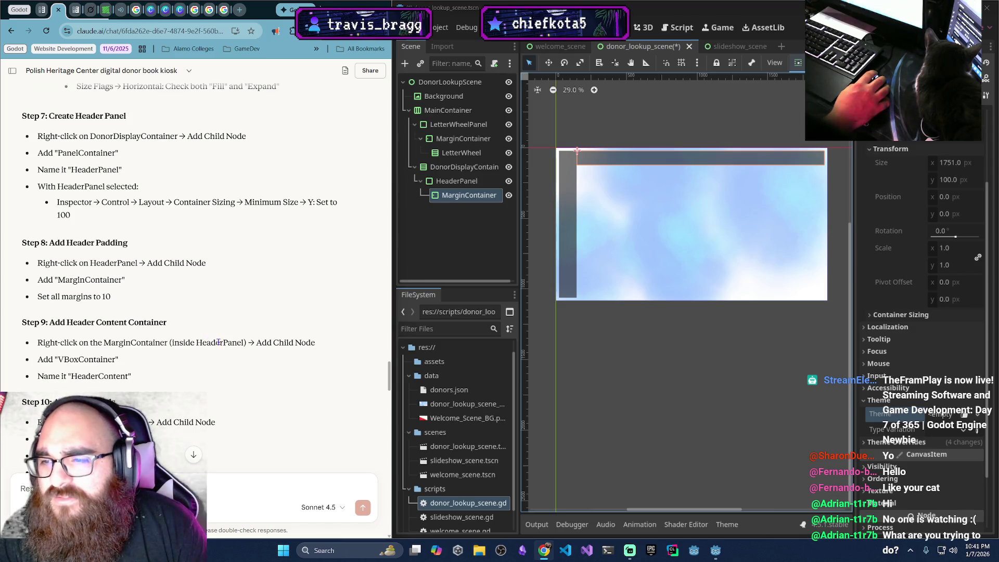
{"action": "scroll", "coordinate": [218, 342], "scroll_direction": "down", "scroll_amount": 1}
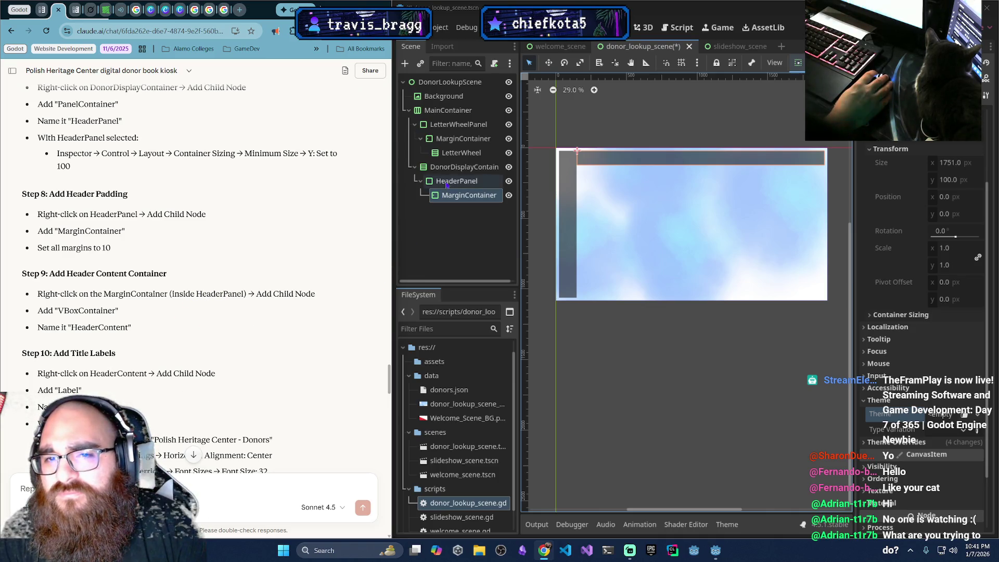
{"action": "right_click", "coordinate": [473, 194]}
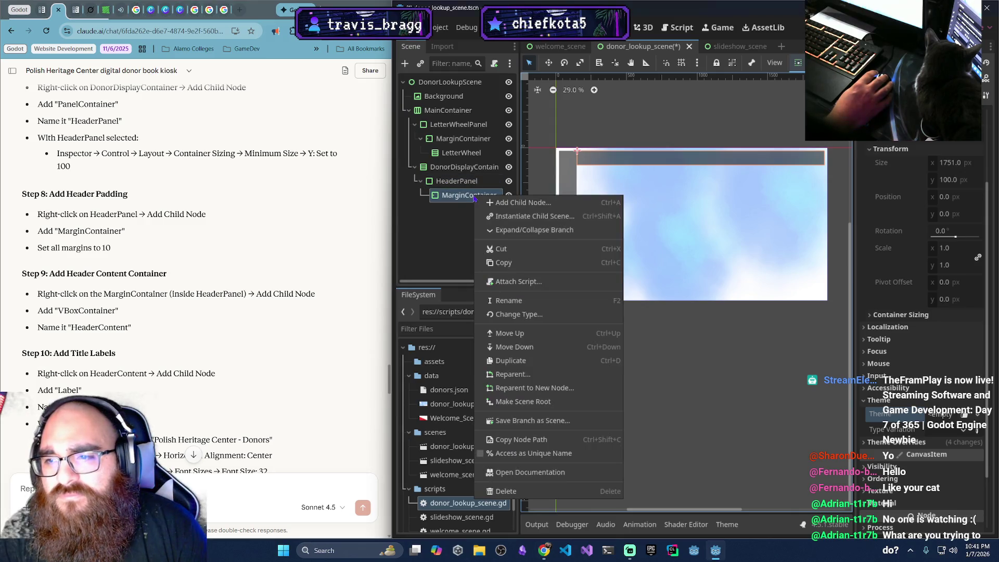
{"action": "left_click", "coordinate": [538, 208]}
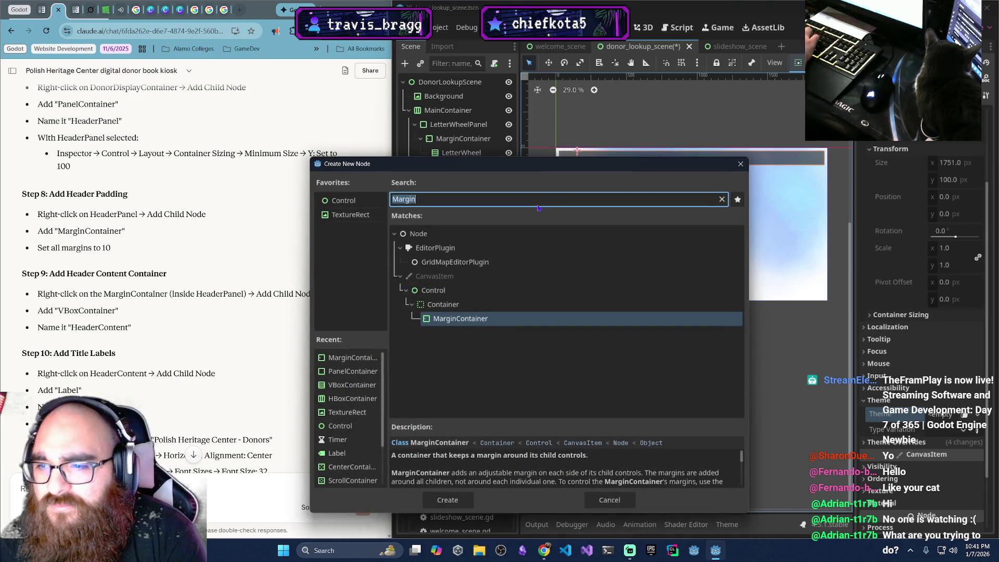
{"action": "type", "text": "VB"}
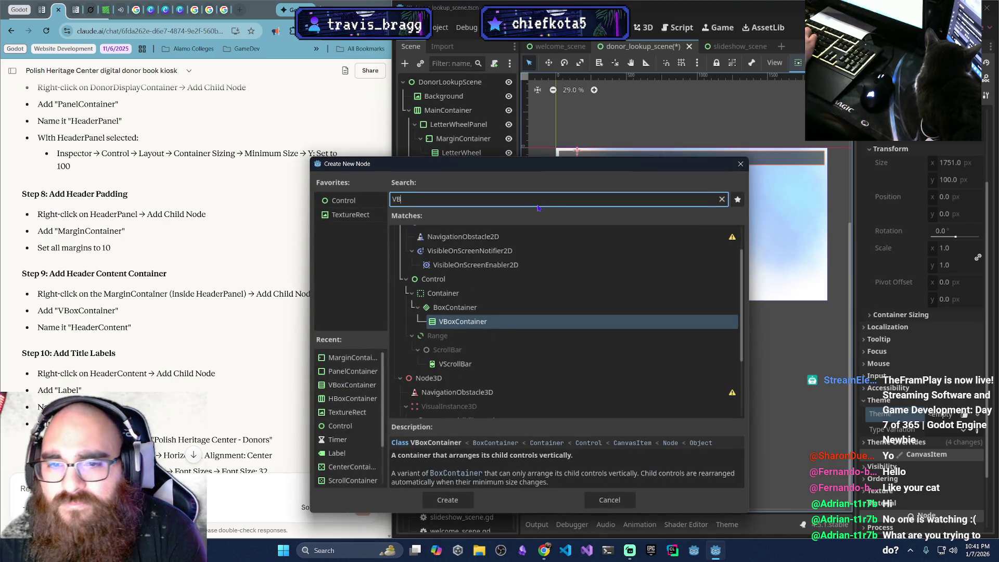
{"action": "key", "text": "Return"}
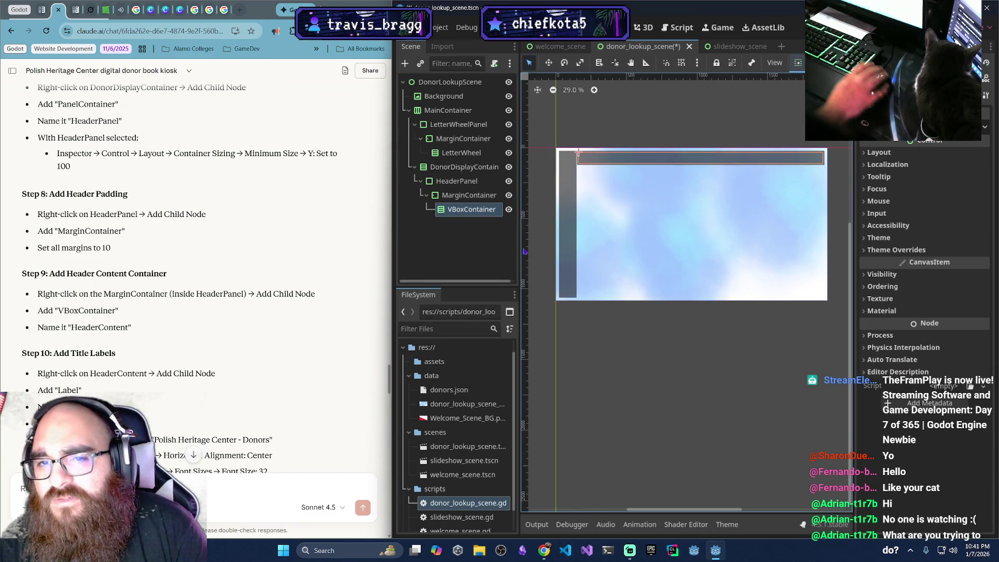
Rename the new VBoxContainer to HeaderContent
{"action": "double_click", "coordinate": [471, 209]}
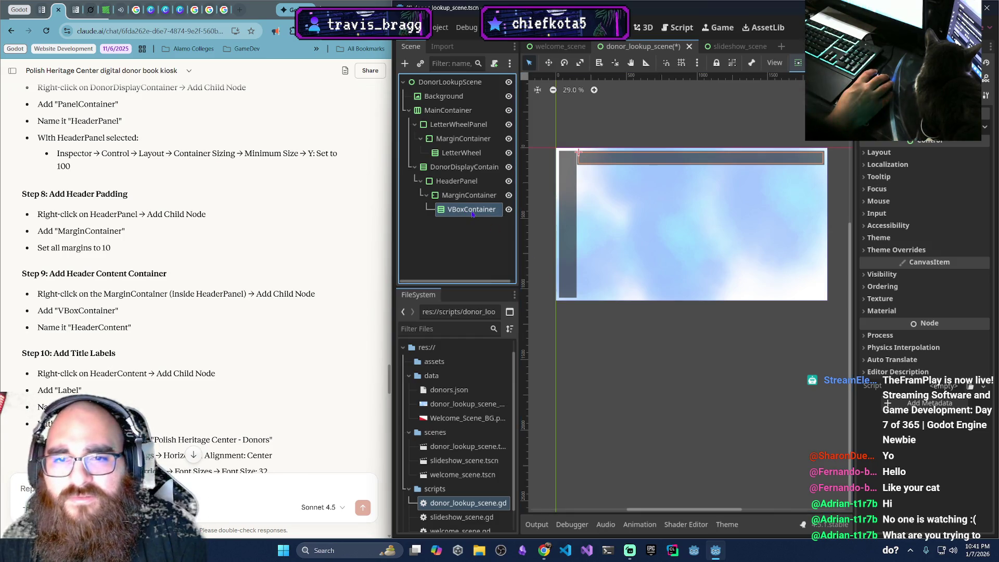
{"action": "type", "text": "Head"}
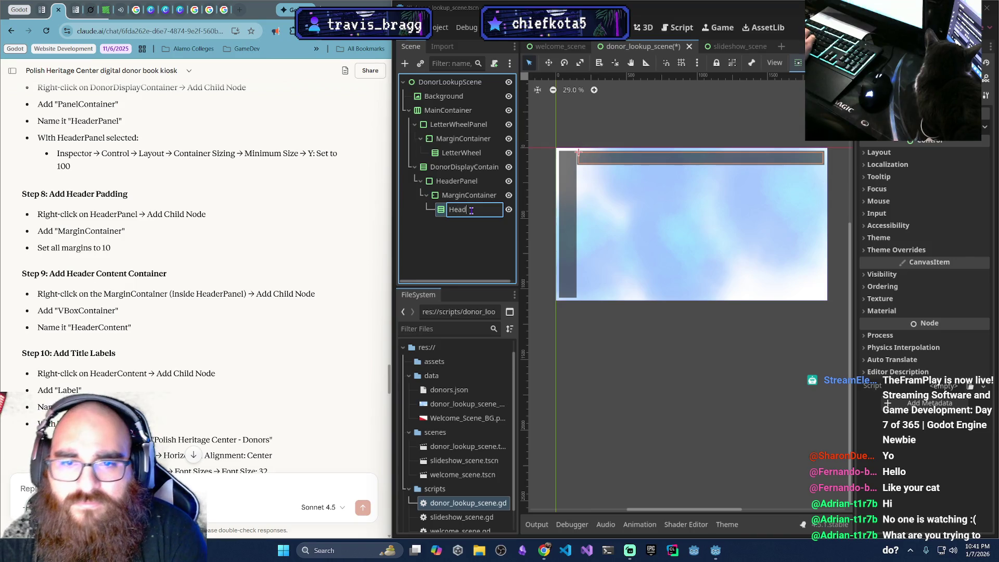
{"action": "type", "text": "erContent"}
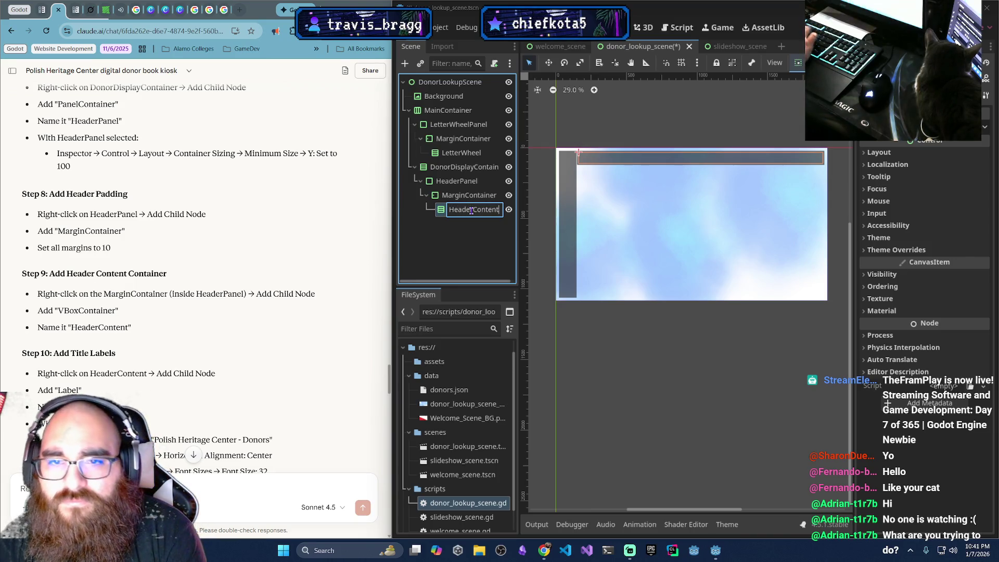
{"action": "key", "text": "Return"}
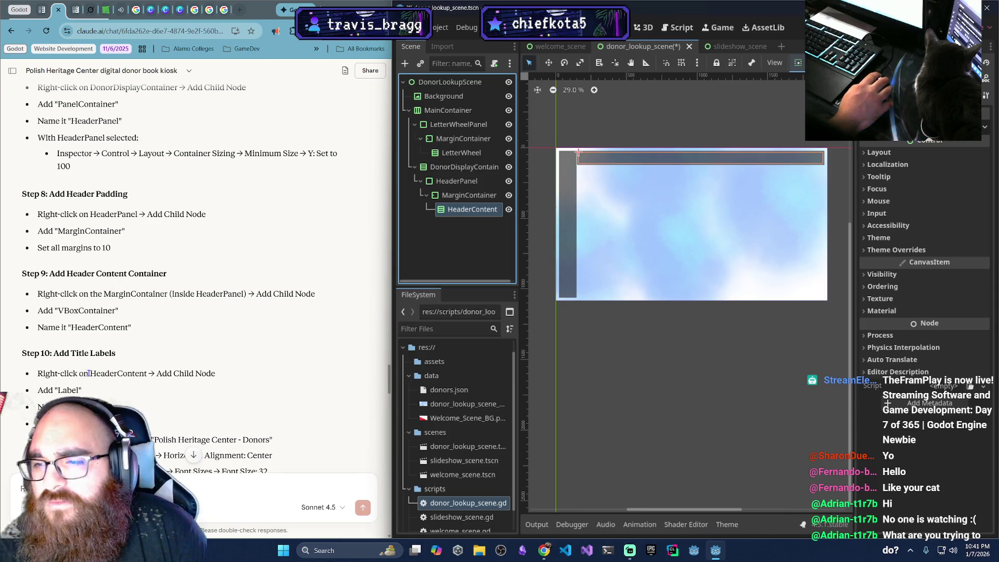
{"action": "scroll", "coordinate": [89, 372], "scroll_direction": "down", "scroll_amount": 2}
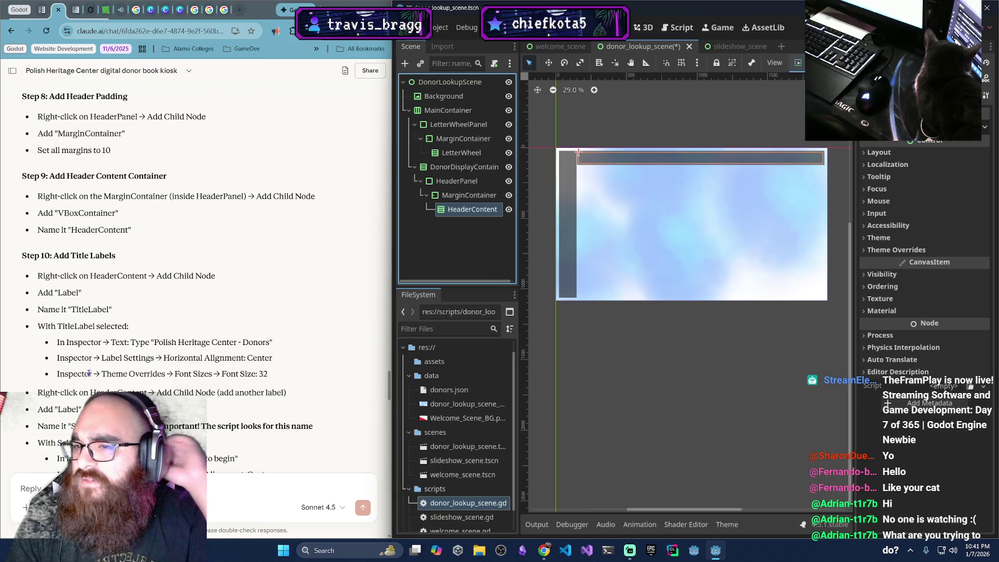
Add a Label under HeaderContent and name it TitleLabel
{"action": "right_click", "coordinate": [478, 209]}
{"action": "left_click", "coordinate": [486, 215]}
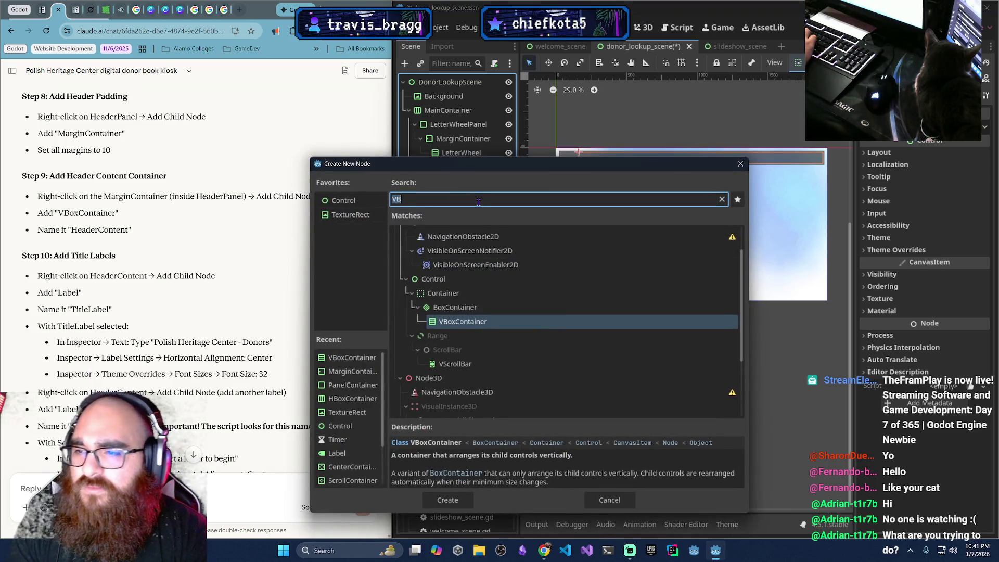
{"action": "type", "text": "Label"}
{"action": "key", "text": "Return"}
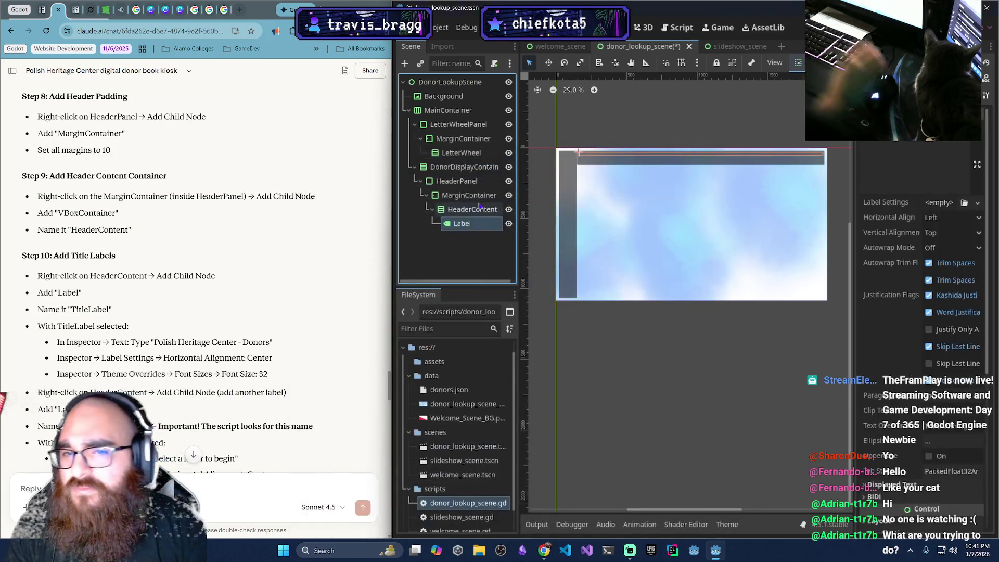
{"action": "double_click", "coordinate": [465, 224]}
{"action": "type", "text": "TitleL"}
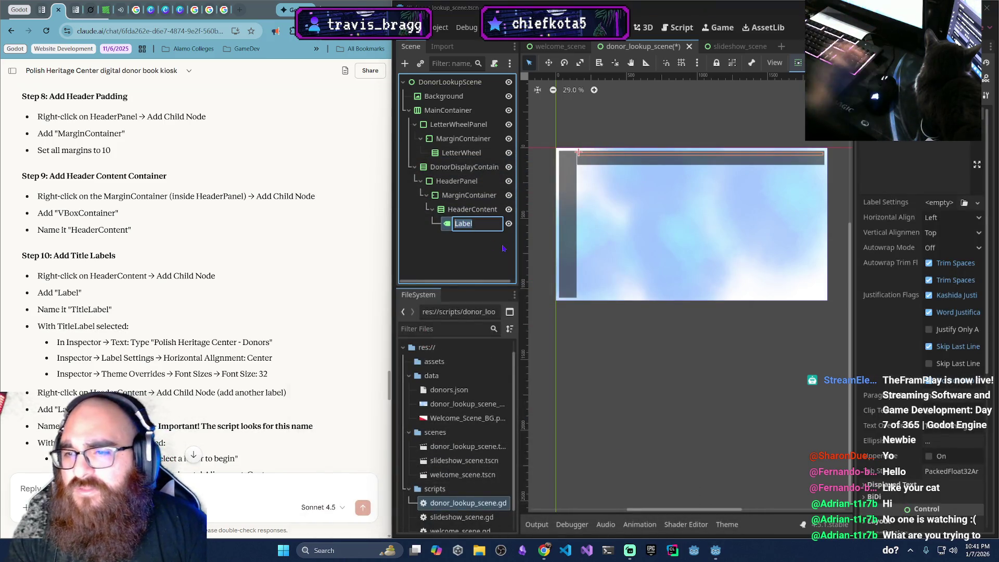
{"action": "type", "text": "abel"}
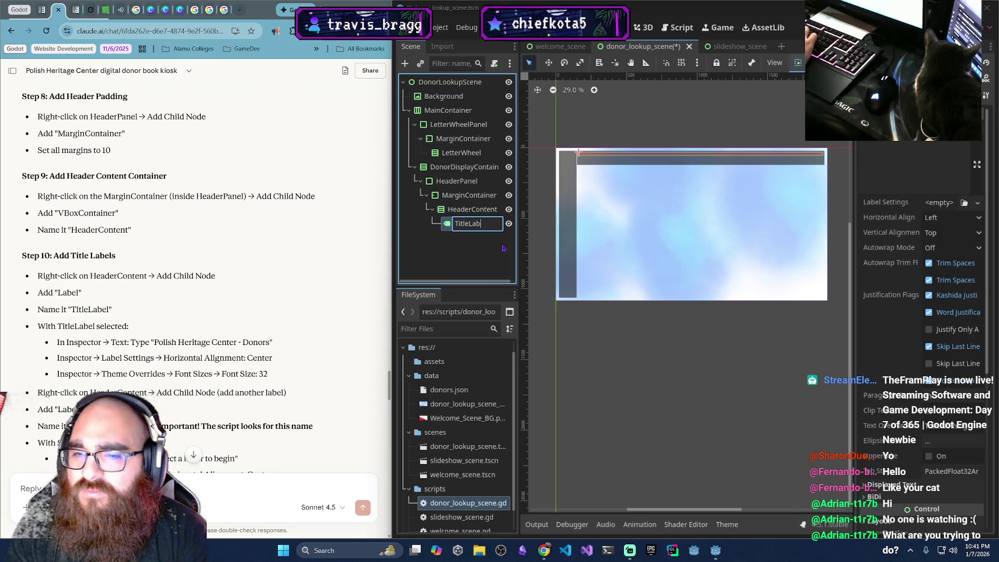
{"action": "key", "text": "Return"}
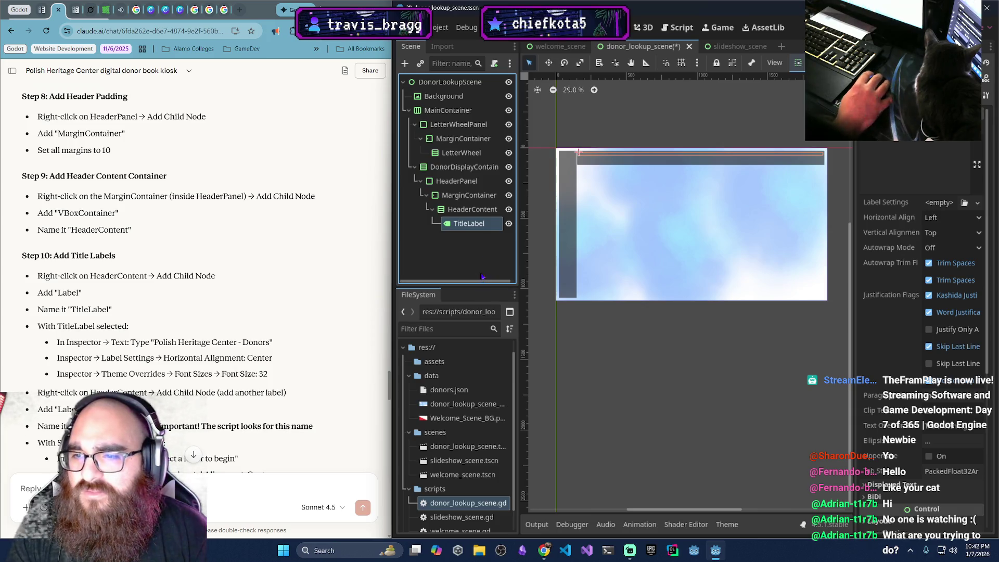
Set TitleLabel's text to 'Polish Heritage Center - Donors', centred horizontally
{"action": "left_click", "coordinate": [894, 166]}
{"action": "type", "text": "Polish Heritage Ce"}
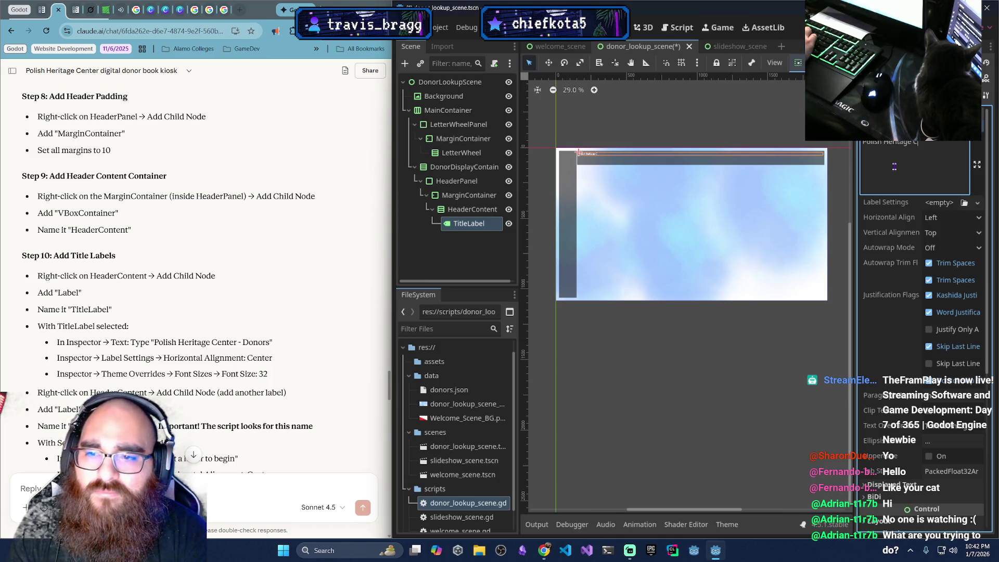
{"action": "type", "text": "nter - Donors"}
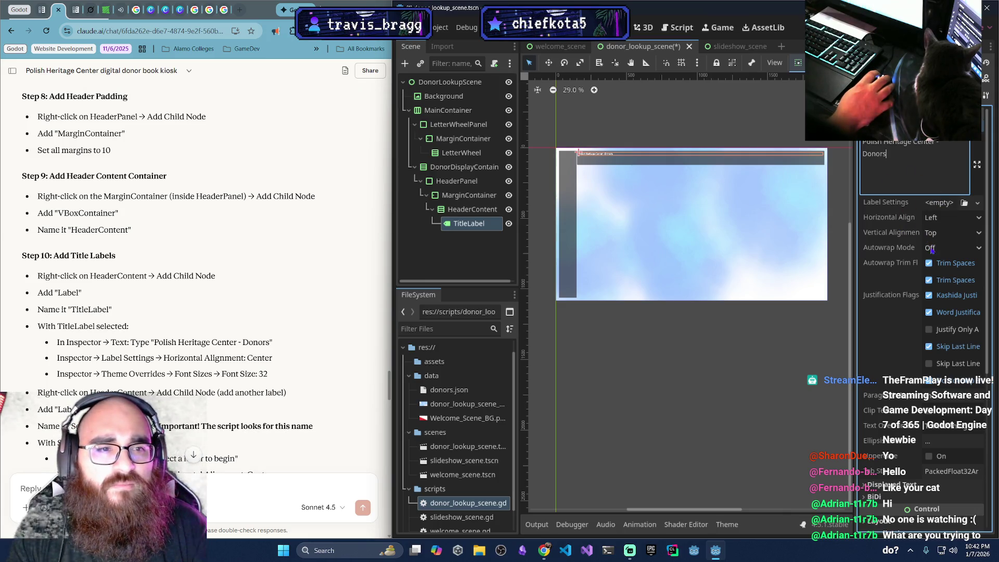
{"action": "left_click", "coordinate": [944, 217]}
{"action": "left_click", "coordinate": [956, 247]}
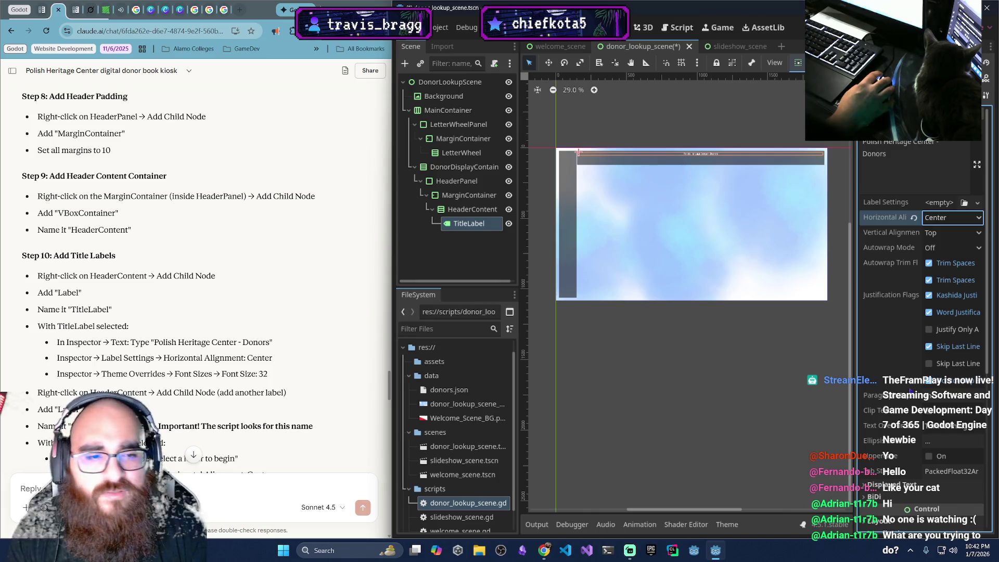
Override TitleLabel's font size to 32 under Theme Overrides
{"action": "scroll", "coordinate": [868, 459], "scroll_direction": "down", "scroll_amount": 5}
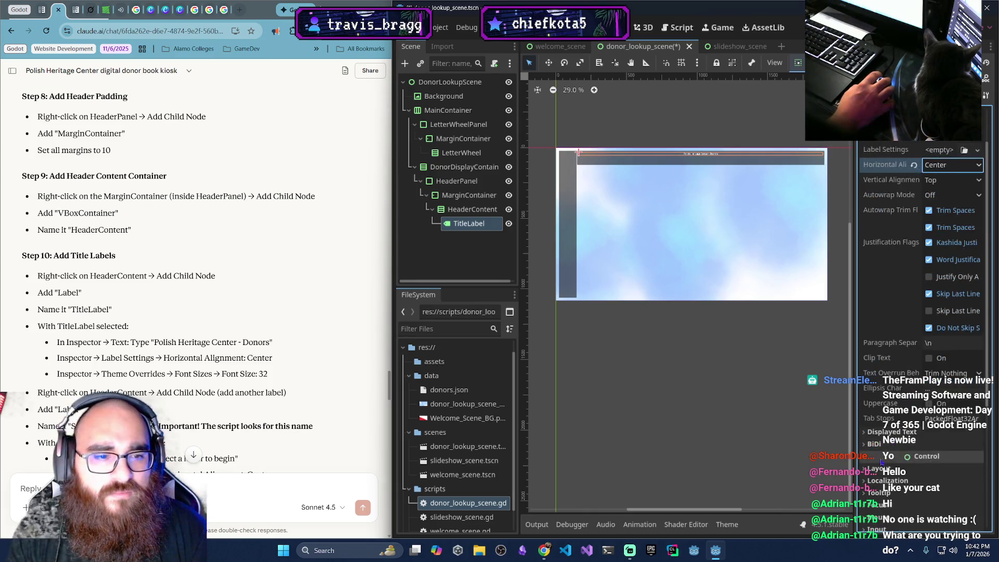
{"action": "left_click", "coordinate": [866, 461]}
{"action": "scroll", "coordinate": [867, 461], "scroll_direction": "down", "scroll_amount": 3}
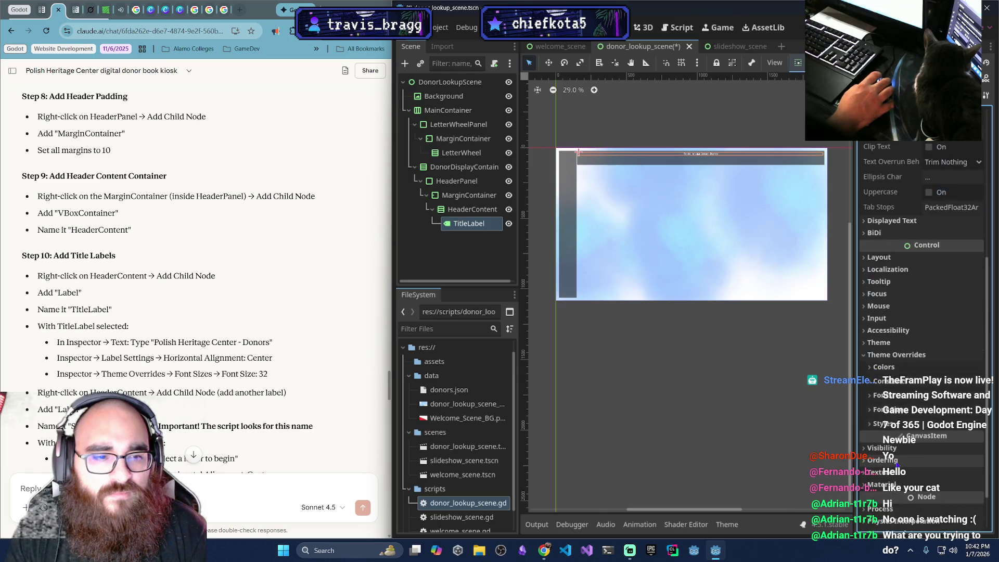
{"action": "left_click", "coordinate": [870, 398]}
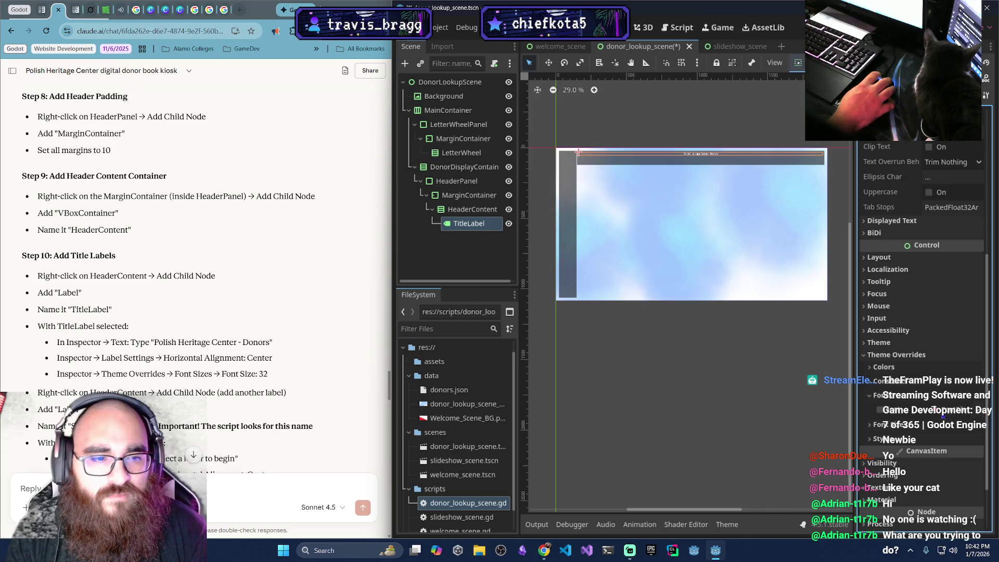
{"action": "left_click", "coordinate": [870, 426]}
{"action": "left_click", "coordinate": [966, 443]}
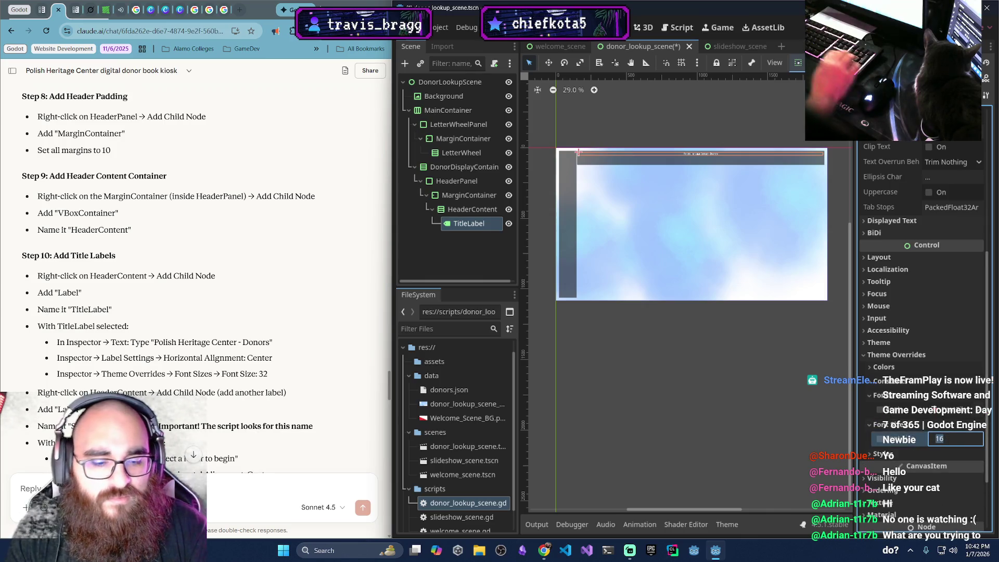
{"action": "type", "text": "32"}
{"action": "key", "text": "Return"}
{"action": "left_click", "coordinate": [746, 299]}
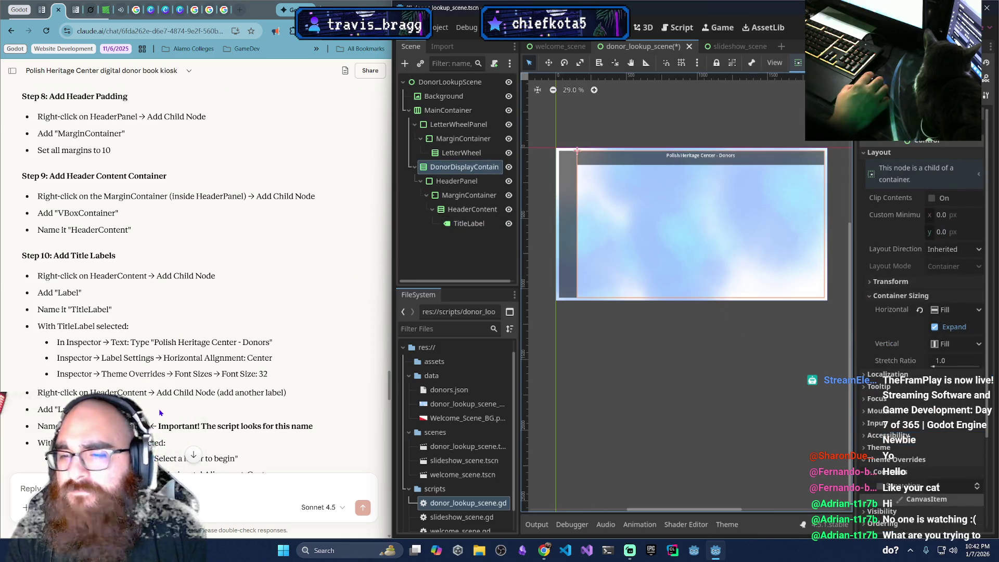
{"action": "scroll", "coordinate": [165, 411], "scroll_direction": "down", "scroll_amount": 1}
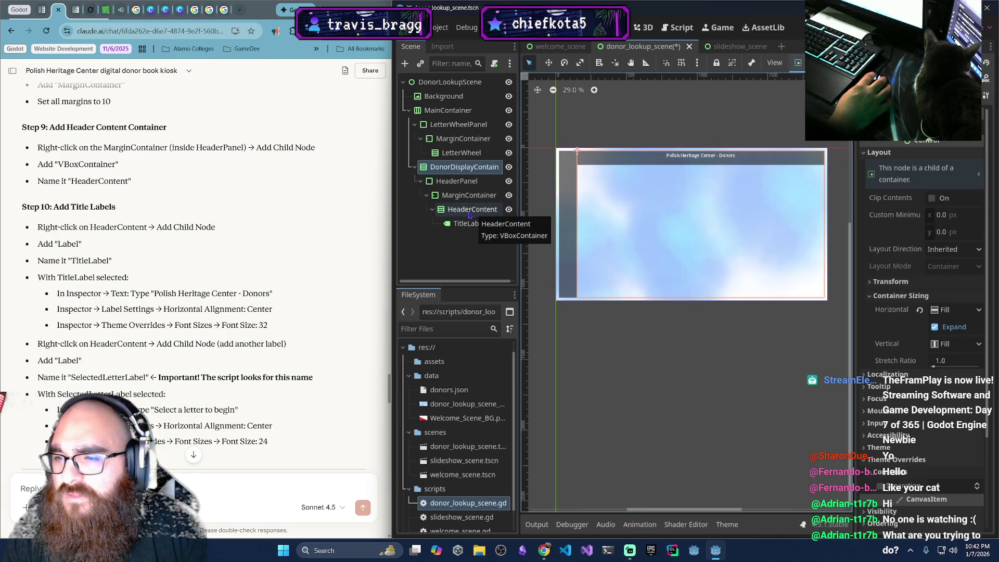
Add another Label under HeaderContent and name it SelectedLetterLabel
{"action": "right_click", "coordinate": [476, 210]}
{"action": "left_click", "coordinate": [517, 217]}
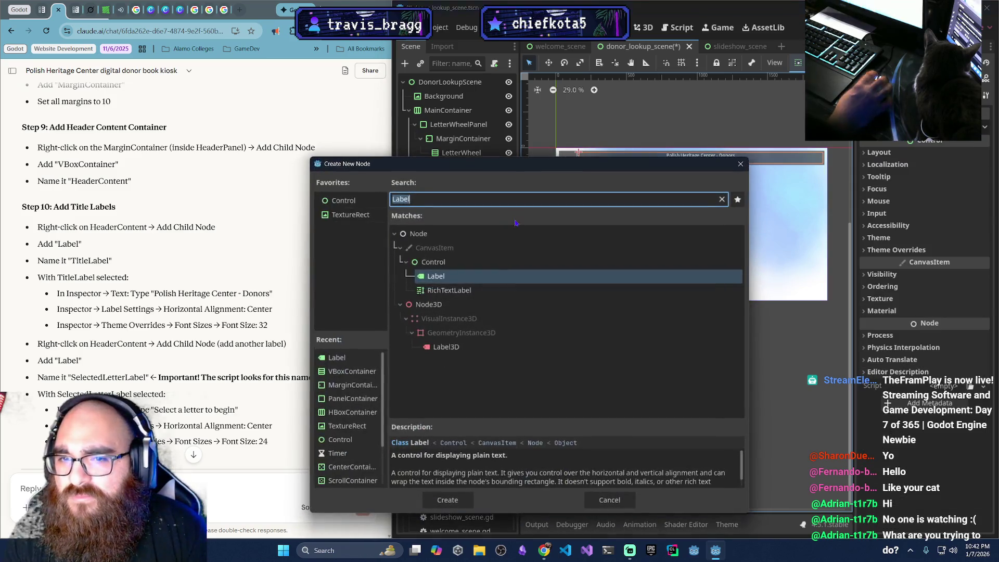
{"action": "key", "text": "Return"}
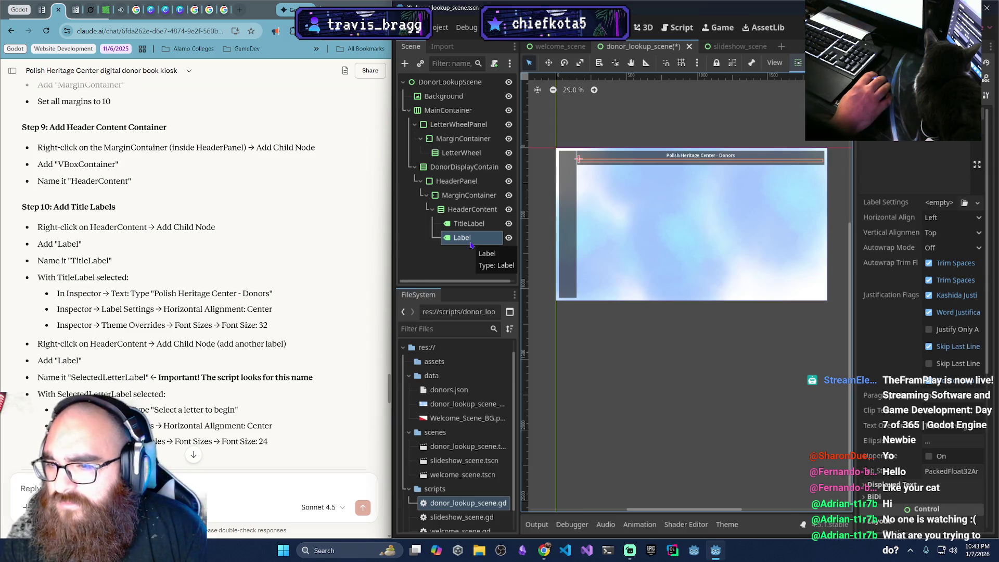
{"action": "double_click", "coordinate": [471, 241]}
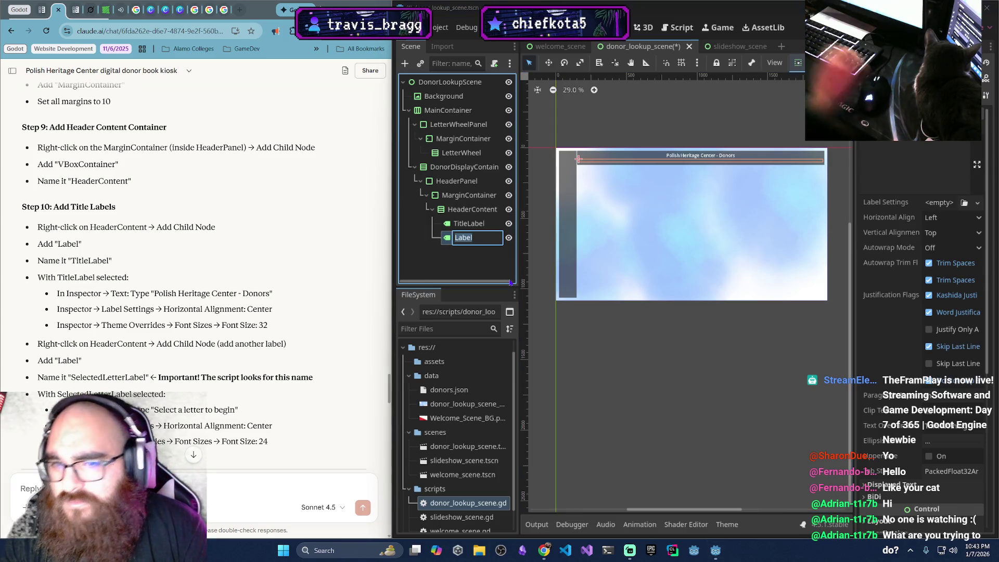
{"action": "type", "text": "Selecte"}
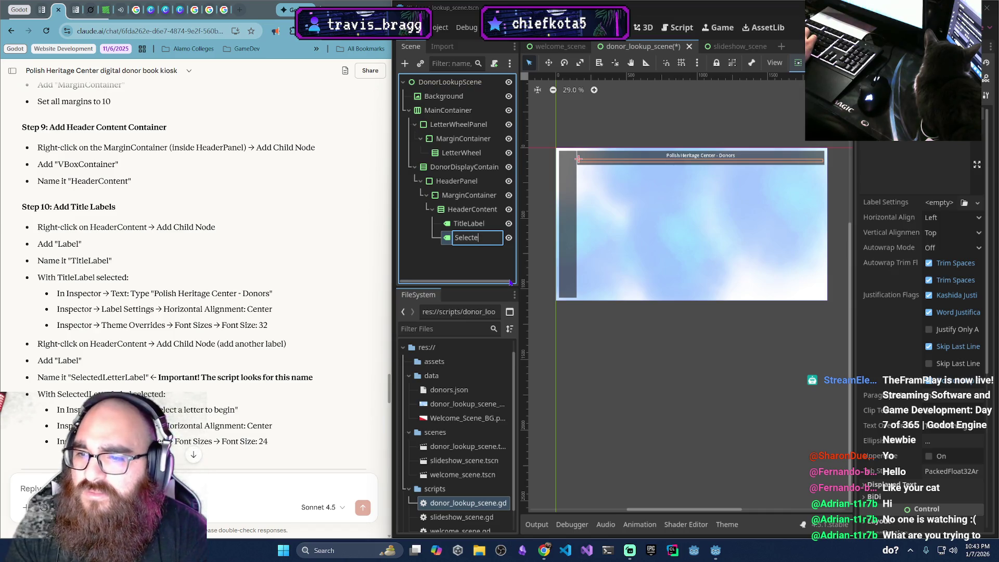
{"action": "type", "text": "LetterLa"}
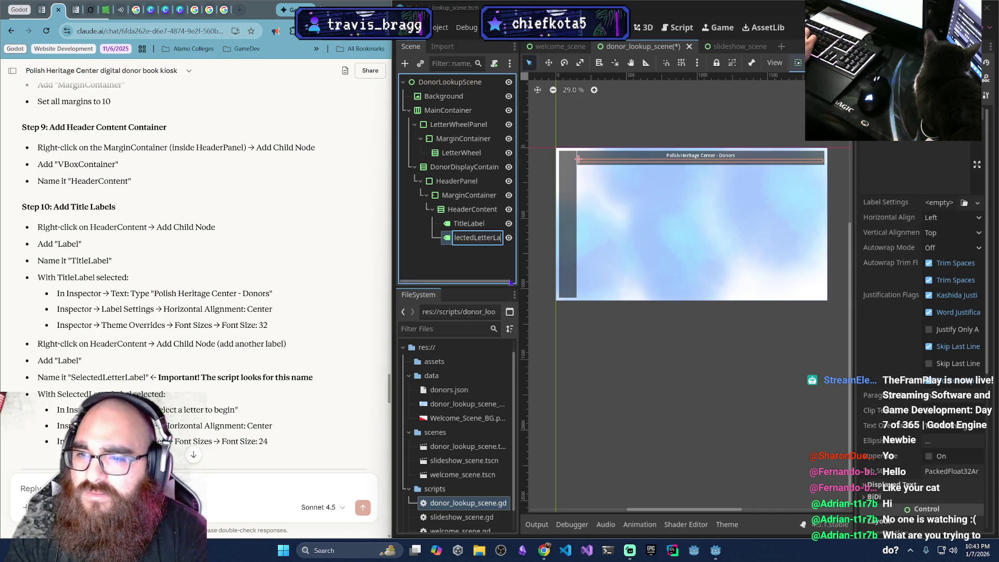
{"action": "type", "text": "bel"}
{"action": "key", "text": "Return"}
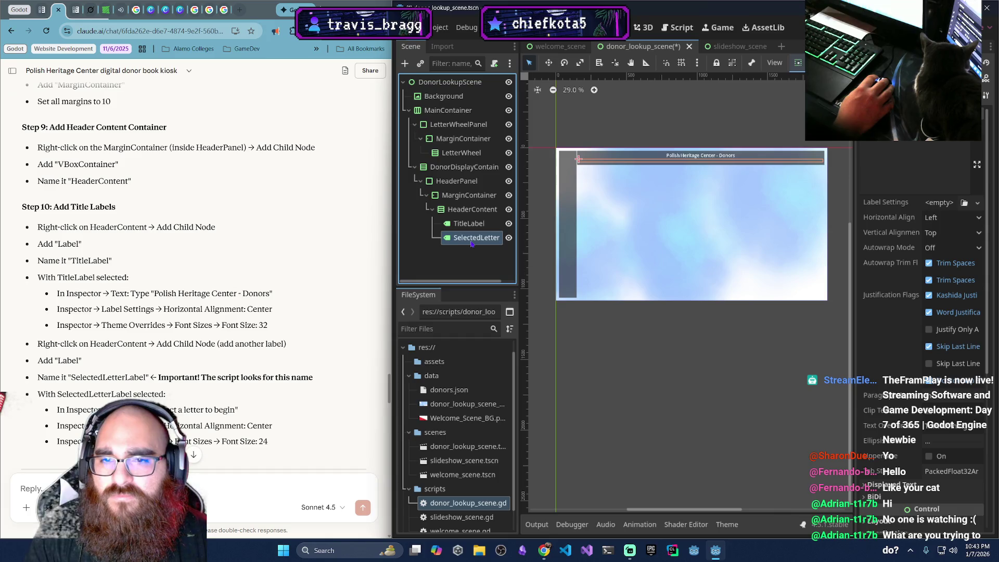
{"action": "double_click", "coordinate": [468, 240]}
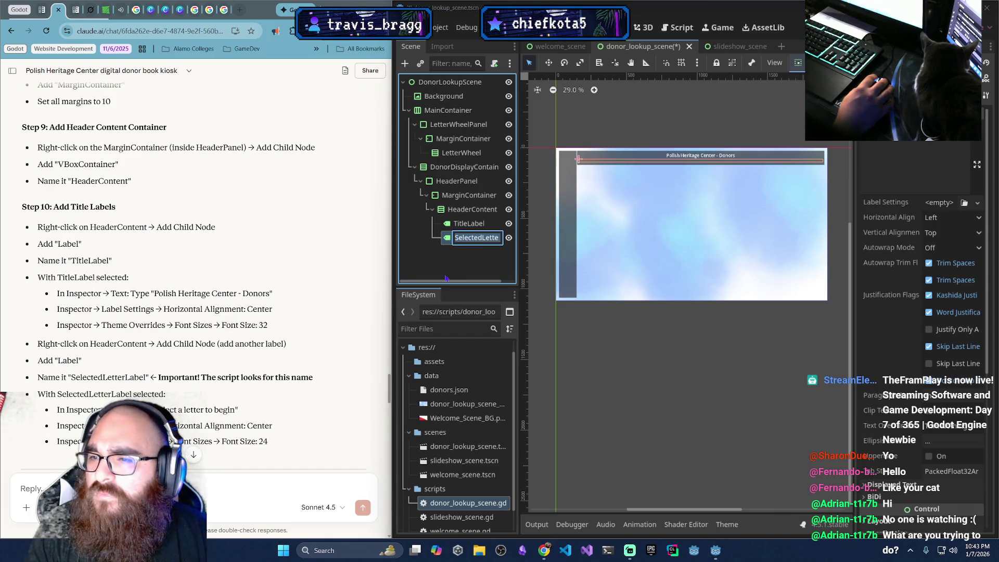
{"action": "key", "text": "Return"}
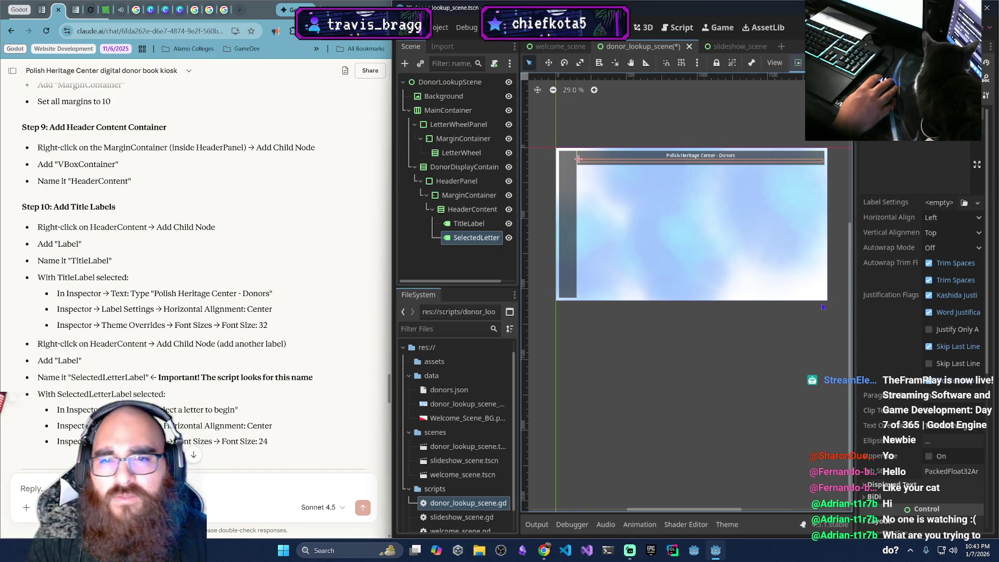
Set the label's text to 'Select a letter to begin', centred horizontally
{"action": "left_click", "coordinate": [930, 157]}
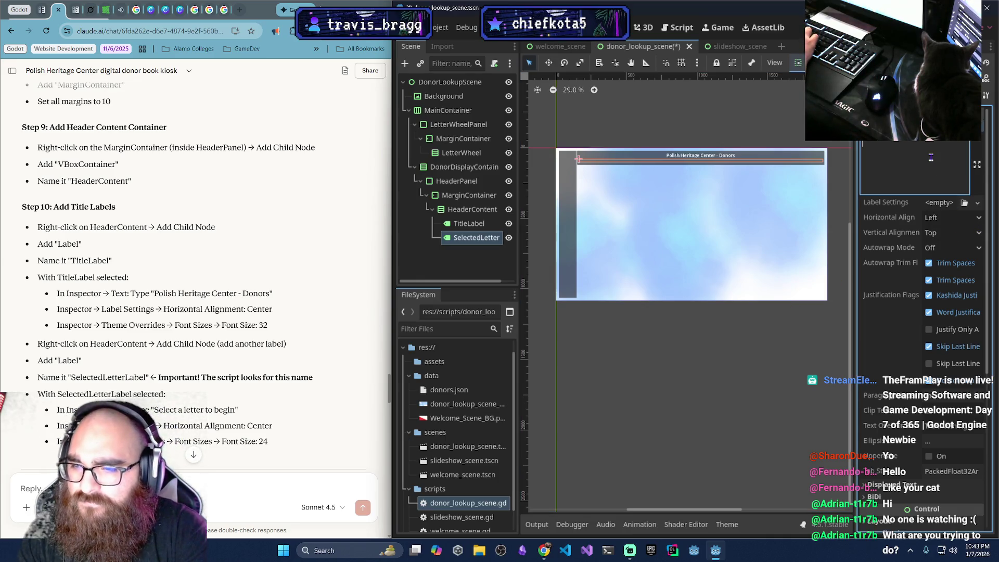
{"action": "type", "text": "Select a"}
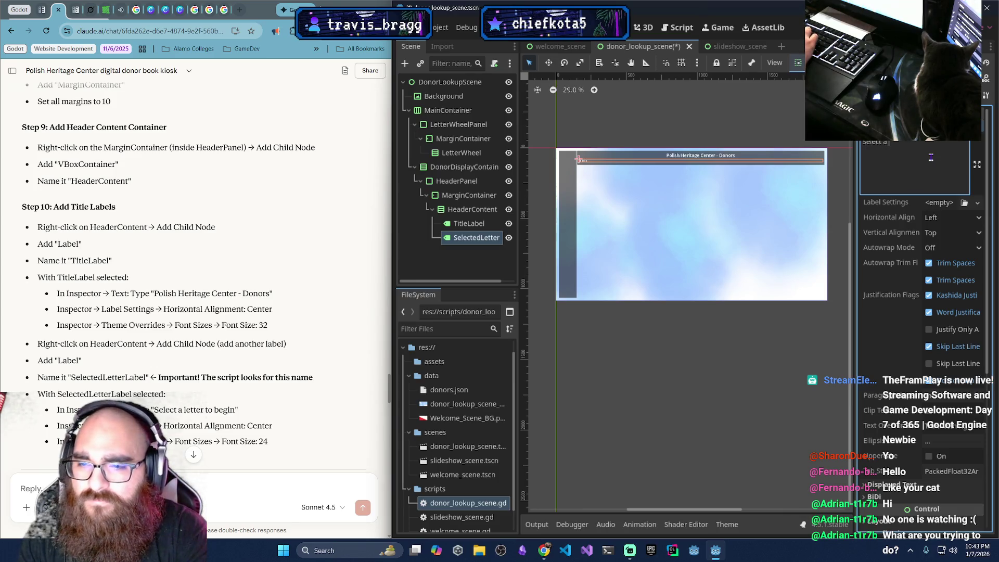
{"action": "type", "text": " letter to begin"}
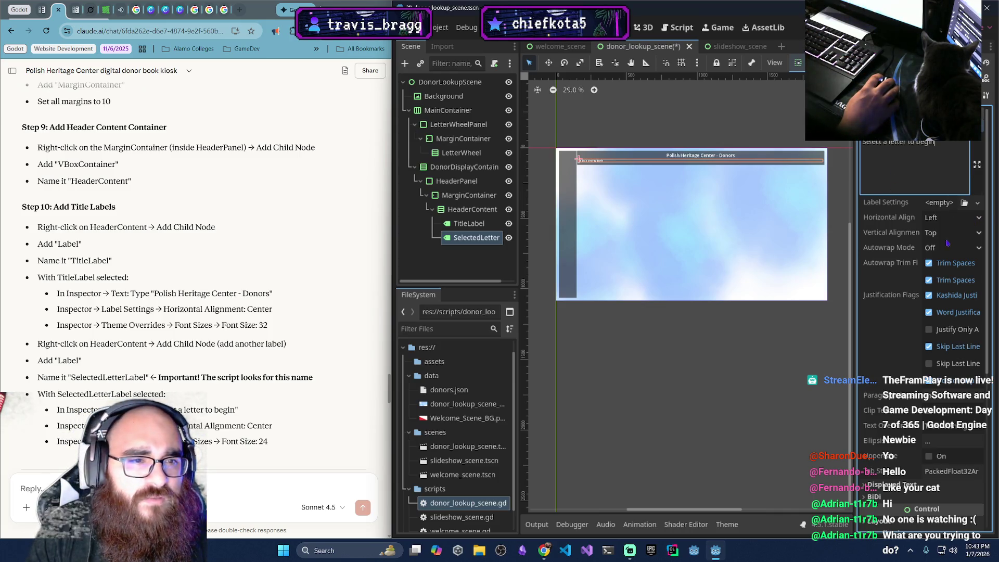
{"action": "left_click", "coordinate": [952, 218]}
{"action": "left_click", "coordinate": [960, 248]}
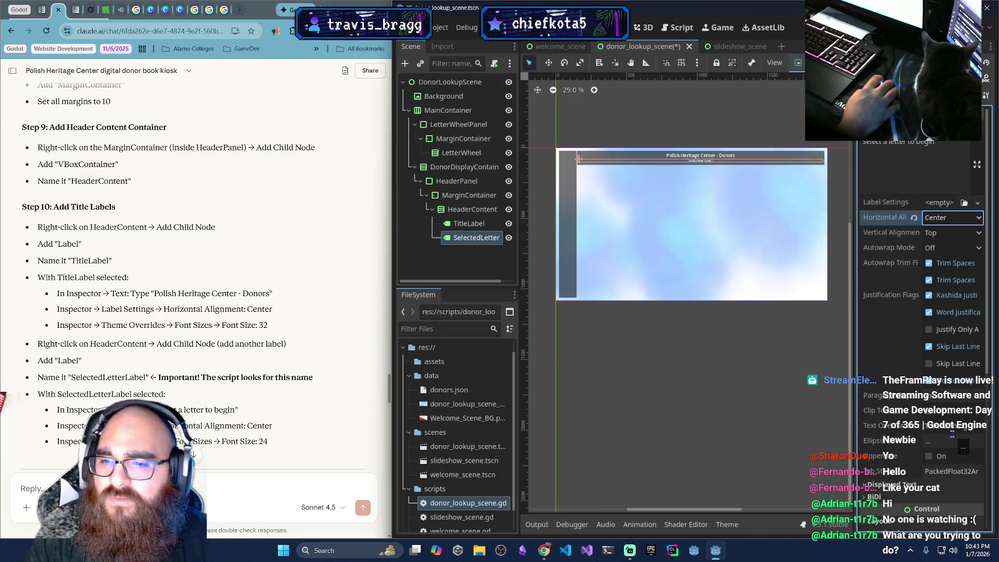
Override the prompt label's font size to 24
{"action": "scroll", "coordinate": [915, 427], "scroll_direction": "down", "scroll_amount": 5}
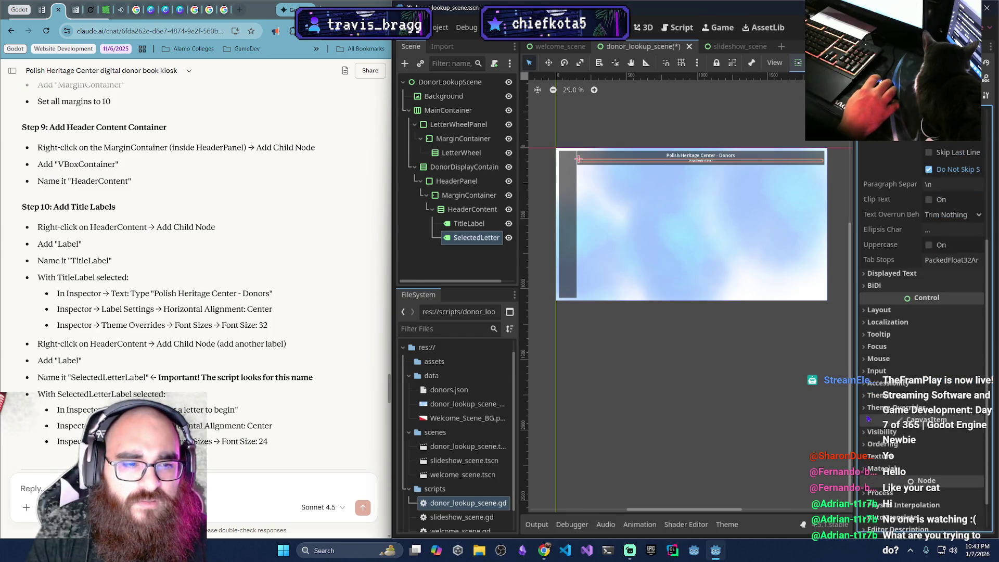
{"action": "left_click", "coordinate": [869, 408]}
{"action": "left_click", "coordinate": [879, 462]}
{"action": "left_click", "coordinate": [955, 476]}
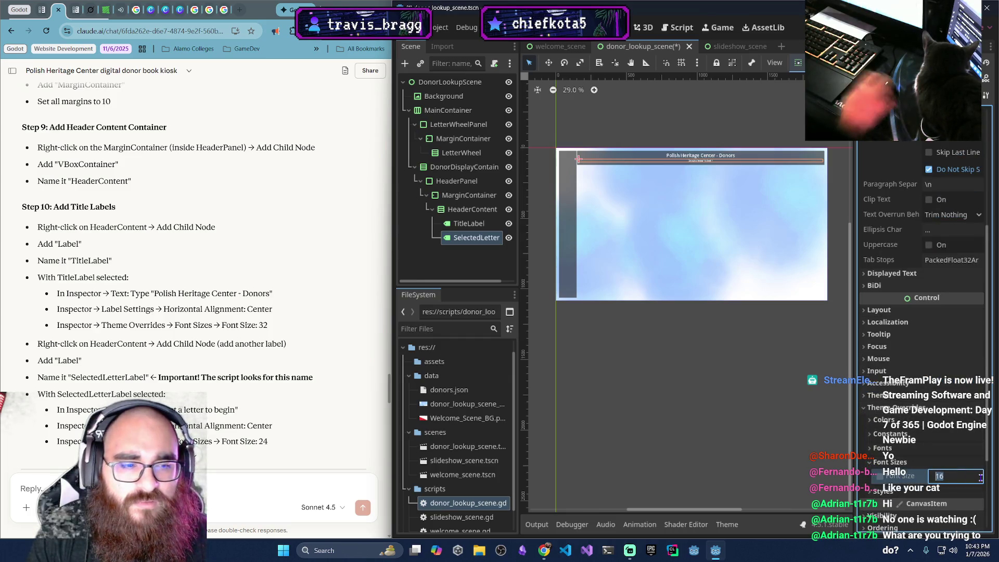
{"action": "type", "text": "24"}
{"action": "key", "text": "Return"}
{"action": "left_click", "coordinate": [704, 208]}
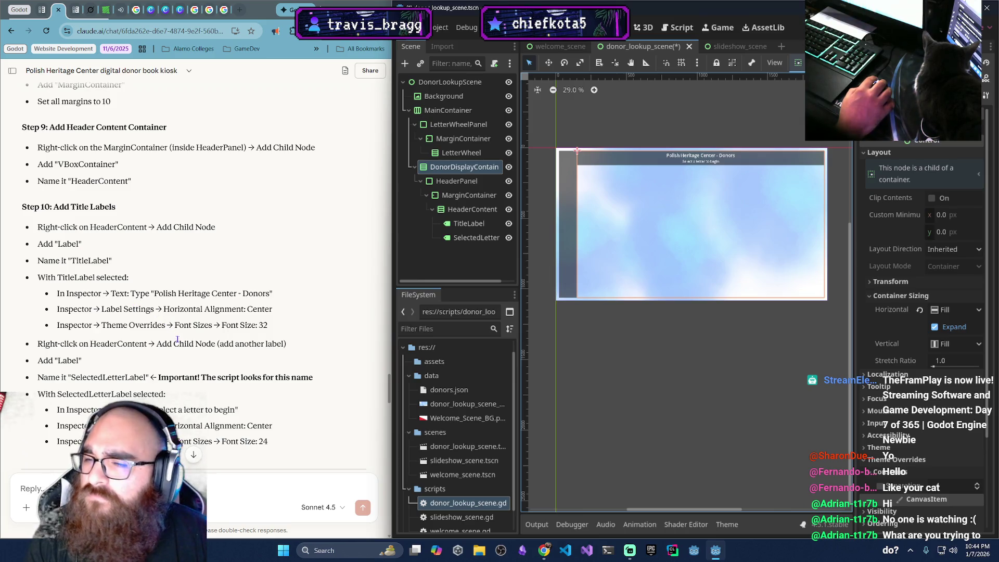
{"action": "scroll", "coordinate": [177, 338], "scroll_direction": "down", "scroll_amount": 3}
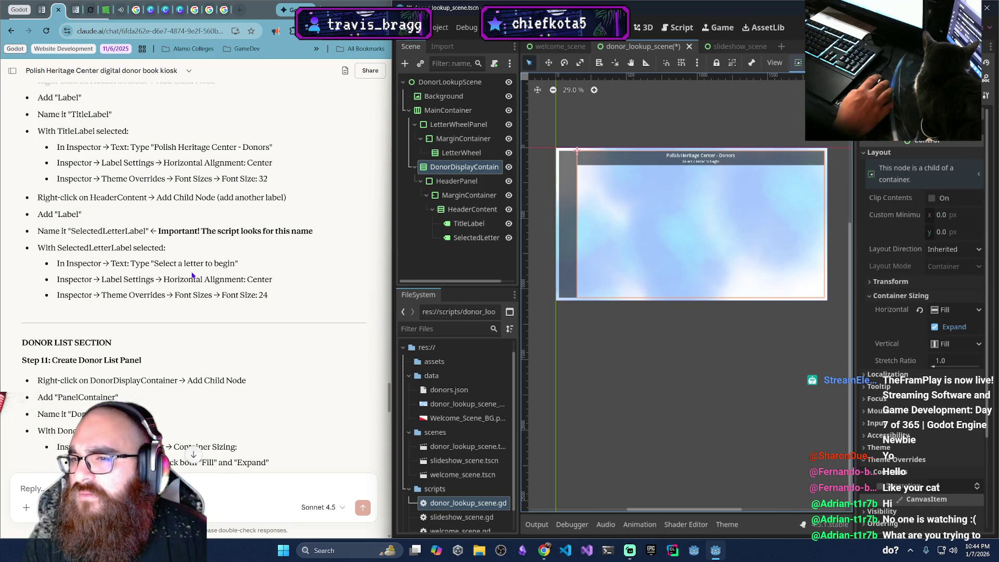
{"action": "scroll", "coordinate": [192, 276], "scroll_direction": "down", "scroll_amount": 1}
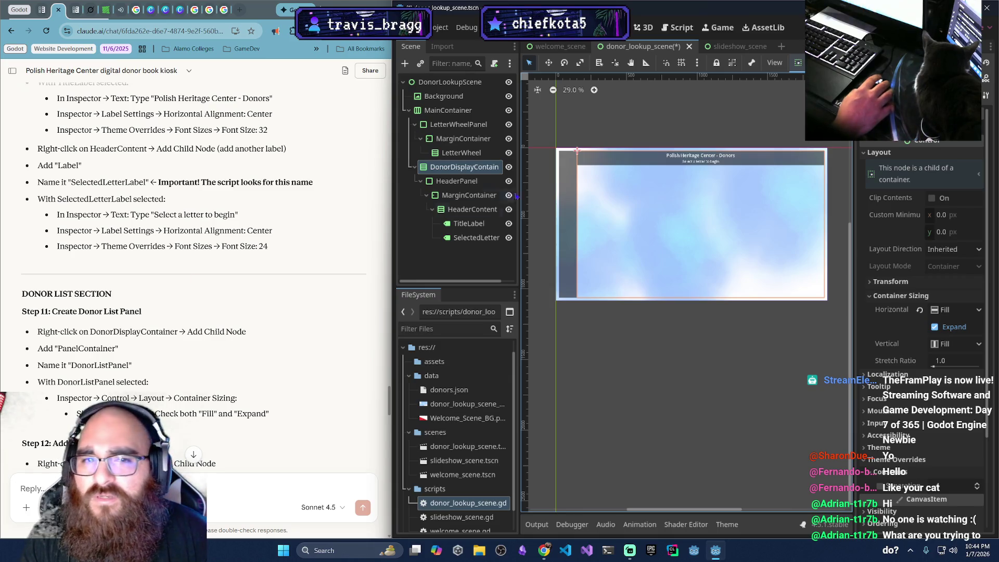
{"action": "scroll", "coordinate": [260, 279], "scroll_direction": "down", "scroll_amount": 3}
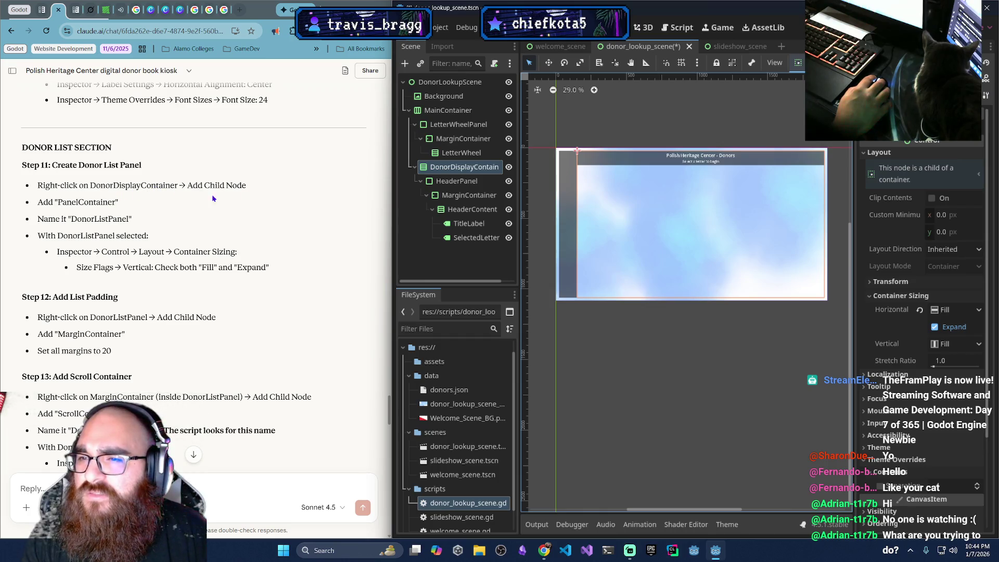
Add a PanelContainer under DonorDisplayContainer and name it DonorListPanel
{"action": "right_click", "coordinate": [465, 166]}
{"action": "left_click", "coordinate": [508, 173]}
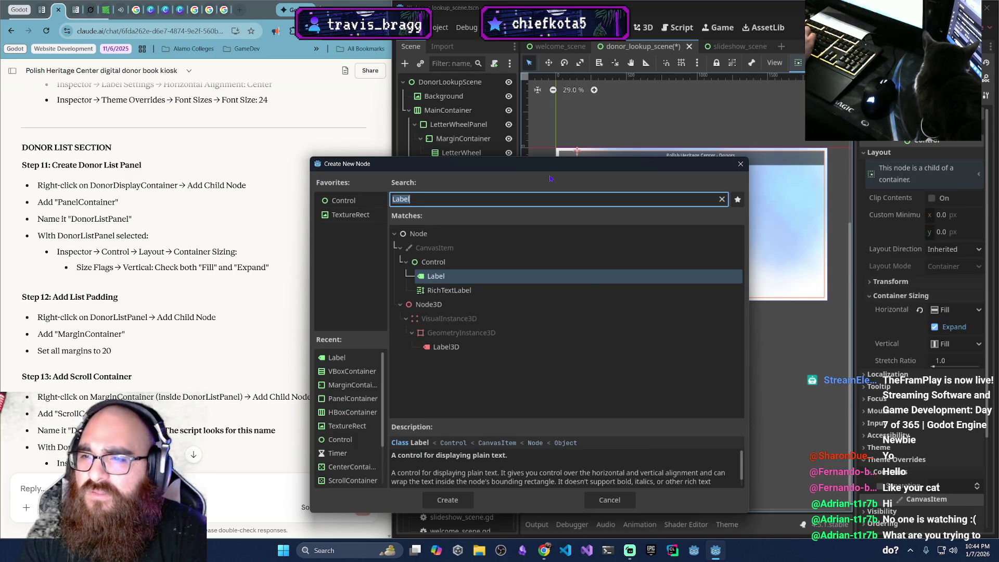
{"action": "type", "text": "Panel"}
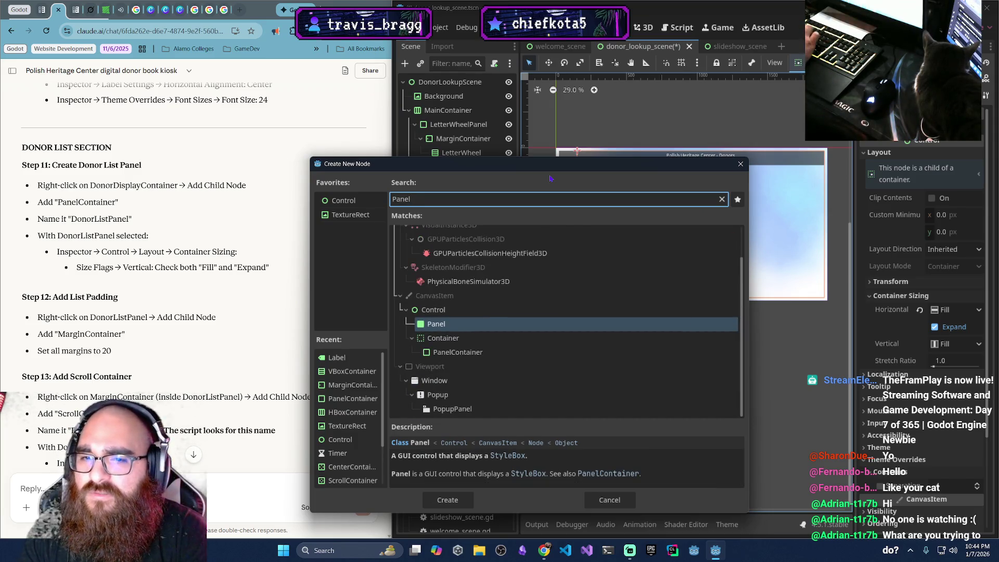
{"action": "type", "text": "Container"}
{"action": "key", "text": "Return"}
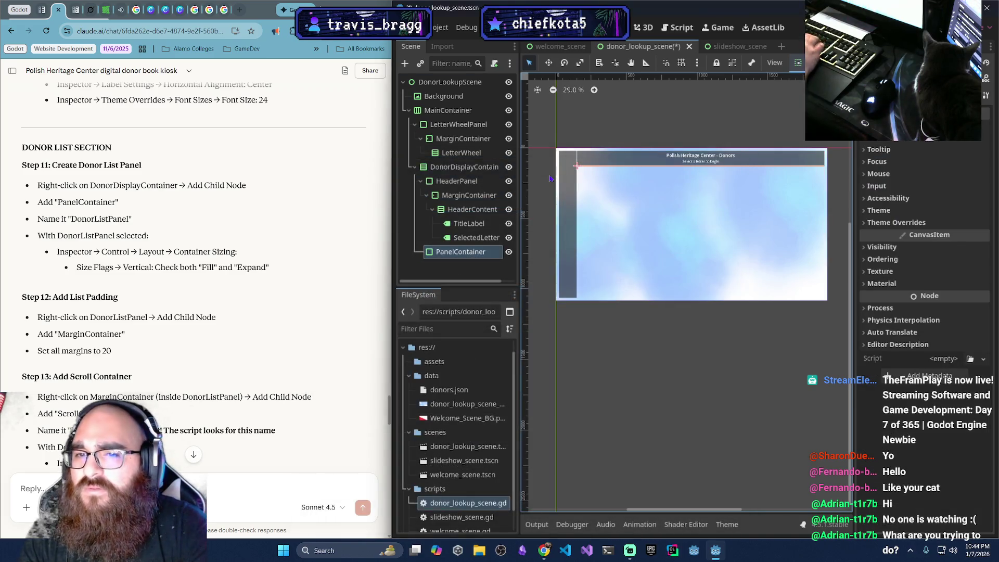
{"action": "left_click", "coordinate": [455, 253]}
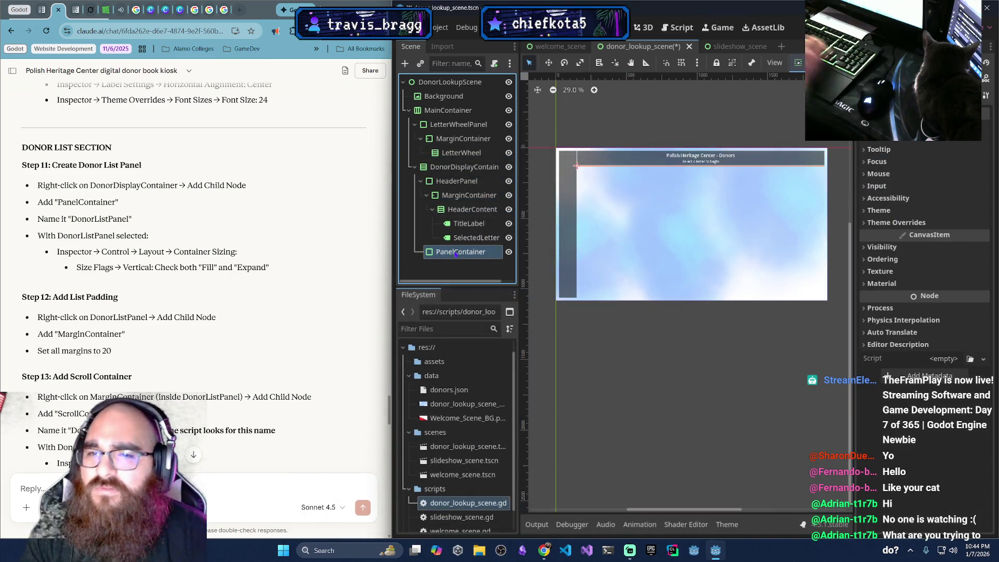
{"action": "left_click", "coordinate": [456, 253]}
{"action": "type", "text": "Do"}
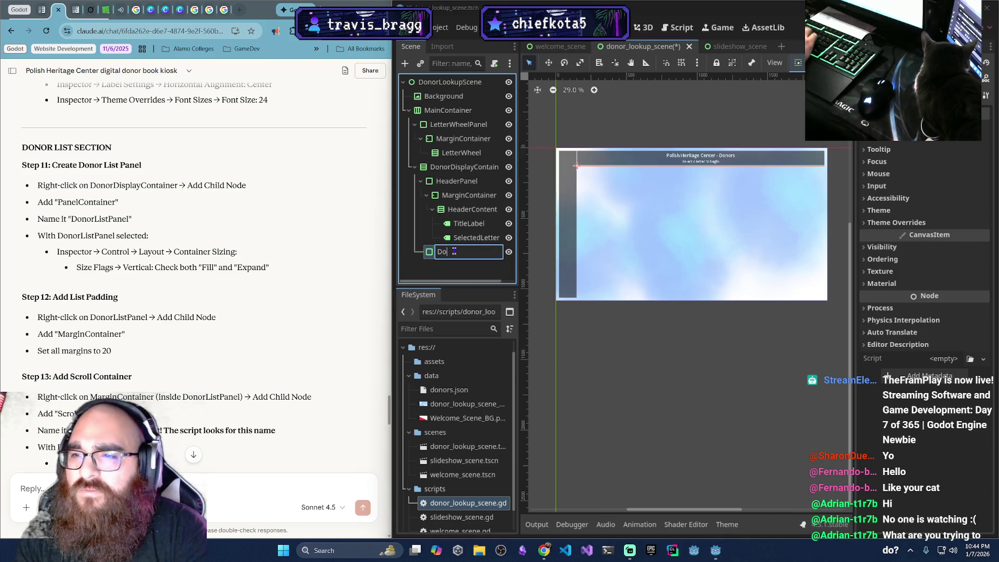
{"action": "type", "text": "nor"}
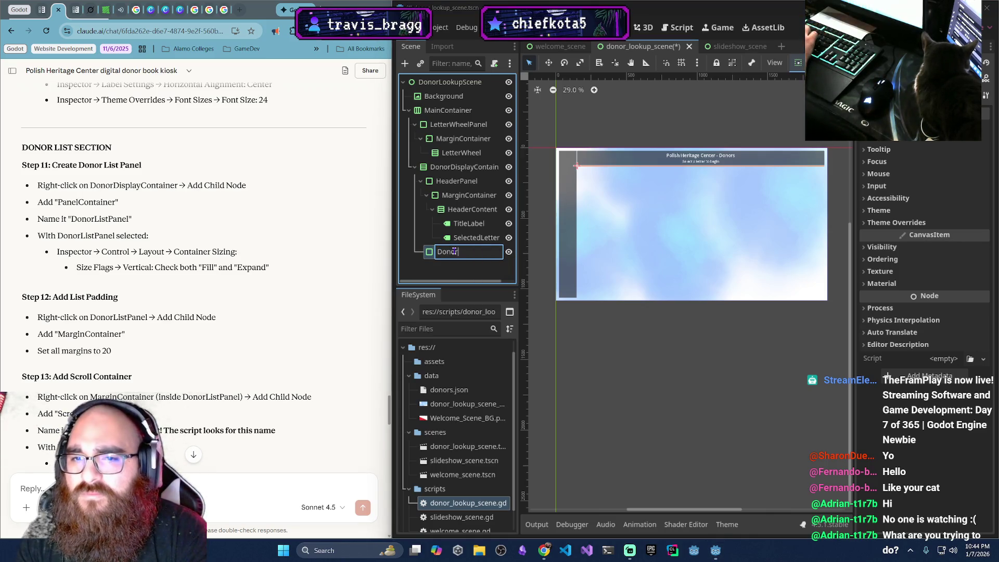
{"action": "type", "text": "ListPanel"}
{"action": "key", "text": "Return"}
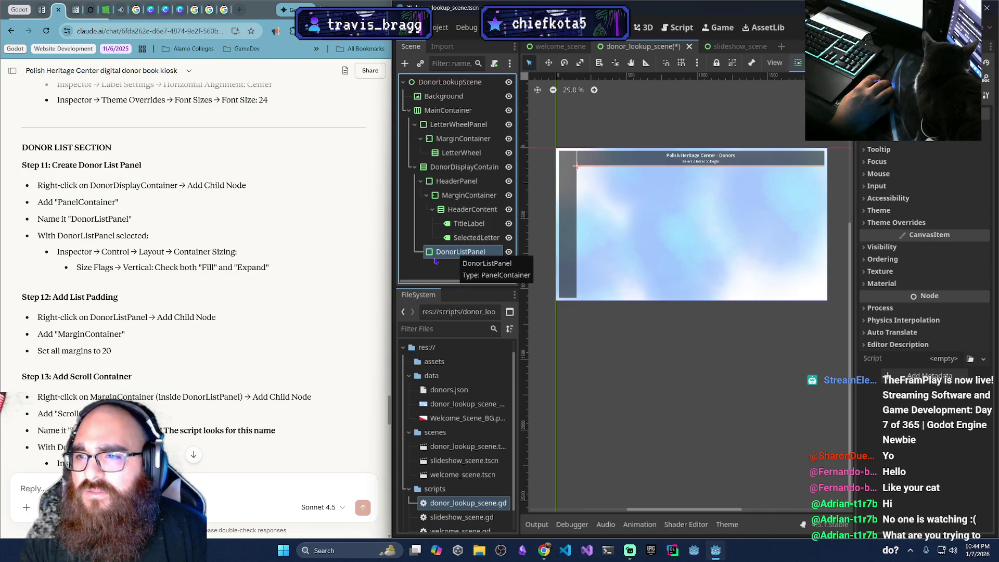
Tick Expand for DonorListPanel's vertical container sizing
{"action": "right_click", "coordinate": [441, 256]}
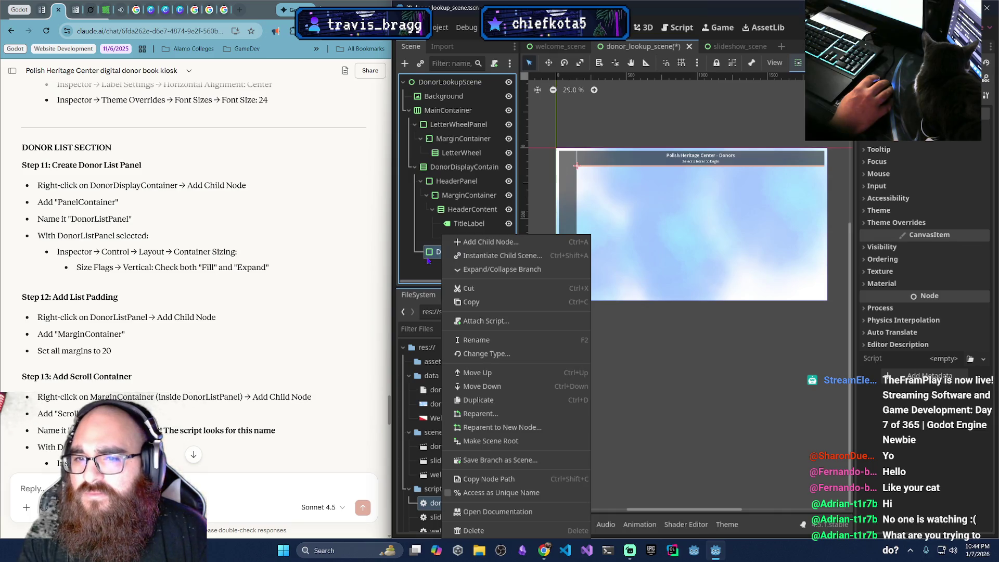
{"action": "left_click", "coordinate": [428, 260]}
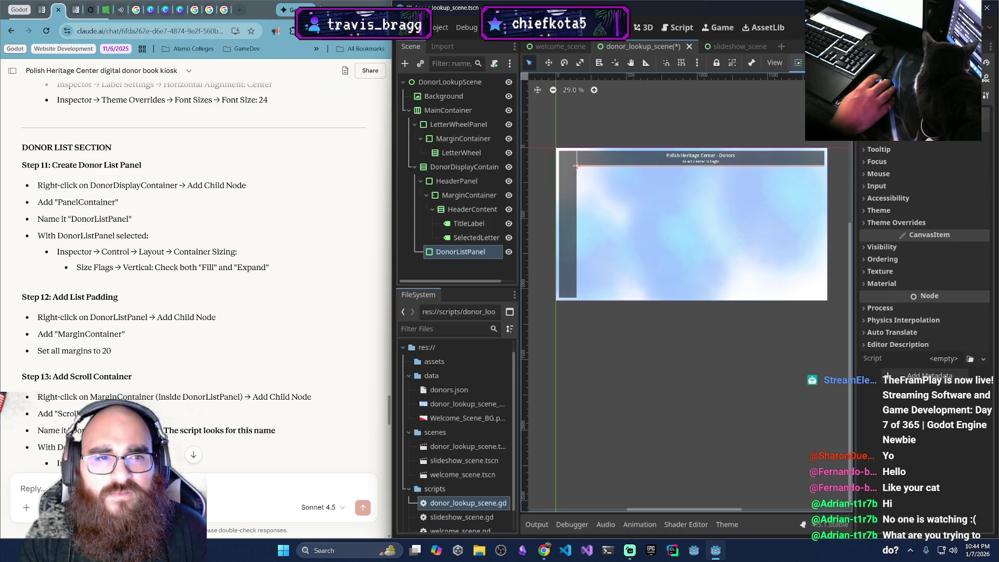
{"action": "scroll", "coordinate": [924, 260], "scroll_direction": "up", "scroll_amount": 5}
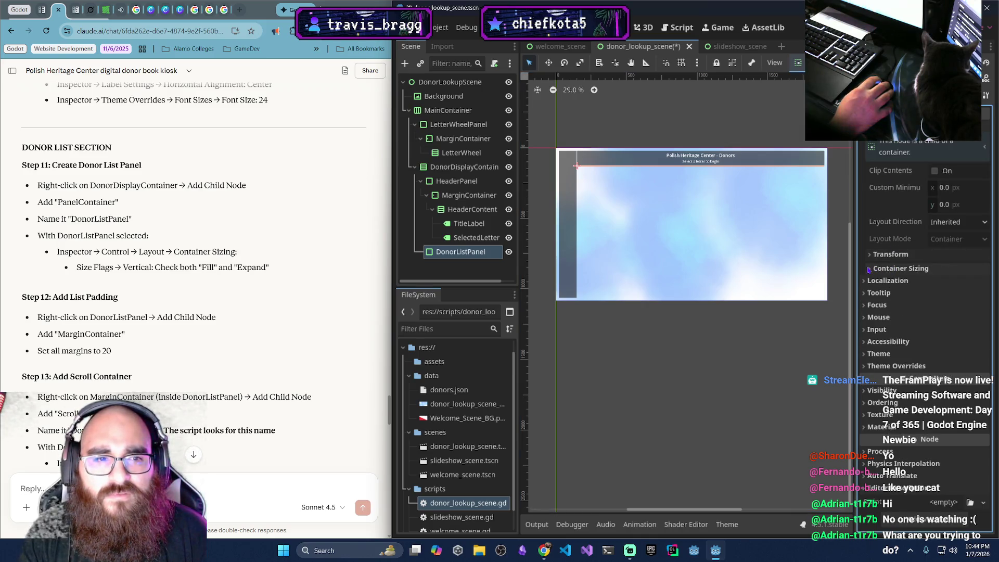
{"action": "left_click", "coordinate": [895, 268]}
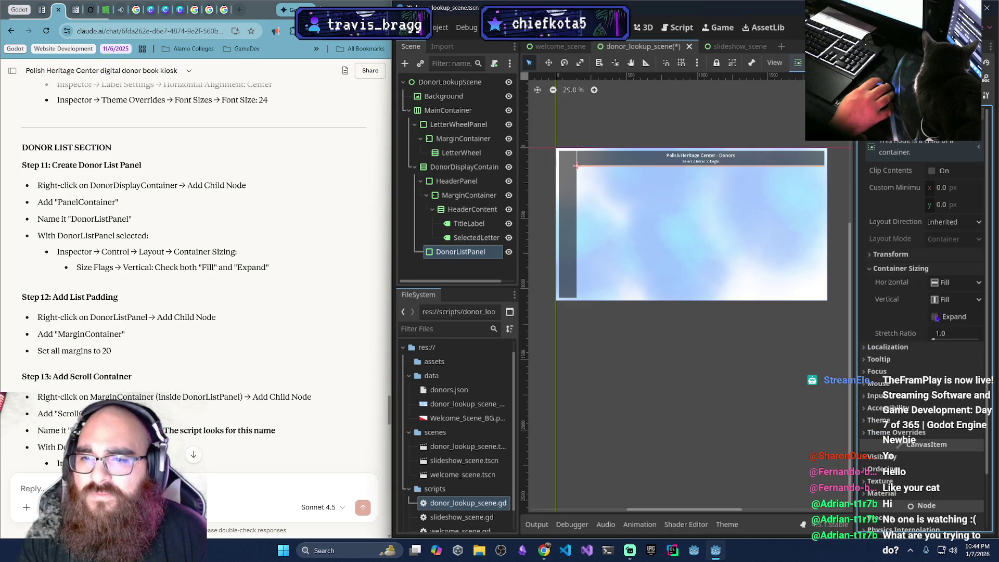
{"action": "left_click", "coordinate": [935, 317]}
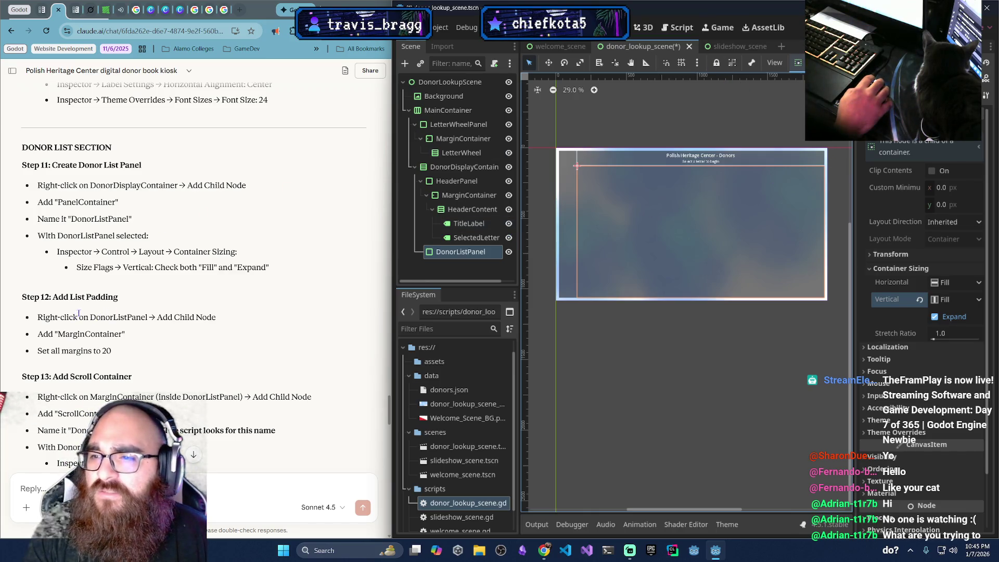
{"action": "scroll", "coordinate": [110, 315], "scroll_direction": "down", "scroll_amount": 2}
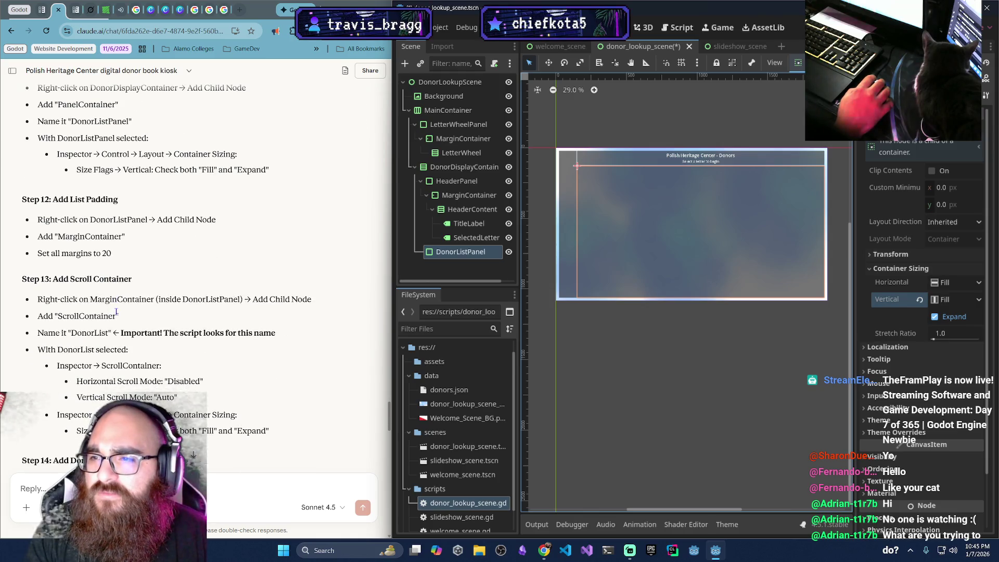
Add a MarginContainer child under DonorListPanel
{"action": "right_click", "coordinate": [467, 254]}
{"action": "left_click", "coordinate": [518, 247]}
{"action": "type", "text": "mar"}
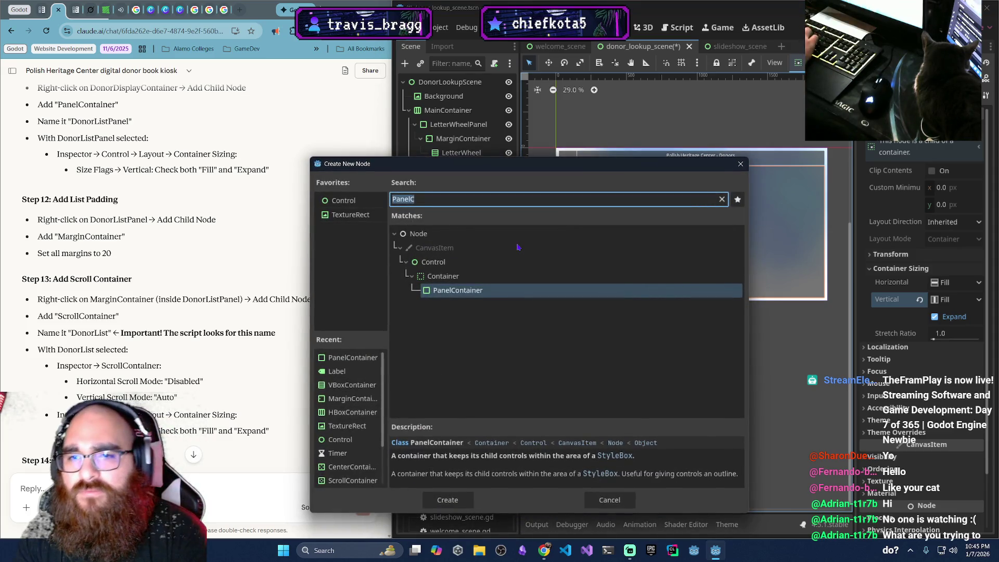
{"action": "type", "text": "g"}
{"action": "key", "text": "Return"}
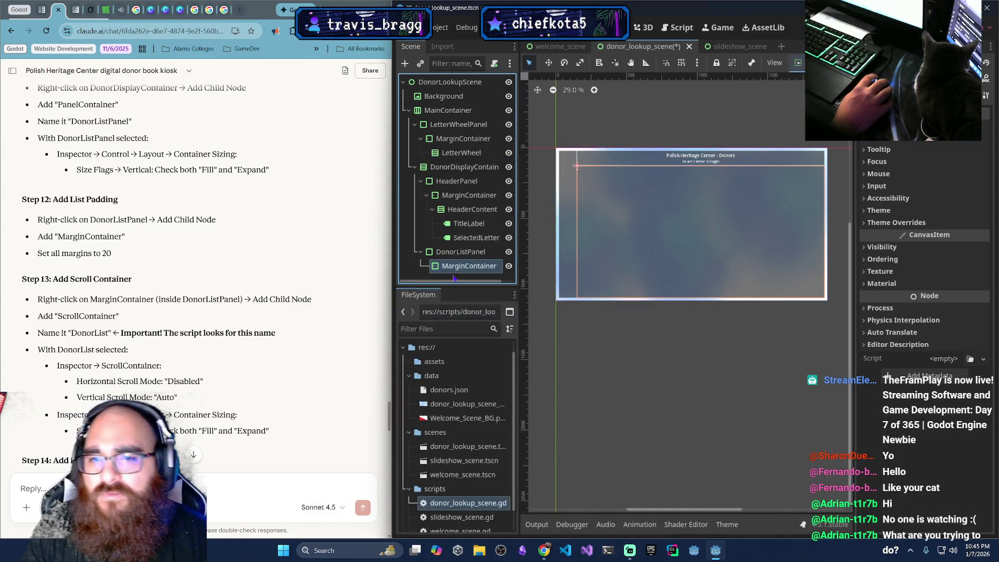
{"action": "double_click", "coordinate": [462, 267]}
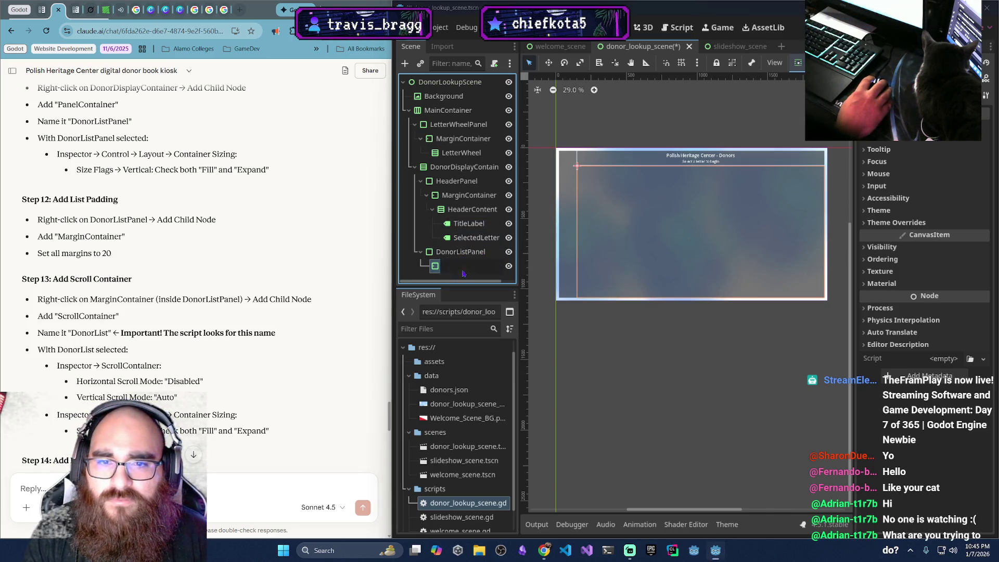
{"action": "left_click", "coordinate": [442, 268]}
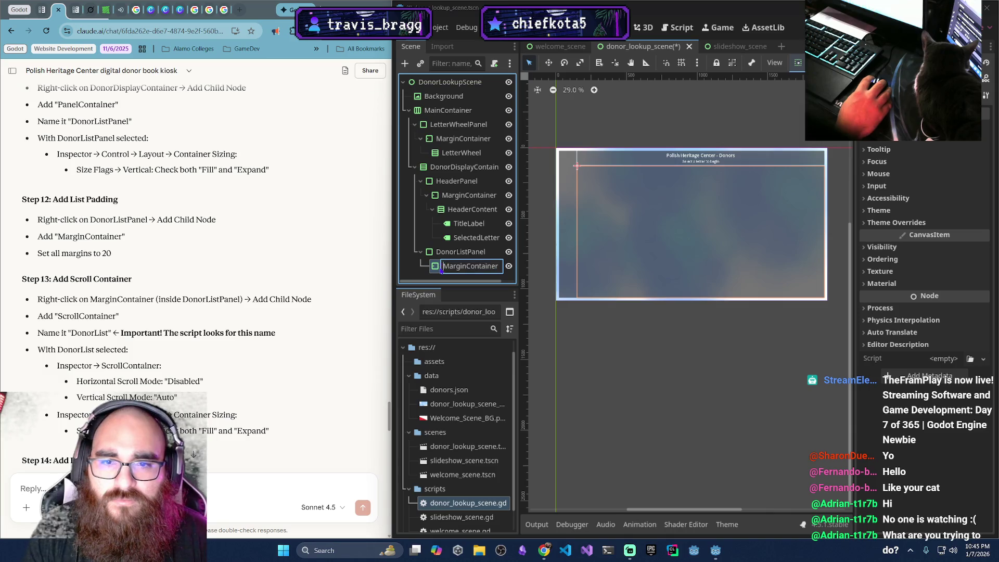
Set the MarginContainer's left, top, right and bottom margin overrides to 20
{"action": "left_click", "coordinate": [867, 224]}
{"action": "left_click", "coordinate": [887, 235]}
{"action": "left_click", "coordinate": [956, 250]}
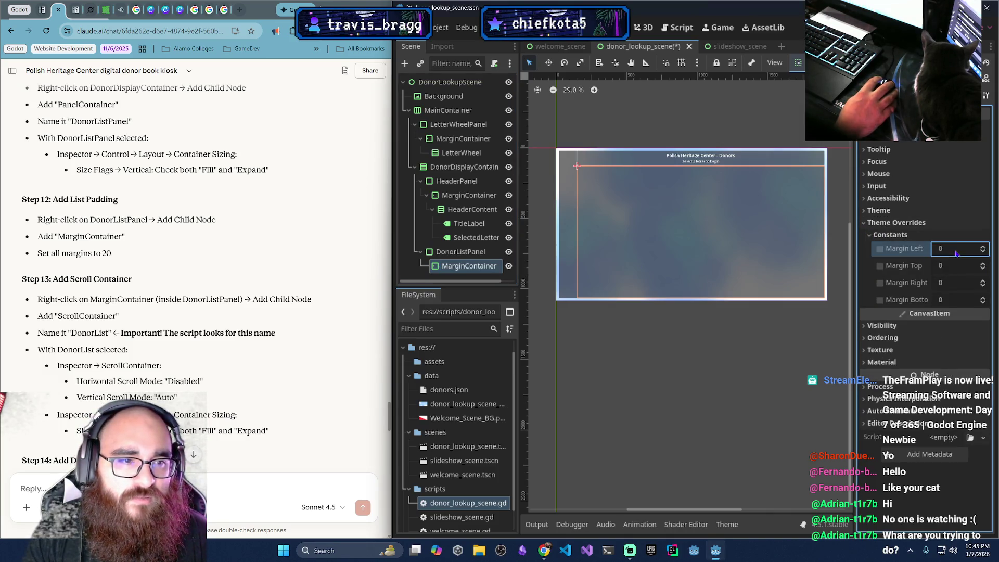
{"action": "type", "text": "20"}
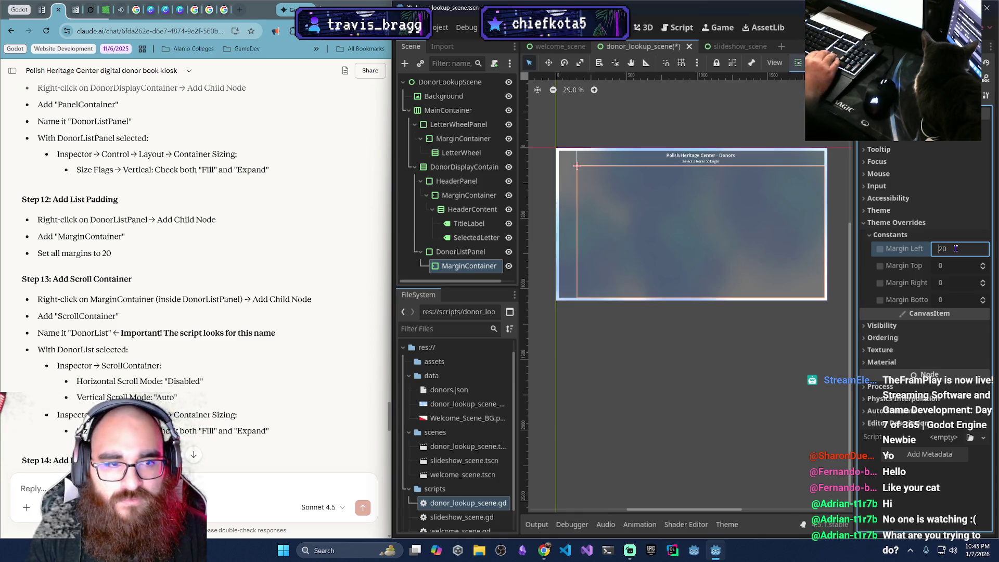
{"action": "key", "text": "Return"}
{"action": "scroll", "coordinate": [955, 249], "scroll_direction": "down", "scroll_amount": 1}
{"action": "scroll", "coordinate": [955, 249], "scroll_direction": "up", "scroll_amount": 1}
{"action": "key", "text": "Tab"}
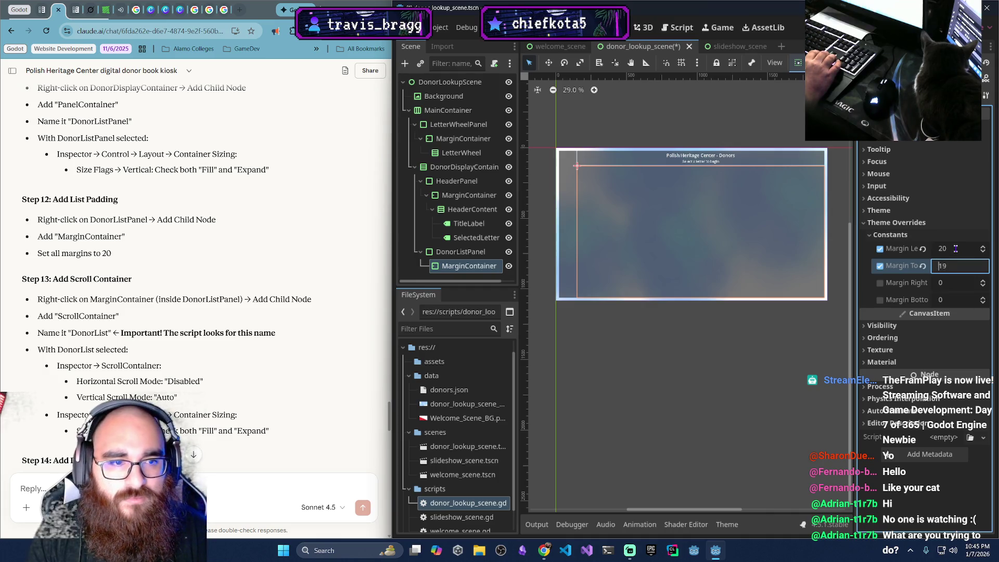
{"action": "key", "text": "Tab"}
{"action": "key", "text": "Tab"}
{"action": "type", "text": "20"}
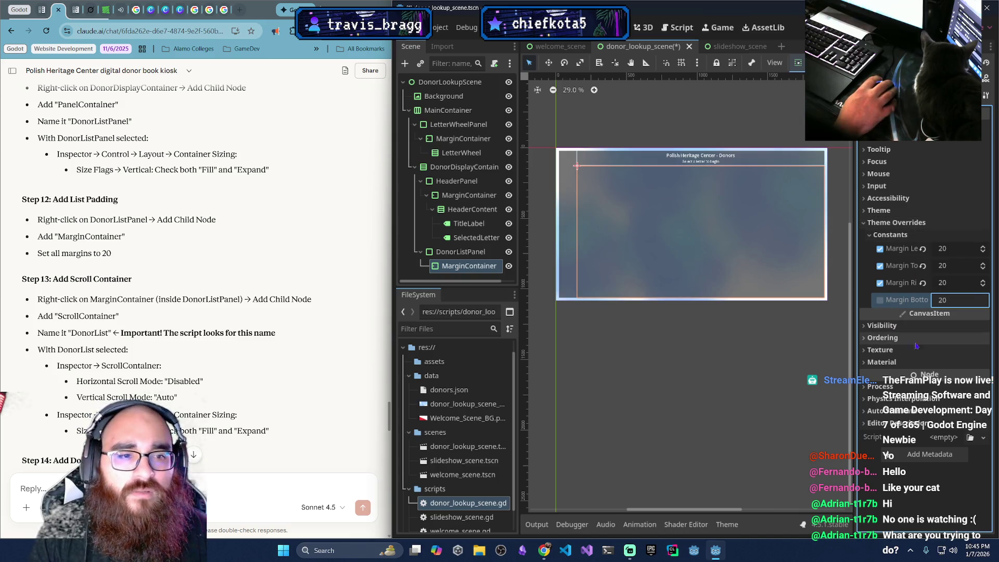
{"action": "key", "text": "Return"}
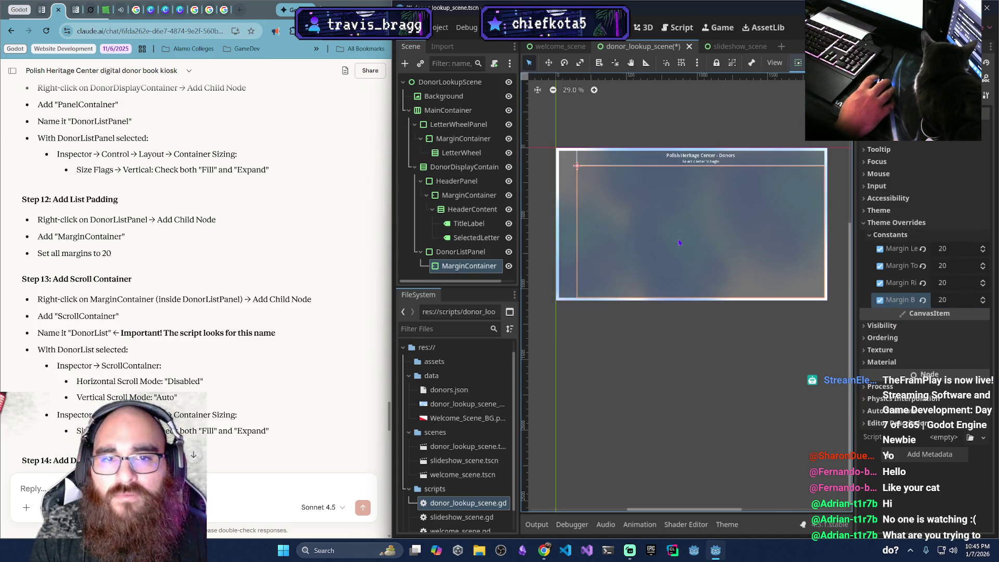
{"action": "scroll", "coordinate": [265, 325], "scroll_direction": "down", "scroll_amount": 3}
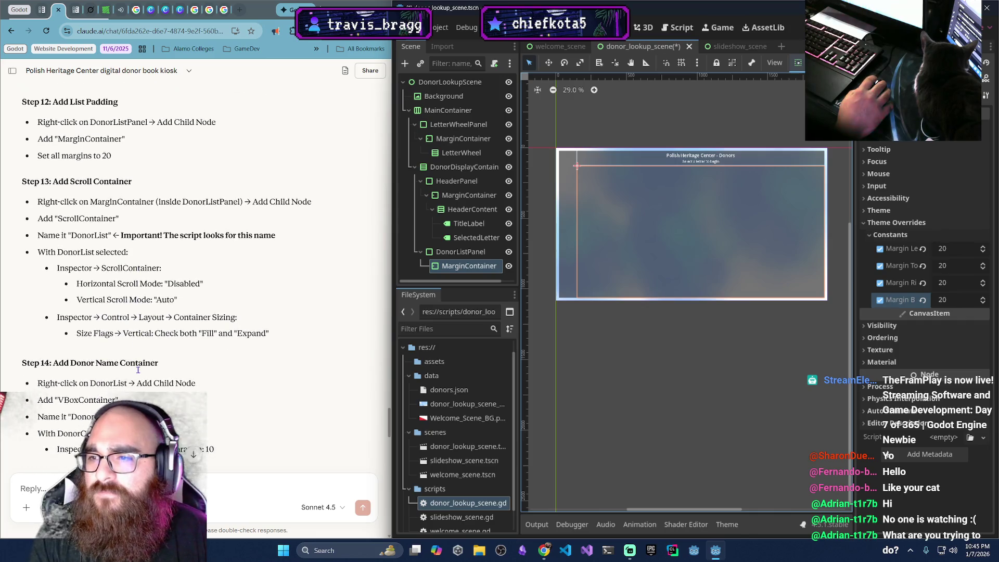
{"action": "right_click", "coordinate": [479, 251]}
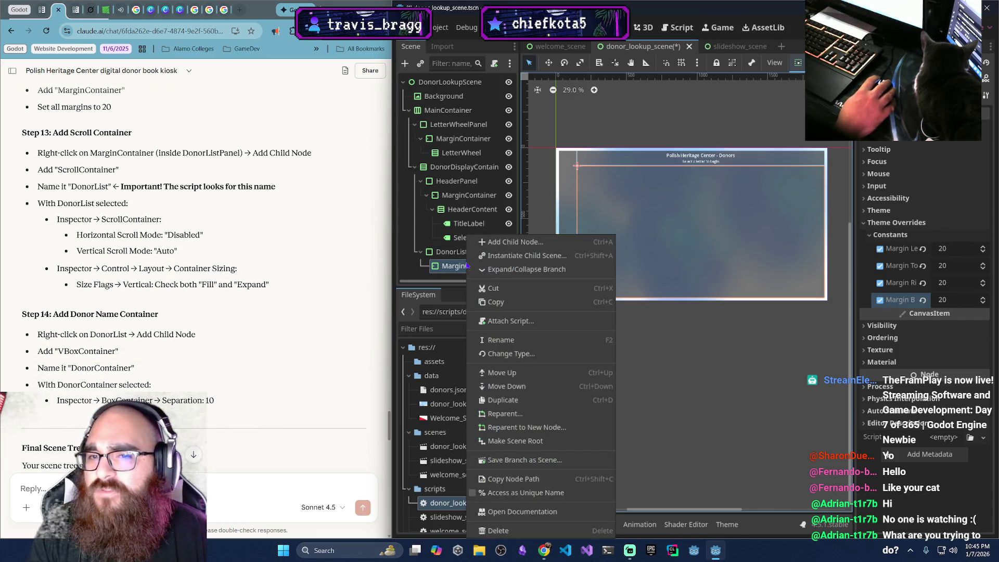
Add a ScrollContainer child under DonorListPanel's MarginContainer
{"action": "left_click", "coordinate": [497, 247]}
{"action": "type", "text": "Sc"}
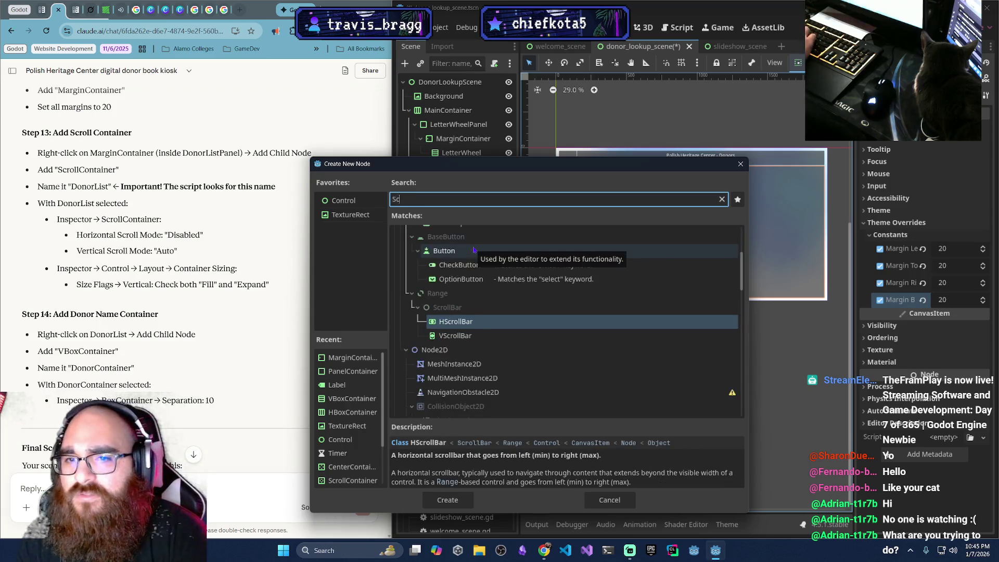
{"action": "type", "text": "roll"}
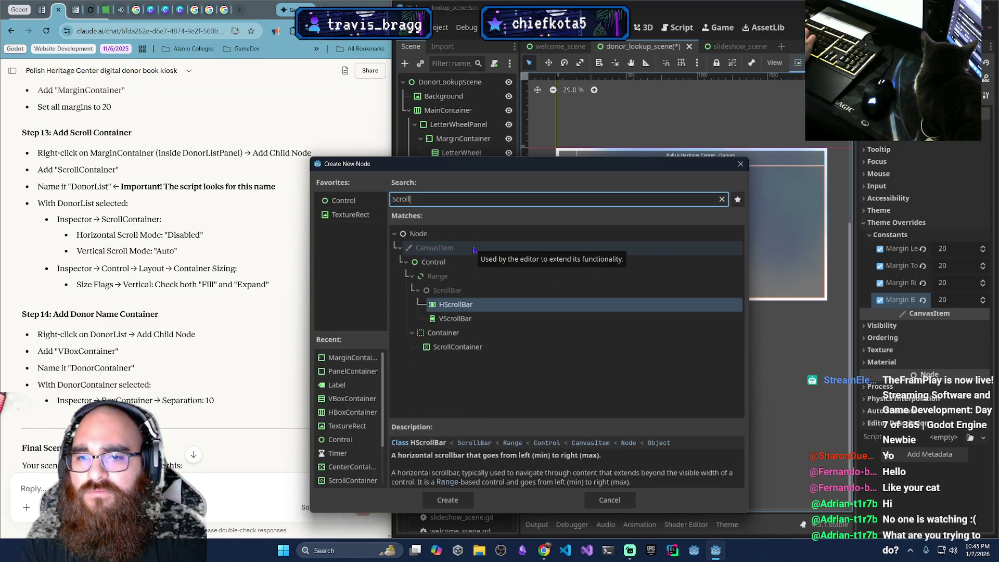
{"action": "key", "text": "Down"}
{"action": "key", "text": "Down"}
{"action": "key", "text": "Down"}
{"action": "key", "text": "Return"}
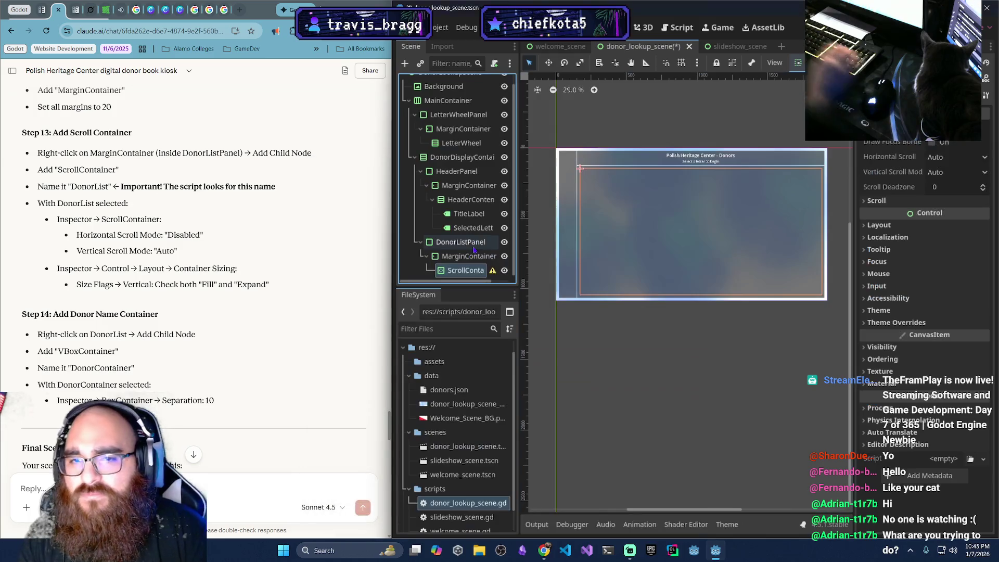
Rename the new ScrollContainer to DonorList
{"action": "scroll", "coordinate": [229, 224], "scroll_direction": "down", "scroll_amount": 3}
{"action": "scroll", "coordinate": [229, 224], "scroll_direction": "up", "scroll_amount": 3}
{"action": "double_click", "coordinate": [466, 268]}
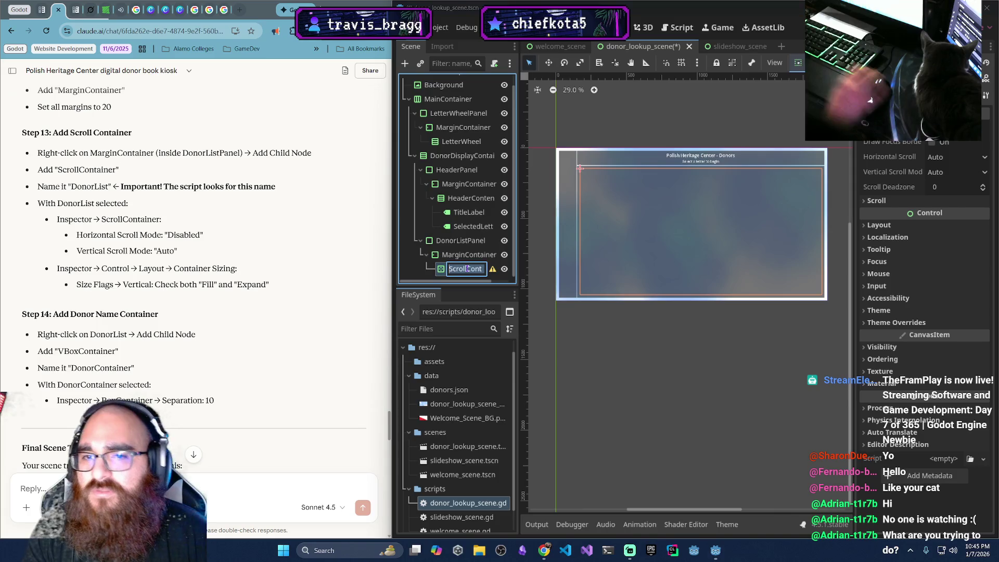
{"action": "type", "text": "DonorList"}
{"action": "key", "text": "Return"}
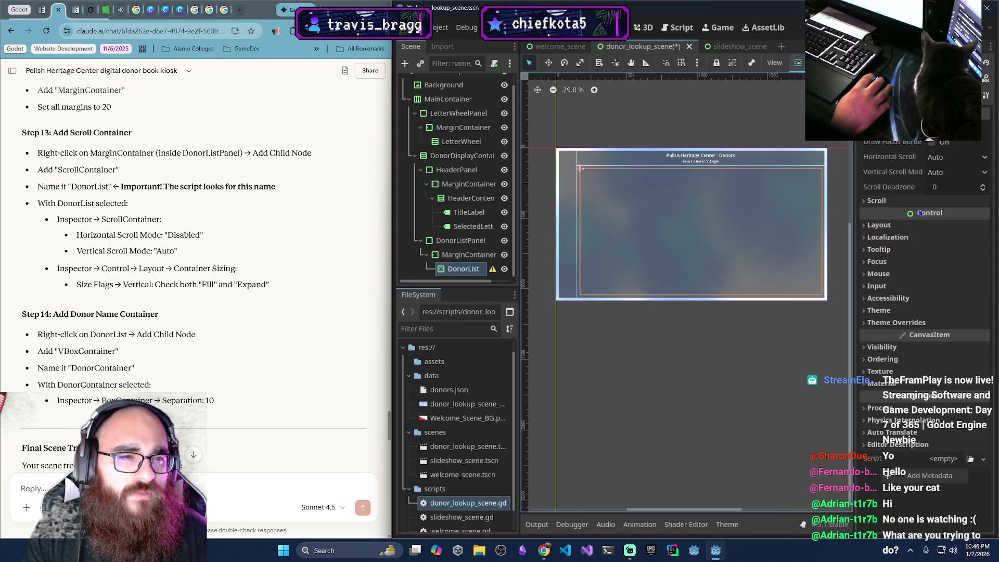
Set DonorList's Horizontal Scroll Mode to Disabled and expand Layout > Container Sizing
{"action": "left_click", "coordinate": [949, 160]}
{"action": "left_click", "coordinate": [956, 173]}
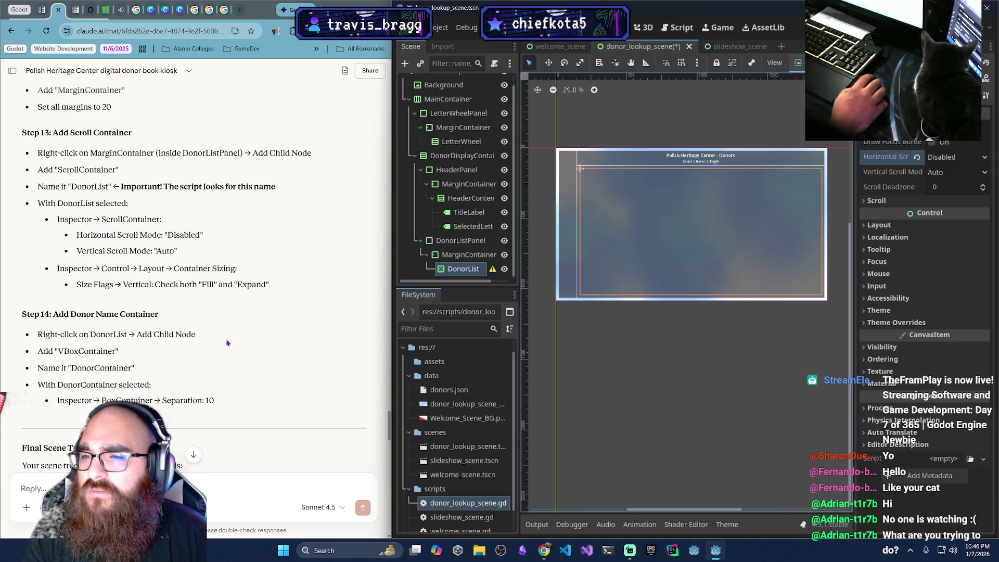
{"action": "left_click", "coordinate": [865, 225]}
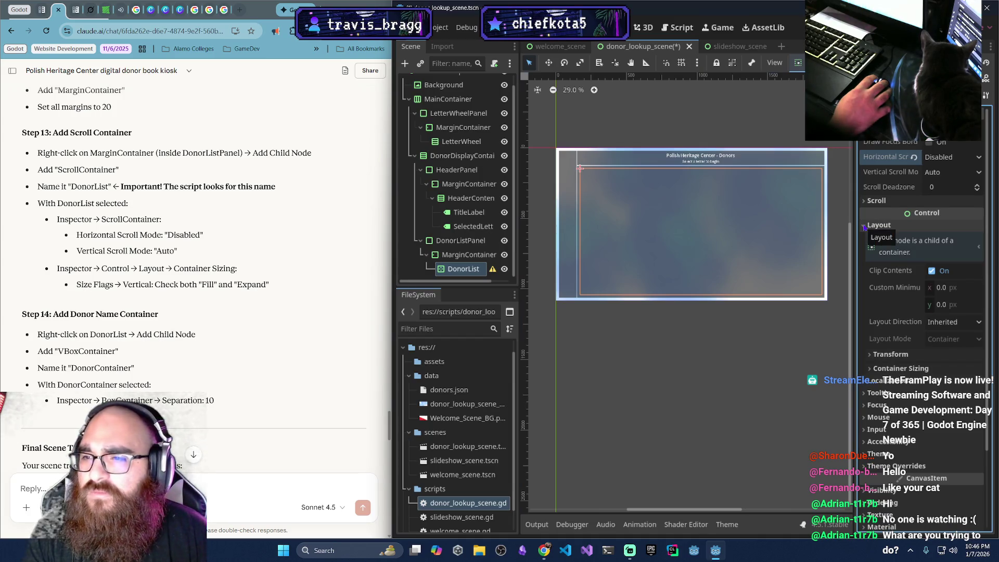
{"action": "left_click", "coordinate": [870, 368]}
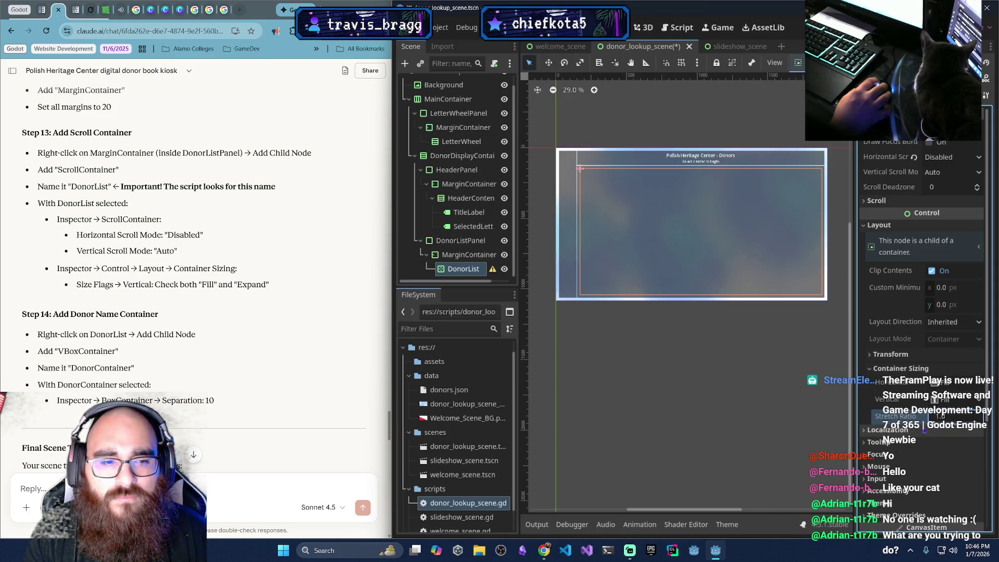
{"action": "left_click", "coordinate": [536, 525]}
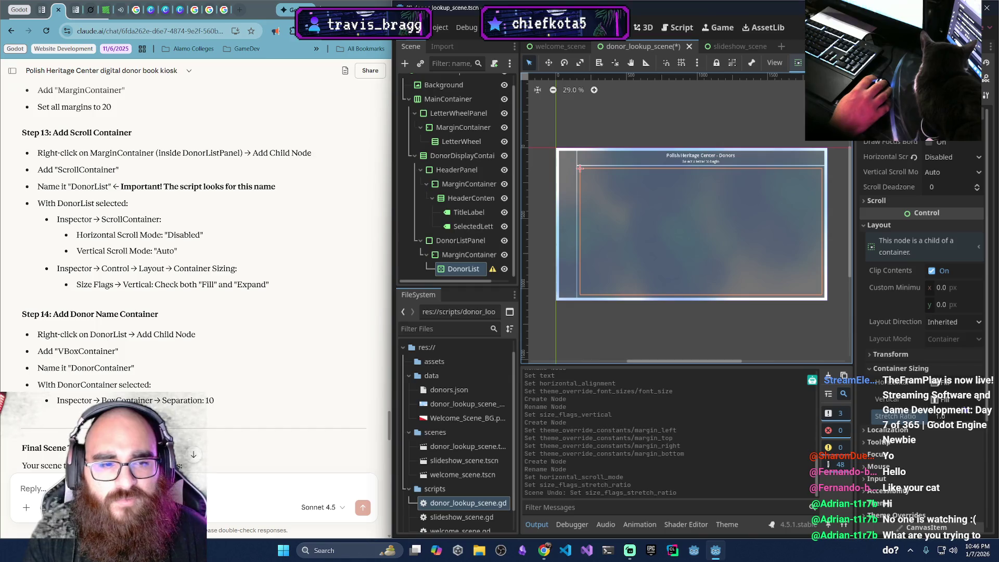
{"action": "scroll", "coordinate": [927, 405], "scroll_direction": "down", "scroll_amount": 3}
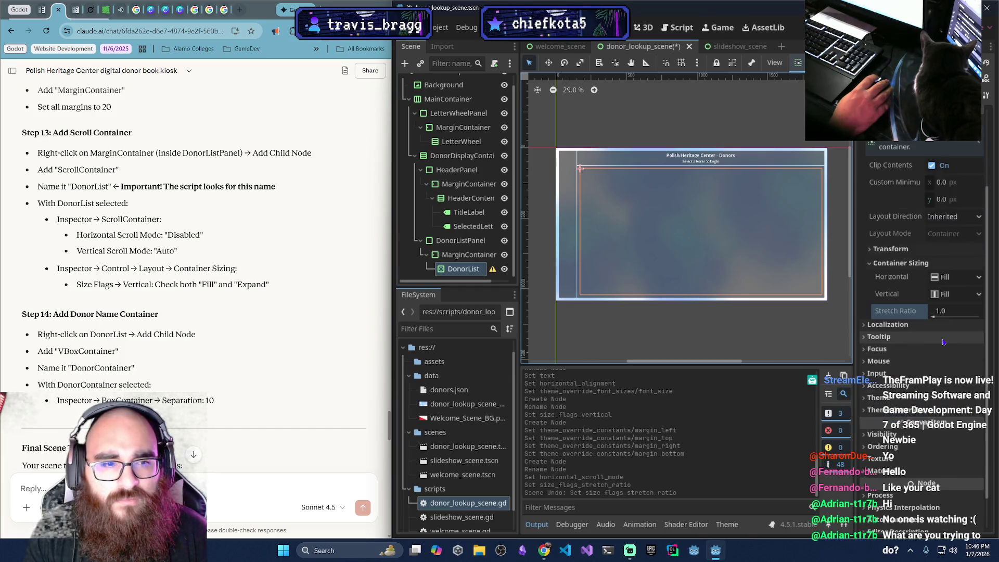
Set DonorList's vertical container sizing back to Fill
{"action": "left_click", "coordinate": [960, 292]}
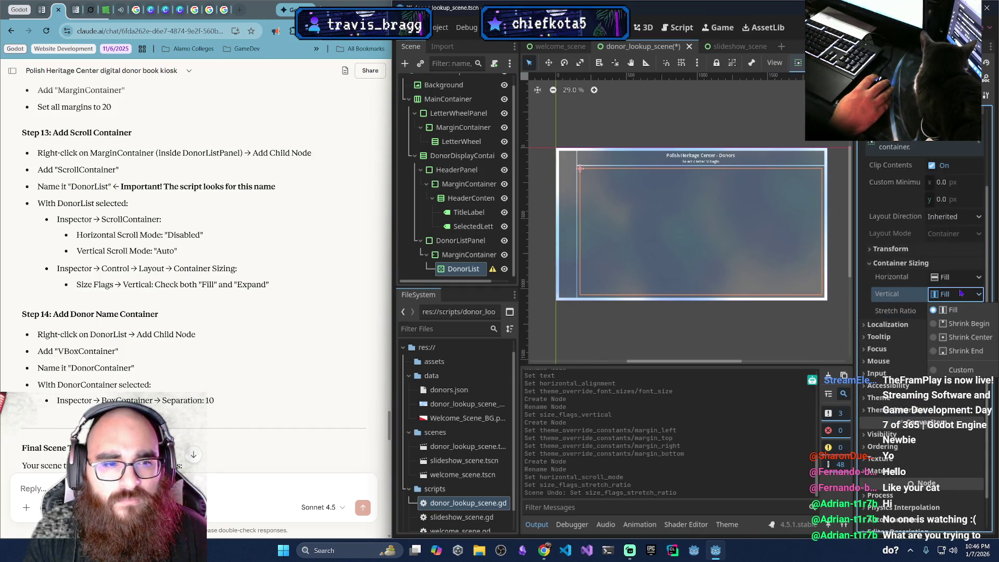
{"action": "left_click", "coordinate": [960, 370]}
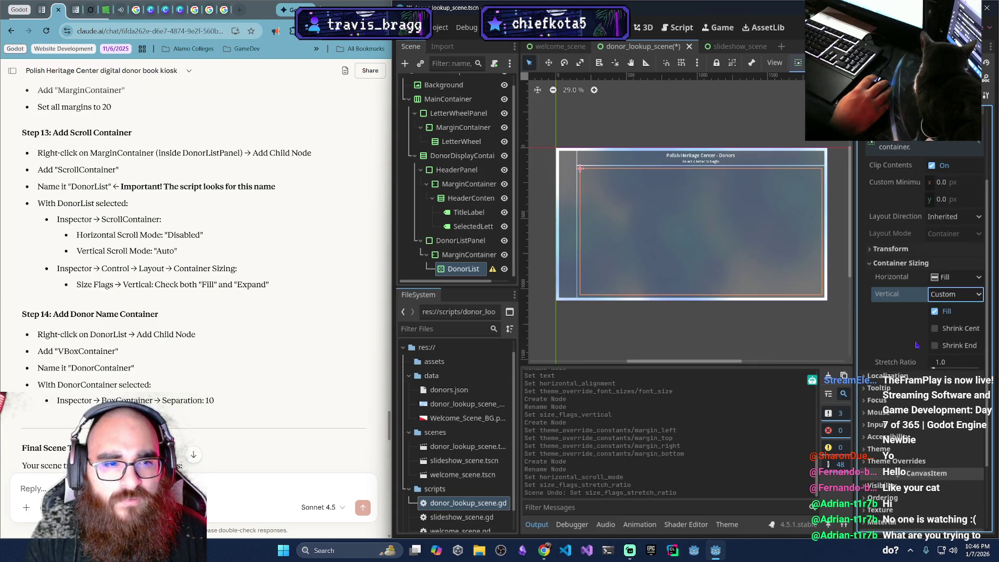
{"action": "left_click", "coordinate": [940, 295]}
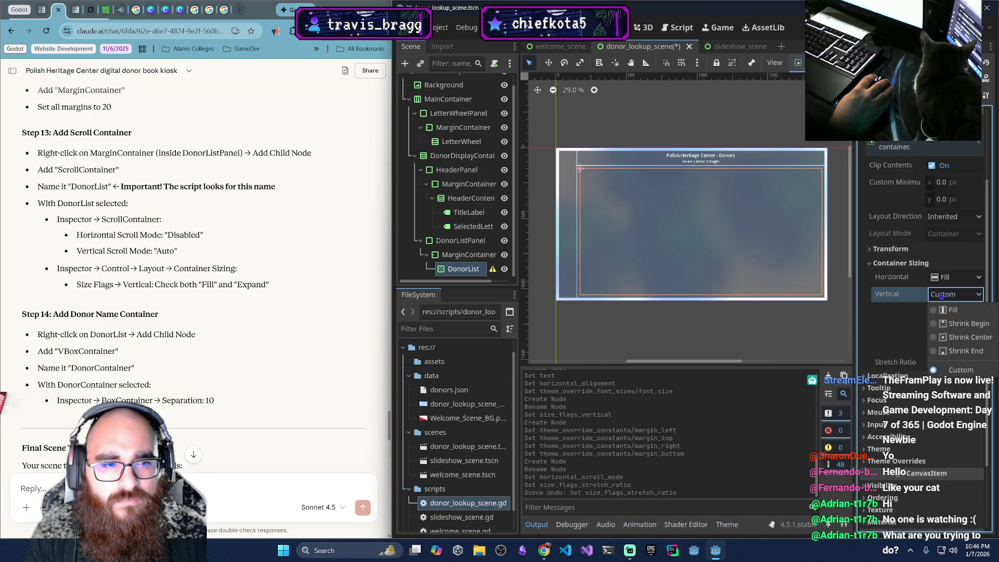
{"action": "left_click", "coordinate": [898, 314]}
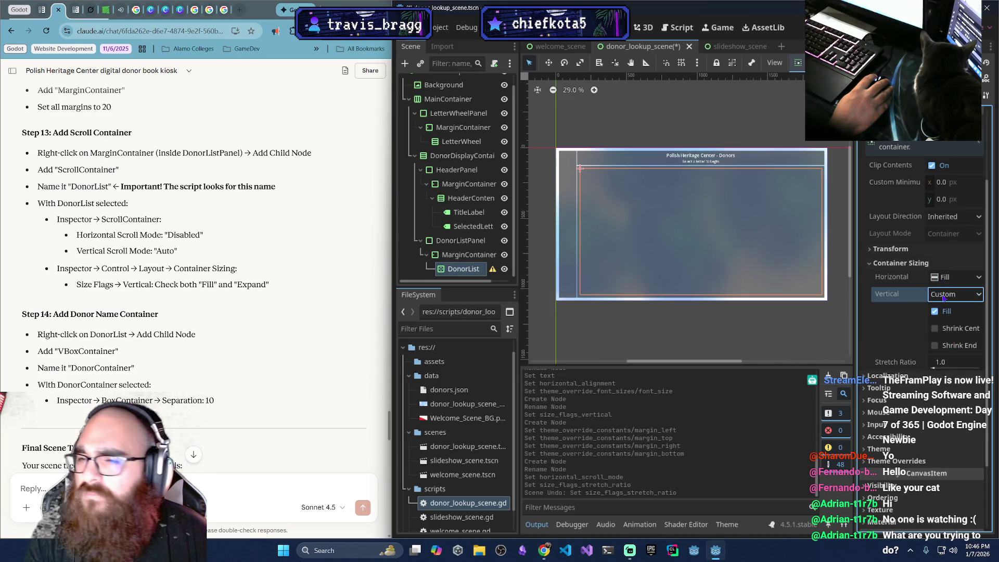
{"action": "left_click", "coordinate": [941, 296]}
{"action": "left_click", "coordinate": [899, 316]}
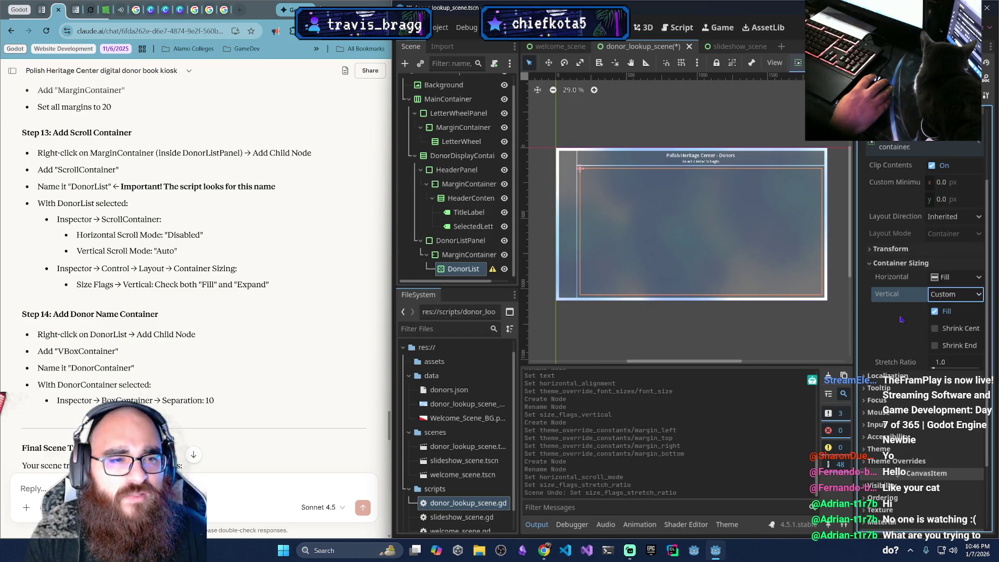
{"action": "left_click", "coordinate": [940, 295]}
{"action": "left_click", "coordinate": [944, 311]}
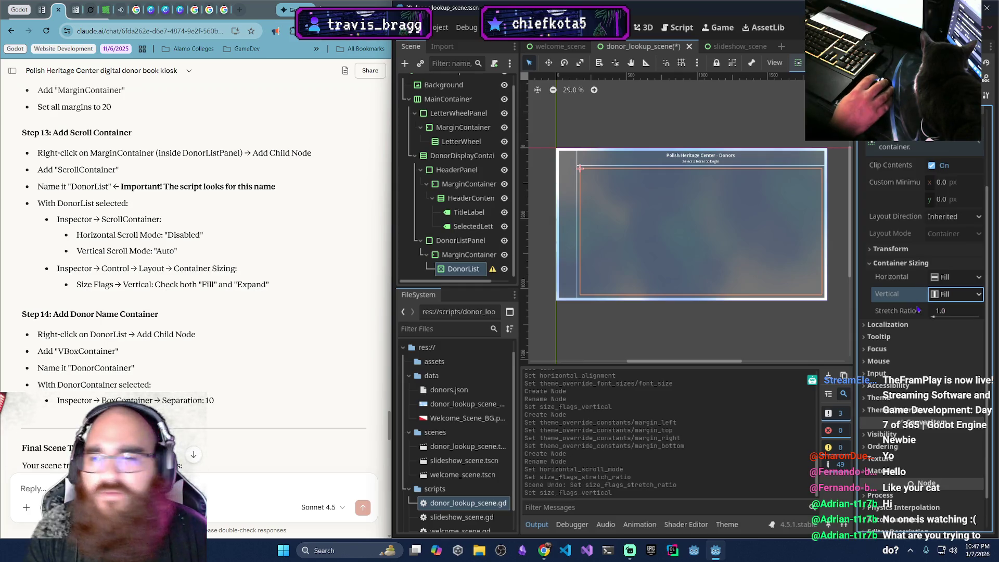
{"action": "left_click", "coordinate": [451, 277]}
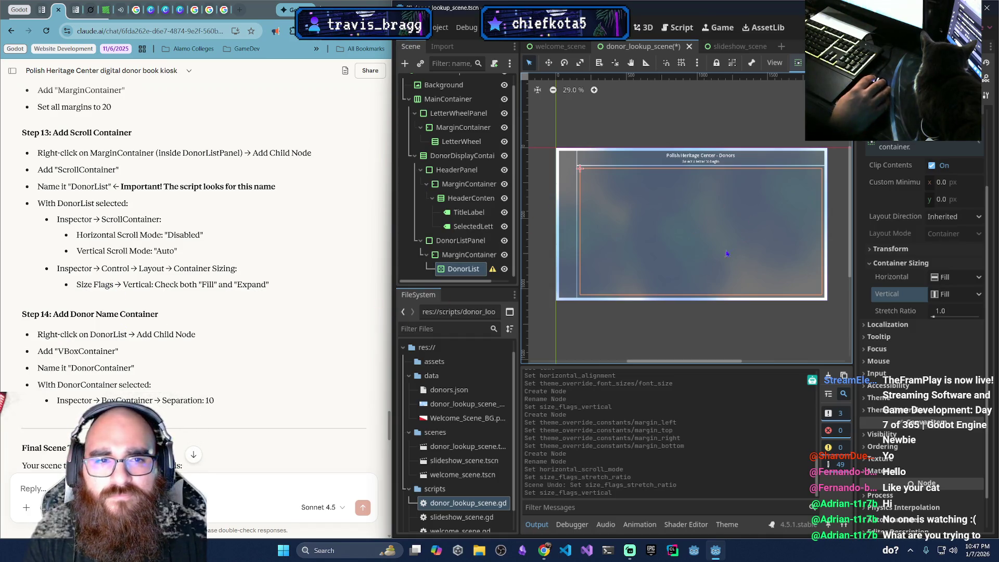
{"action": "scroll", "coordinate": [135, 329], "scroll_direction": "down", "scroll_amount": 2}
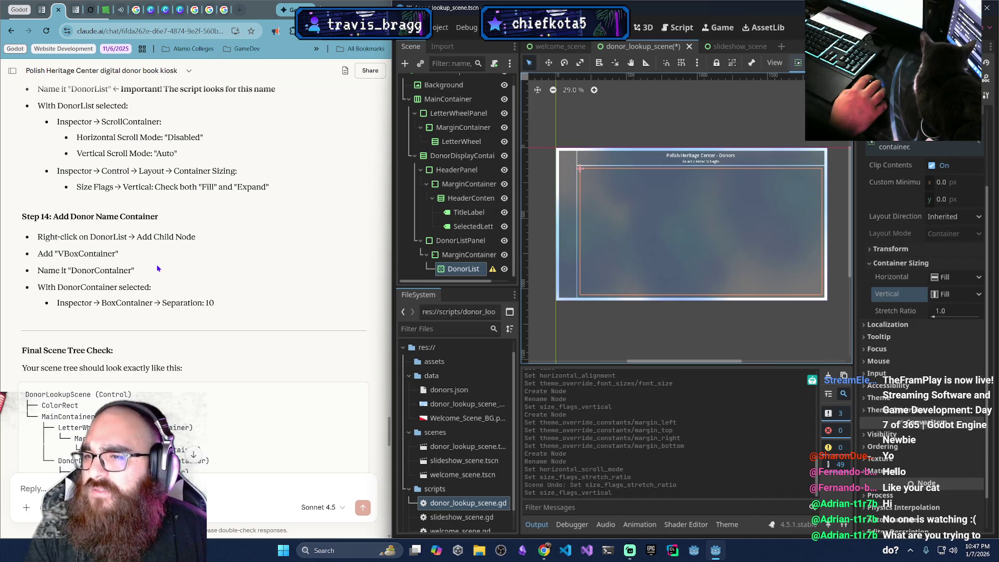
Add a VBoxContainer under DonorList and name it DonorContainer
{"action": "right_click", "coordinate": [462, 269]}
{"action": "left_click", "coordinate": [516, 250]}
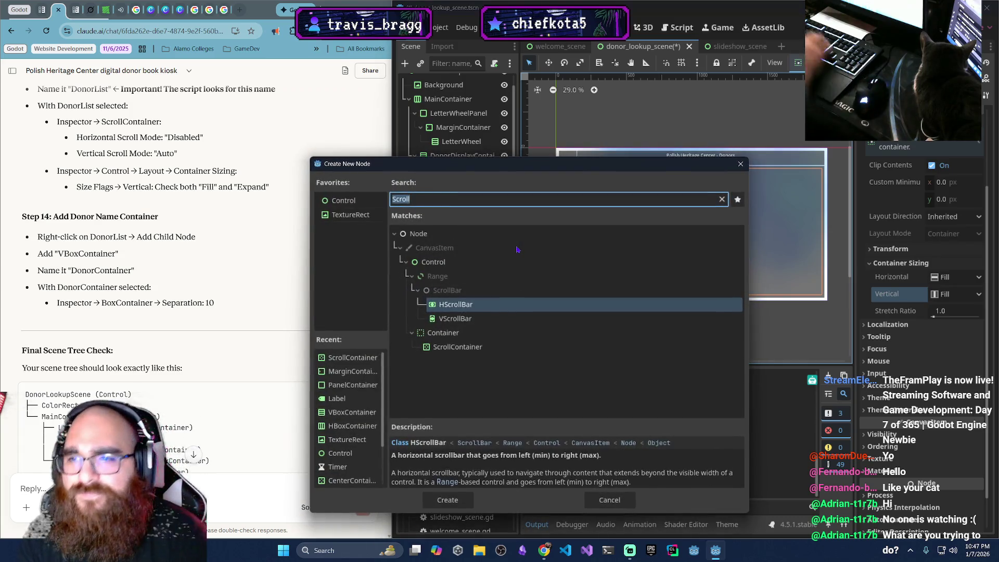
{"action": "type", "text": "Vbo"}
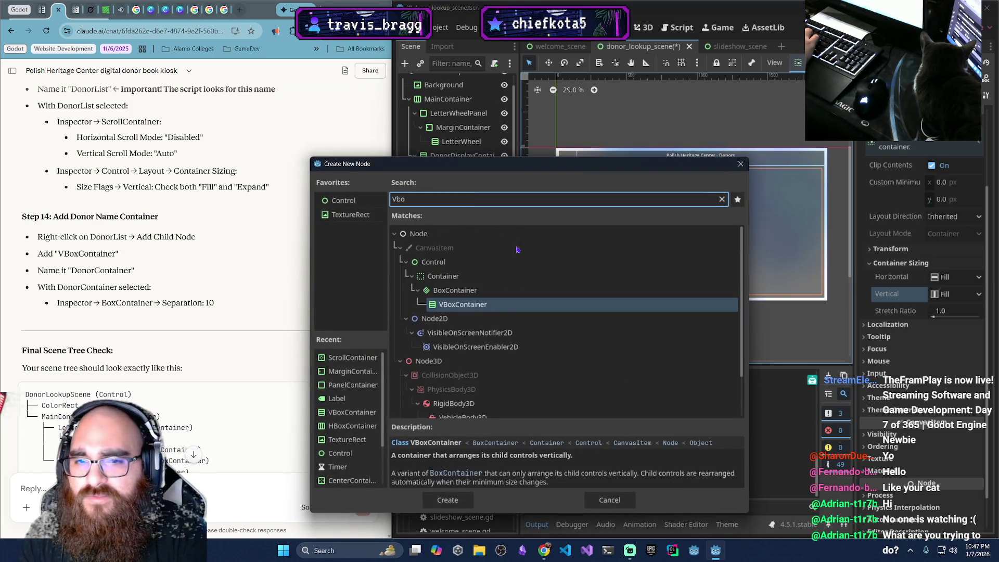
{"action": "key", "text": "Return"}
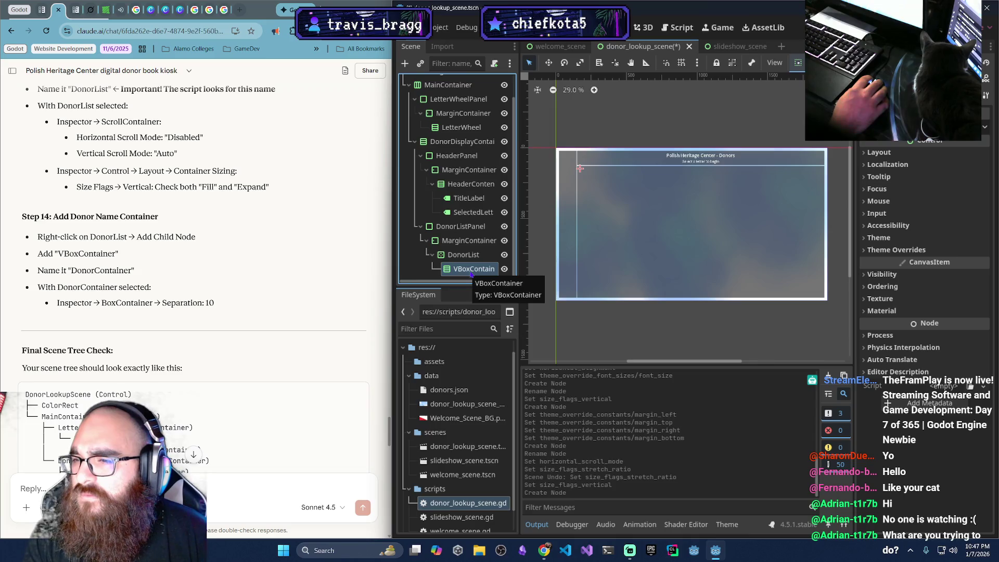
{"action": "double_click", "coordinate": [471, 273]}
{"action": "type", "text": "DonorContainer"}
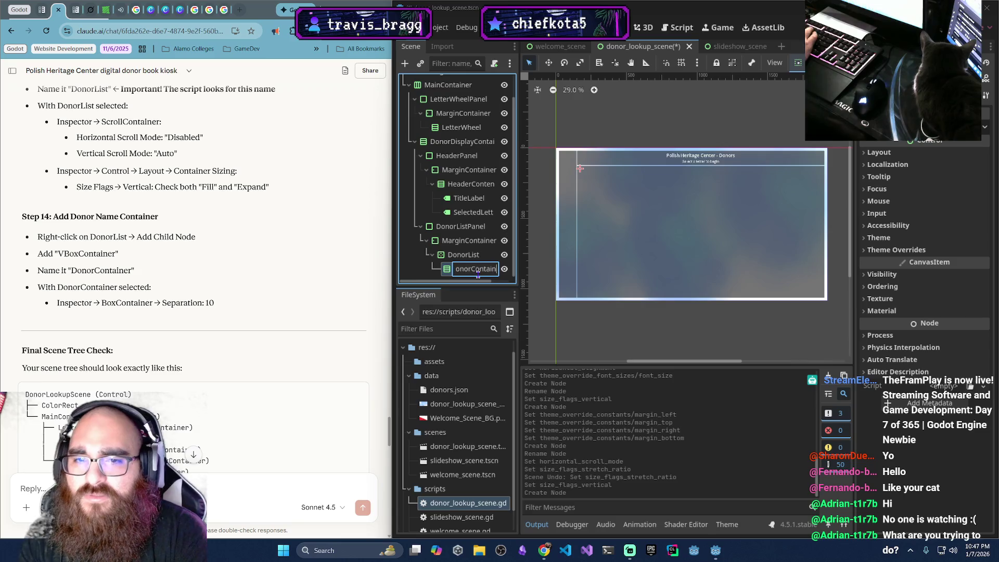
{"action": "key", "text": "Return"}
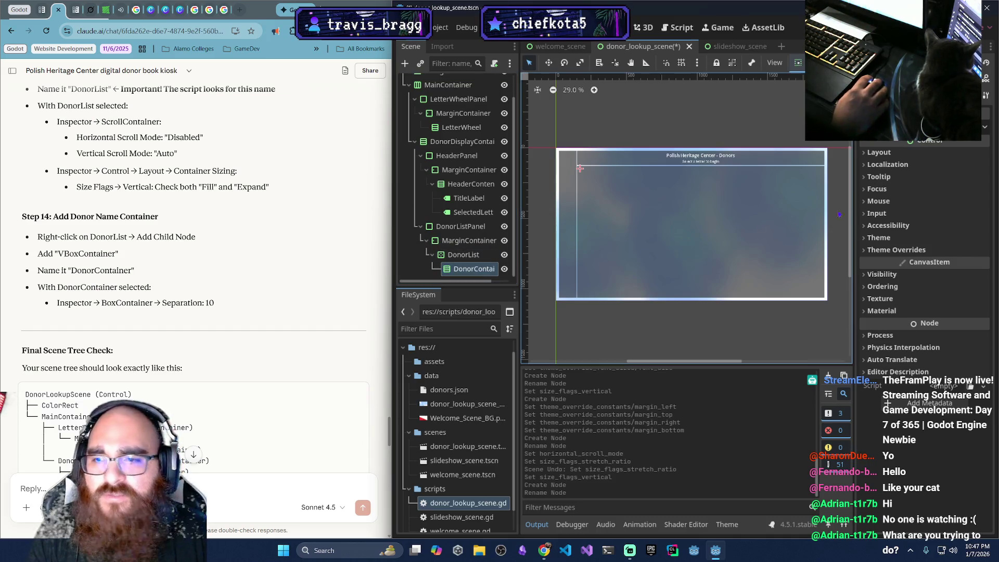
Set DonorContainer's Separation constant override to 10
{"action": "left_click", "coordinate": [884, 250]}
{"action": "left_click", "coordinate": [871, 262]}
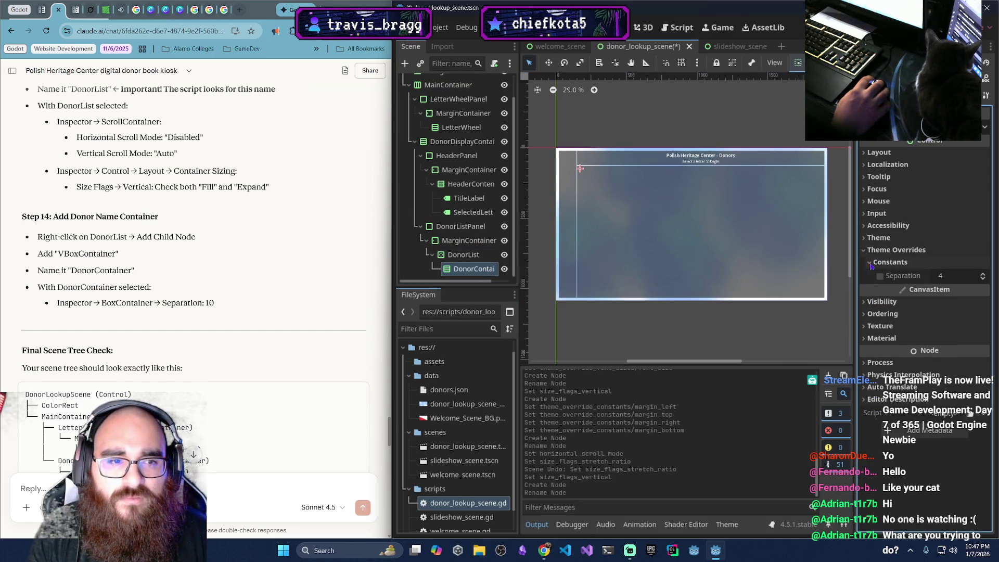
{"action": "left_click", "coordinate": [956, 276]}
{"action": "type", "text": "10"}
{"action": "key", "text": "Return"}
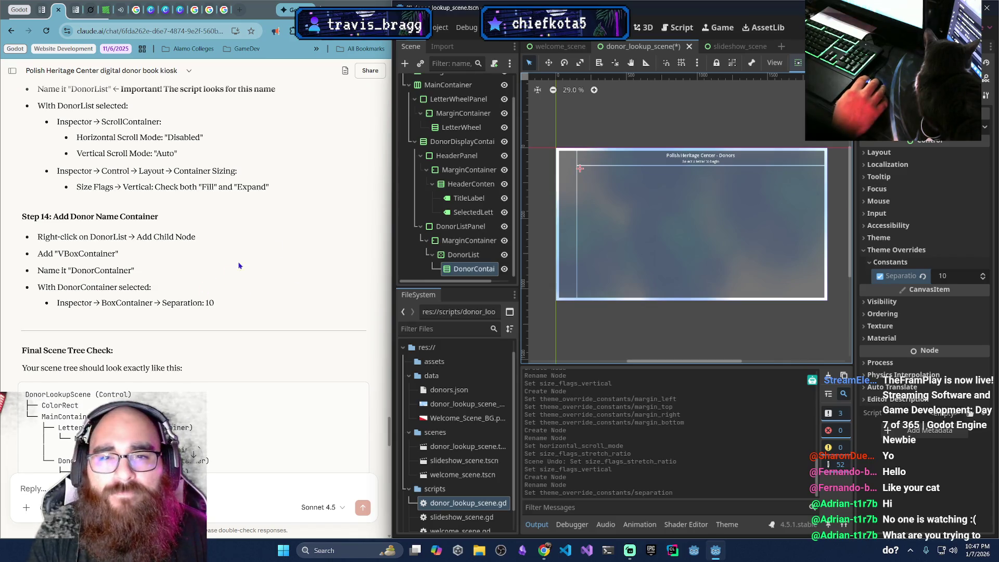
{"action": "scroll", "coordinate": [463, 156], "scroll_direction": "up", "scroll_amount": 2}
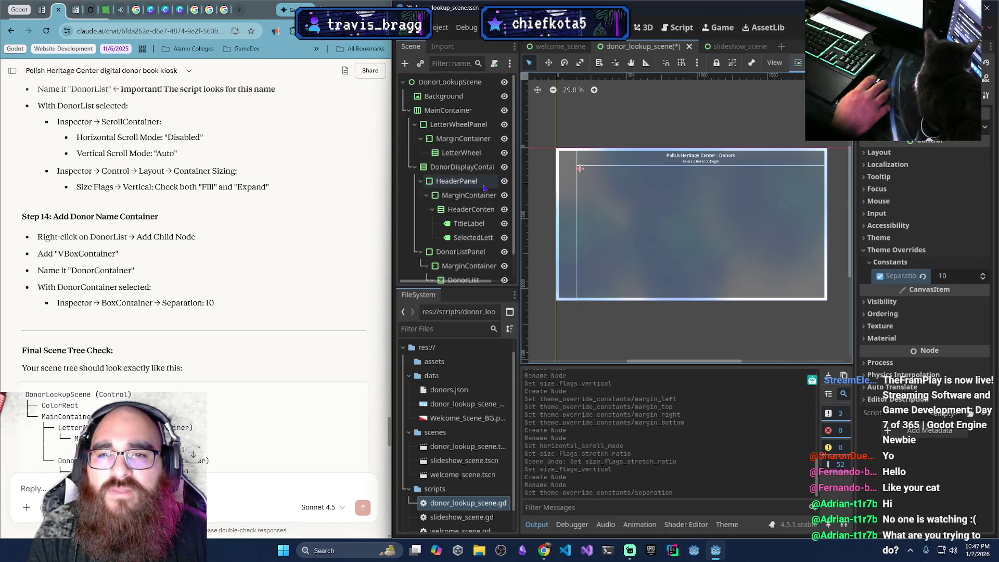
{"action": "left_click", "coordinate": [462, 153]}
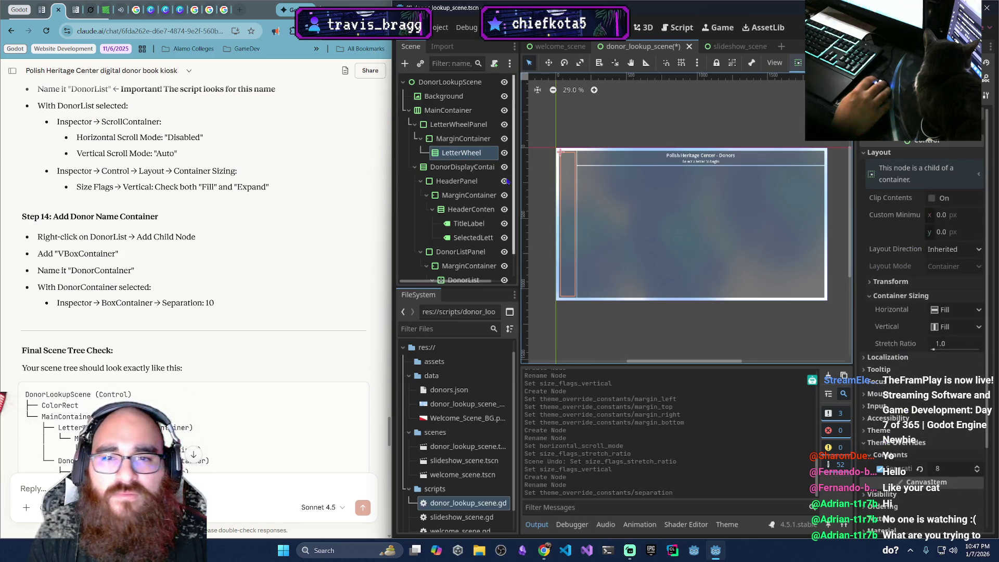
{"action": "left_click", "coordinate": [434, 125]}
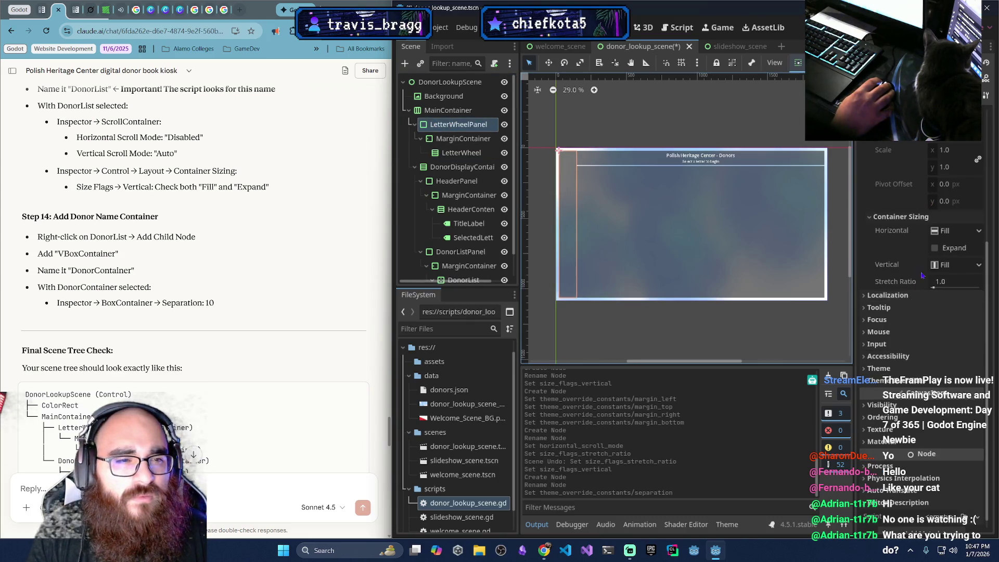
{"action": "left_click", "coordinate": [934, 248]}
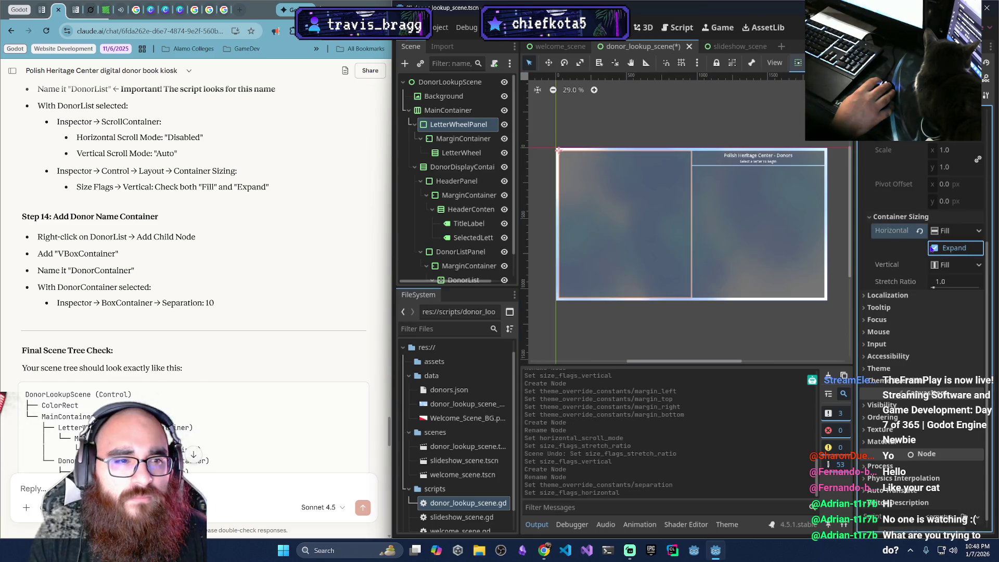
{"action": "left_click", "coordinate": [934, 249]}
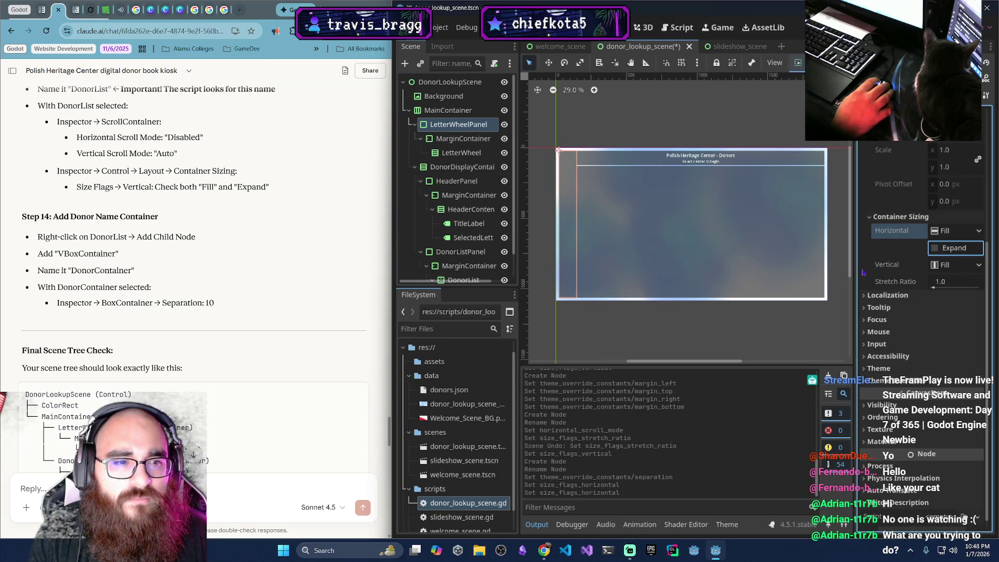
{"action": "left_click", "coordinate": [879, 380]}
{"action": "left_click", "coordinate": [868, 394]}
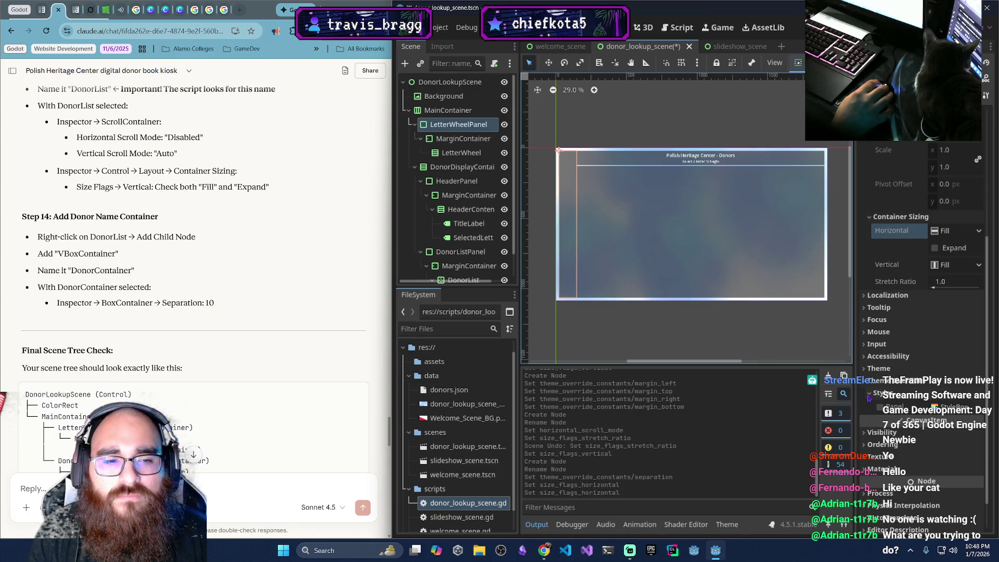
{"action": "left_click", "coordinate": [866, 395]}
{"action": "left_click", "coordinate": [867, 383]}
{"action": "left_click", "coordinate": [866, 369]}
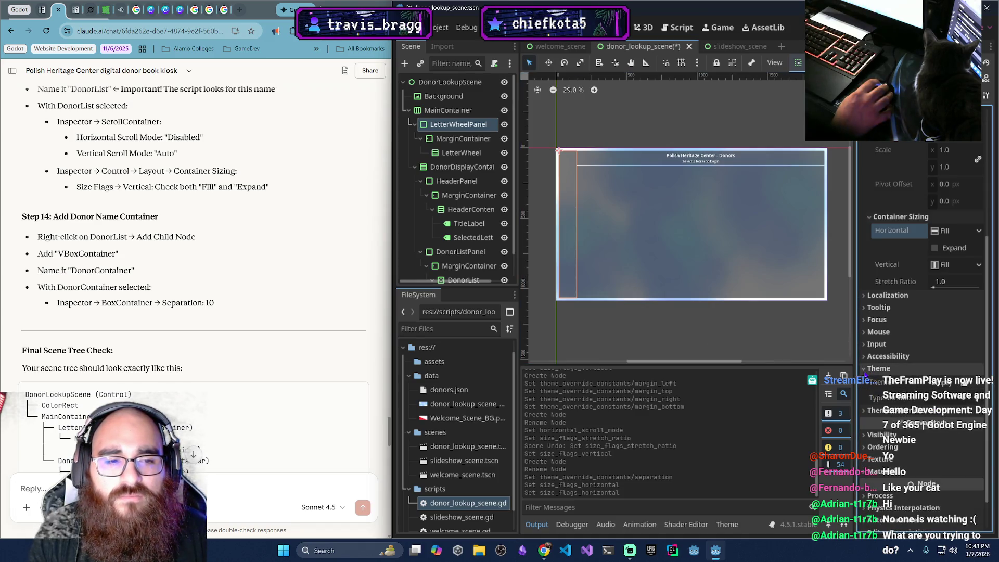
{"action": "left_click", "coordinate": [863, 370]}
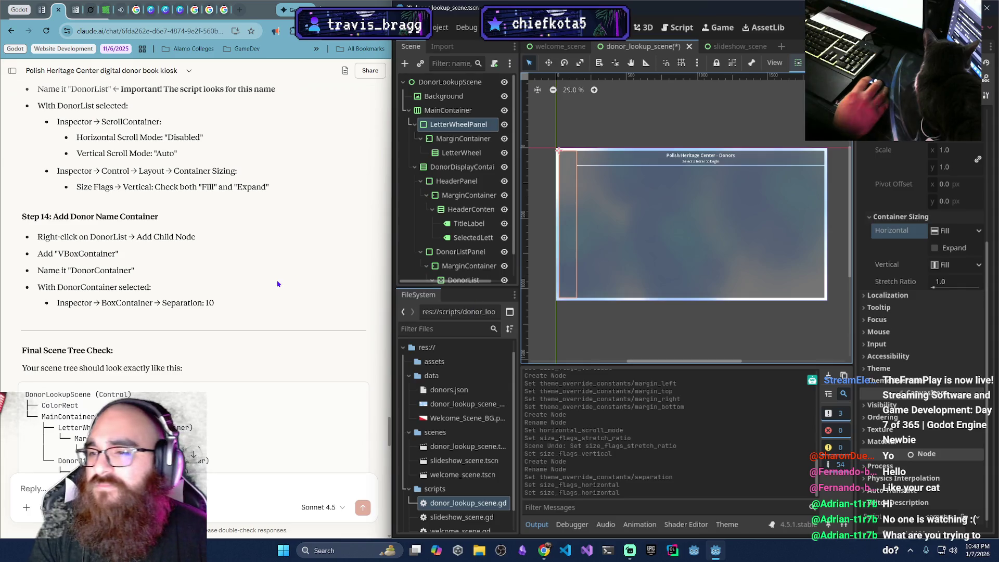
{"action": "scroll", "coordinate": [171, 303], "scroll_direction": "down", "scroll_amount": 4}
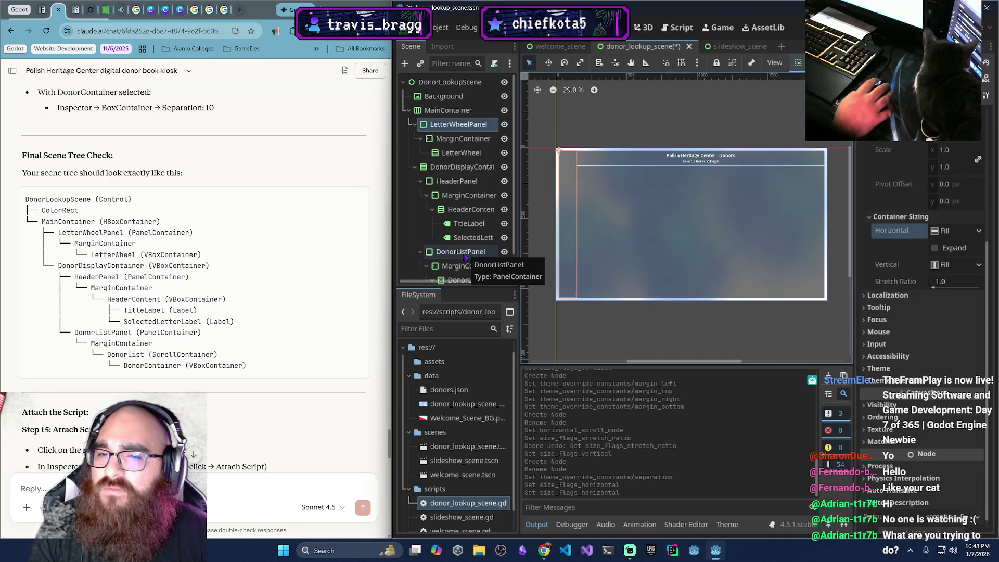
Check DonorListPanel's vertical Fill + Expand sizing and HeaderPanel's 100 px custom minimum height
{"action": "scroll", "coordinate": [494, 253], "scroll_direction": "down", "scroll_amount": 2}
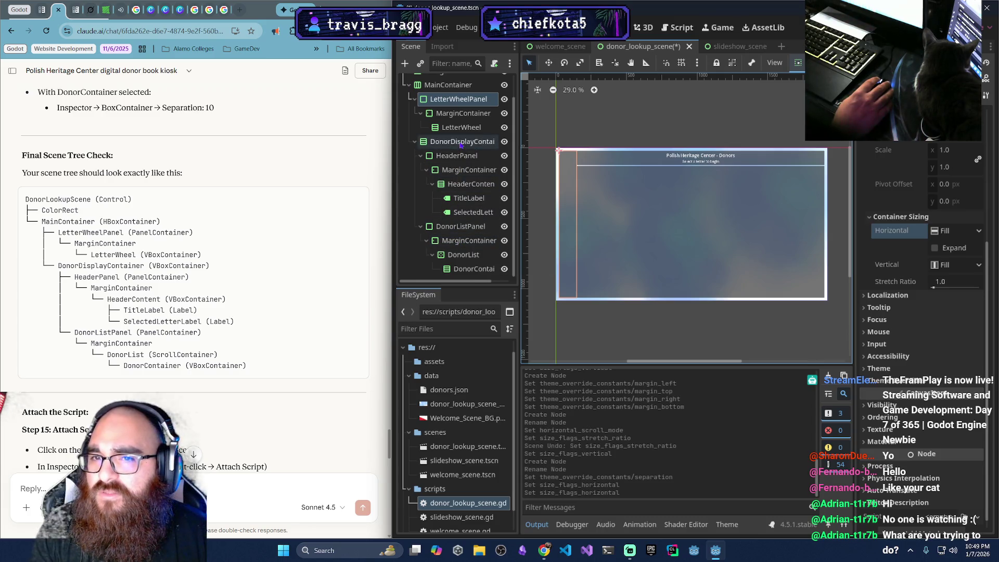
{"action": "left_click", "coordinate": [442, 228]}
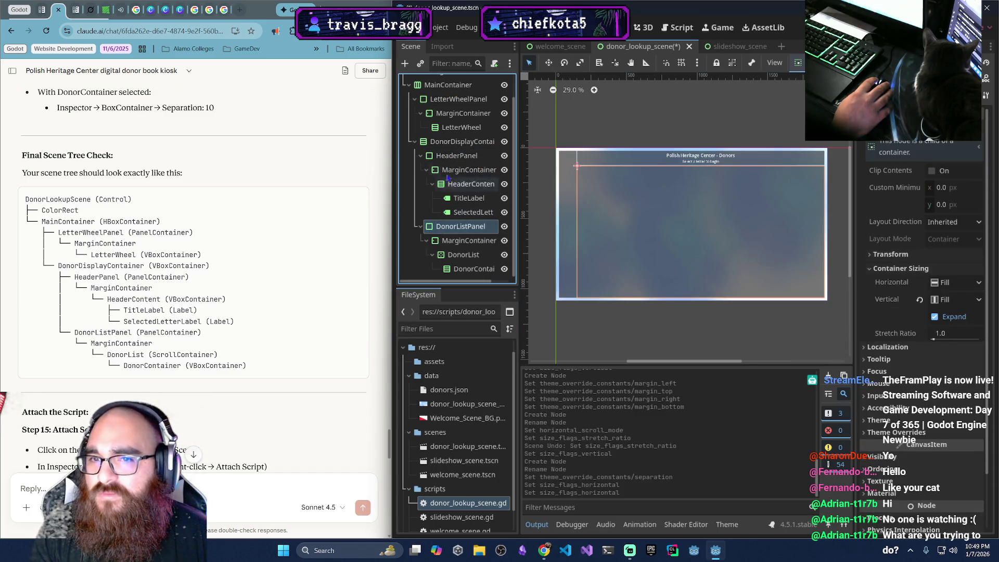
{"action": "left_click", "coordinate": [451, 155]}
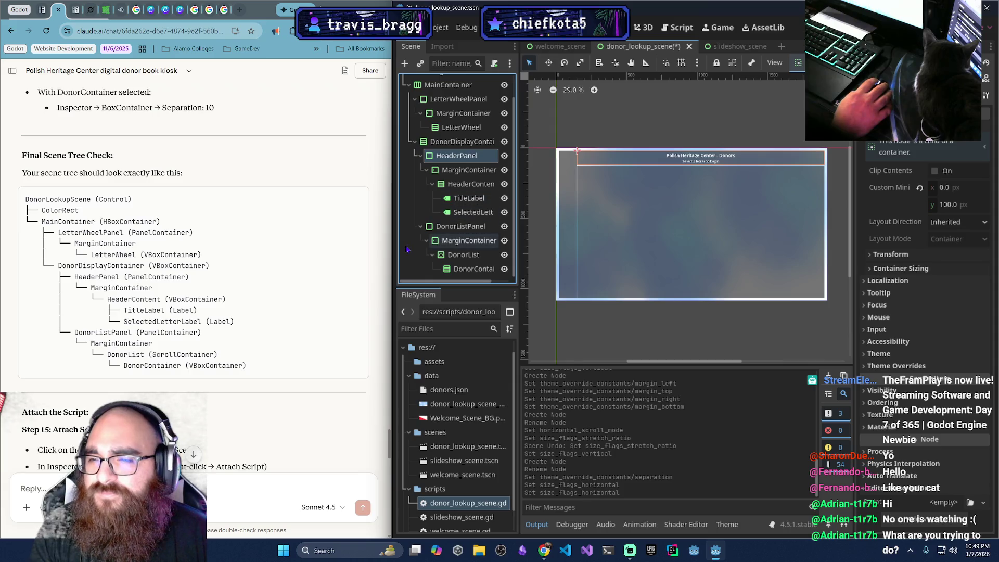
{"action": "scroll", "coordinate": [242, 306], "scroll_direction": "down", "scroll_amount": 4}
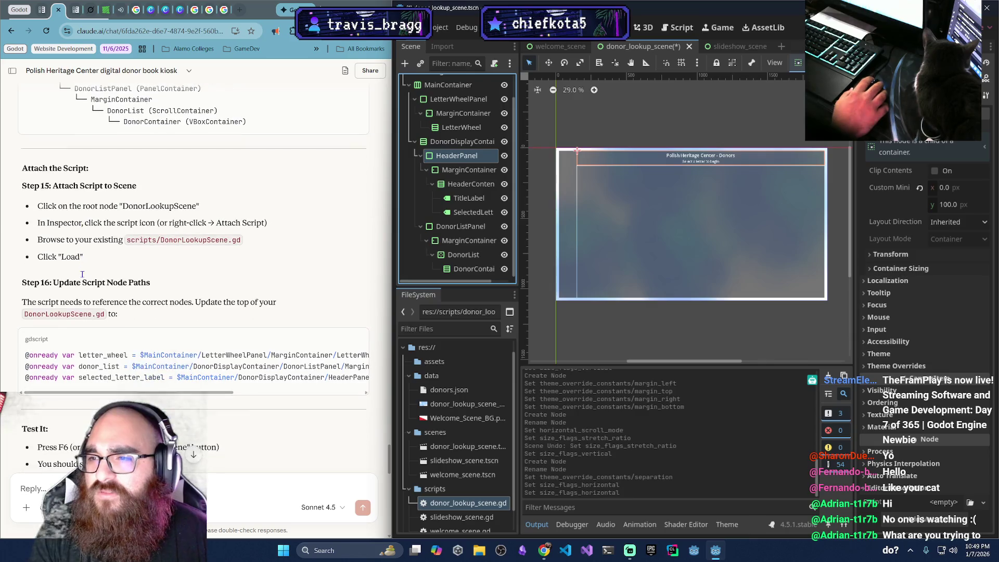
Read Claude's Step 15/16 instructions, briefly opening and closing the side content panel
{"action": "scroll", "coordinate": [82, 274], "scroll_direction": "down", "scroll_amount": 1}
{"action": "scroll", "coordinate": [125, 312], "scroll_direction": "down", "scroll_amount": 1}
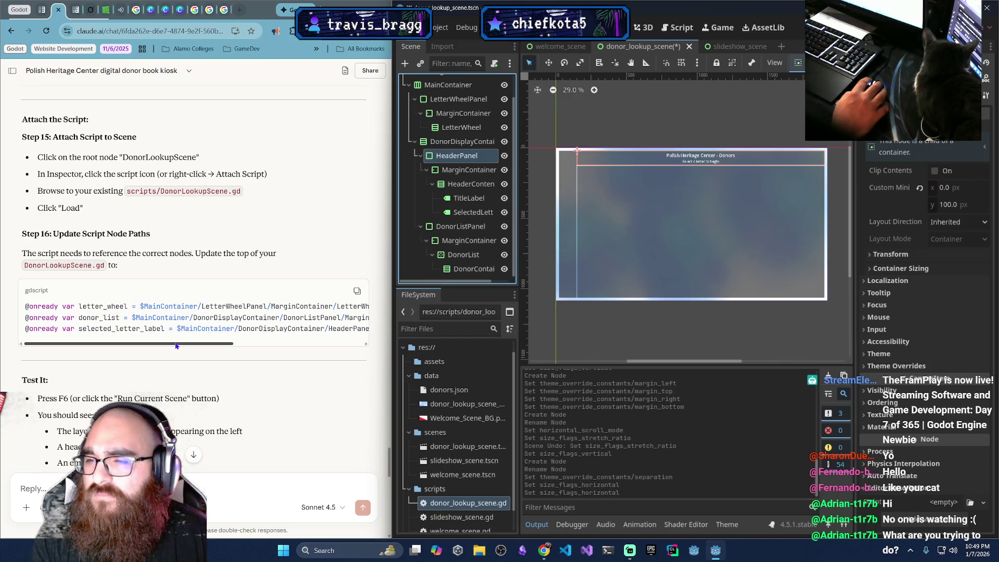
{"action": "scroll", "coordinate": [176, 344], "scroll_direction": "down", "scroll_amount": 2}
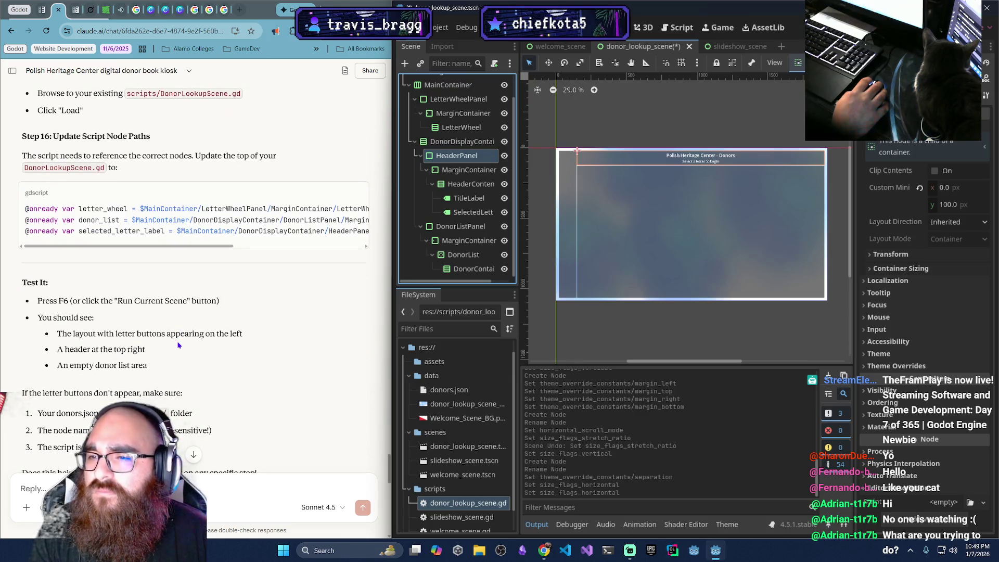
{"action": "scroll", "coordinate": [178, 345], "scroll_direction": "up", "scroll_amount": 1}
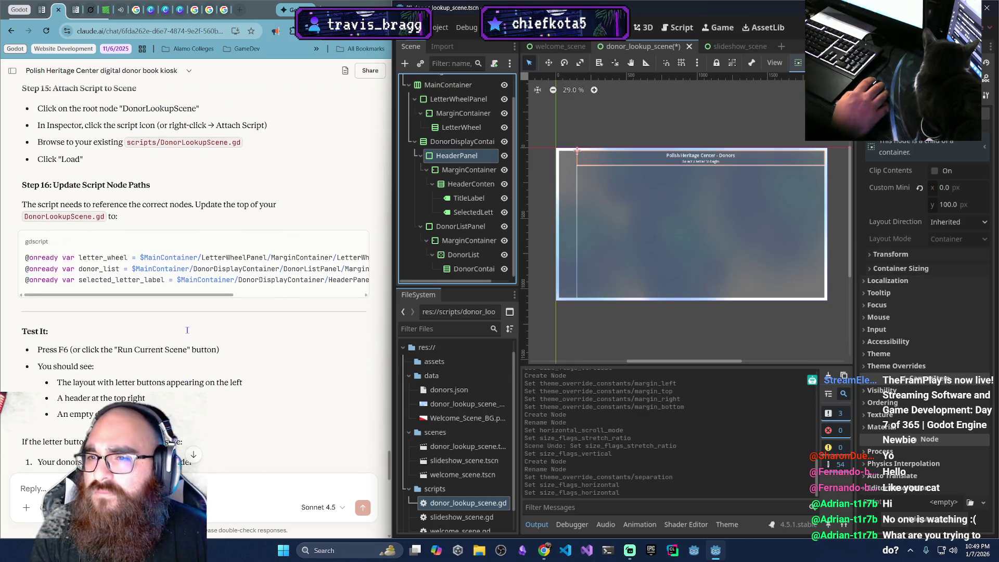
{"action": "left_click", "coordinate": [346, 73]}
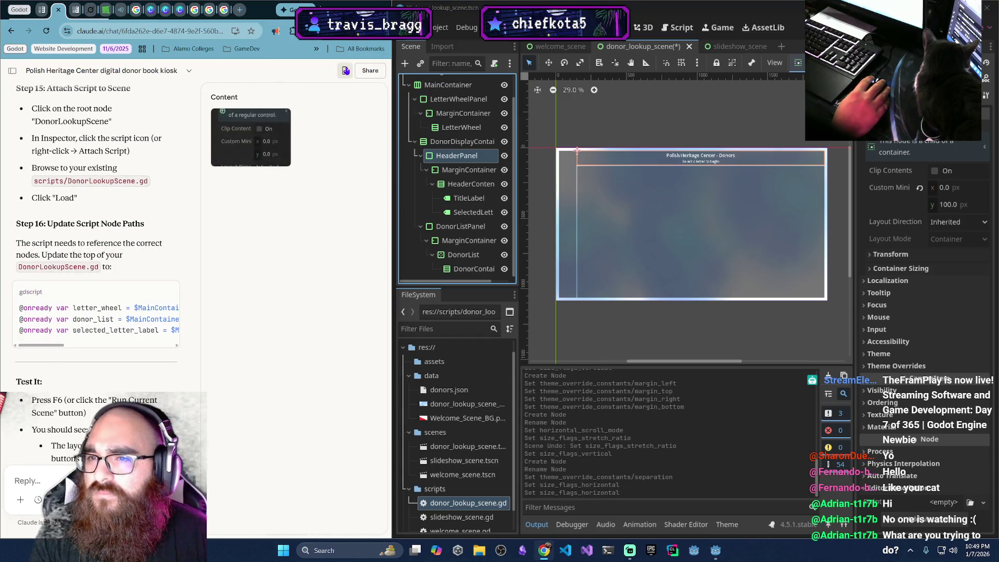
{"action": "left_click", "coordinate": [346, 71]}
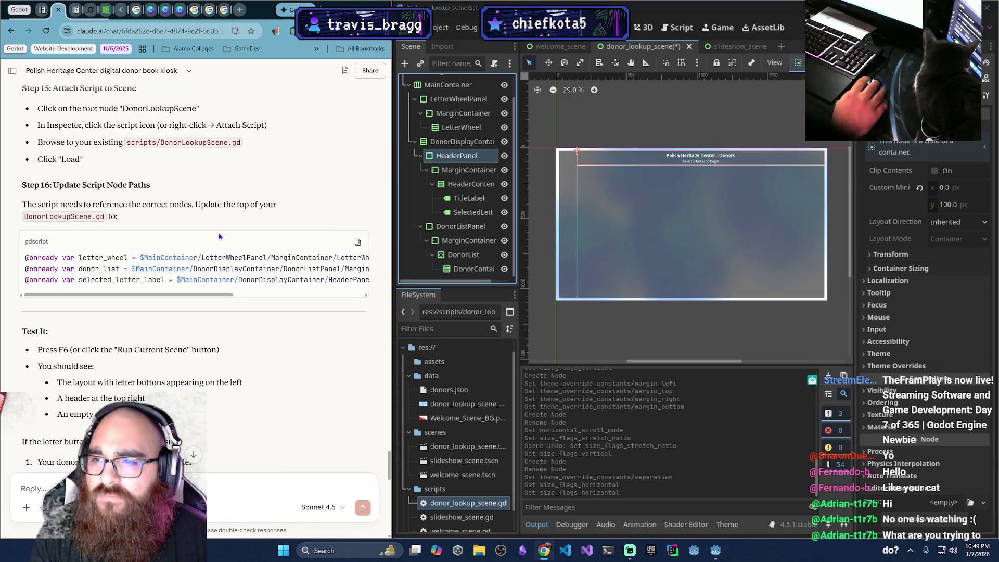
Scroll through the Test It instructions, then bring up Godot's Script workspace
{"action": "scroll", "coordinate": [182, 226], "scroll_direction": "down", "scroll_amount": 4}
{"action": "scroll", "coordinate": [182, 227], "scroll_direction": "up", "scroll_amount": 2}
{"action": "scroll", "coordinate": [182, 226], "scroll_direction": "down", "scroll_amount": 3}
{"action": "scroll", "coordinate": [182, 231], "scroll_direction": "down", "scroll_amount": 2}
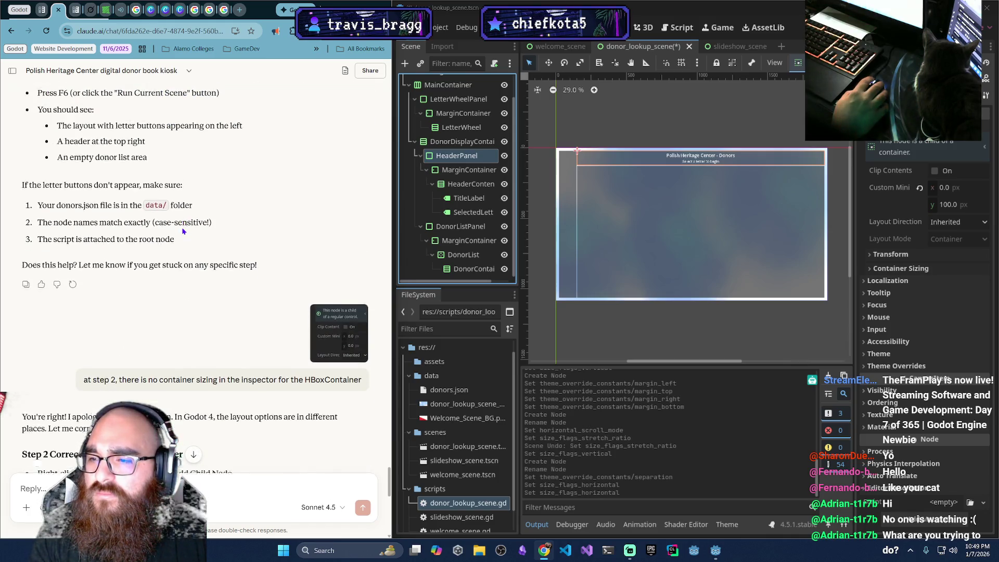
{"action": "scroll", "coordinate": [183, 231], "scroll_direction": "up", "scroll_amount": 3}
{"action": "scroll", "coordinate": [183, 247], "scroll_direction": "up", "scroll_amount": 5}
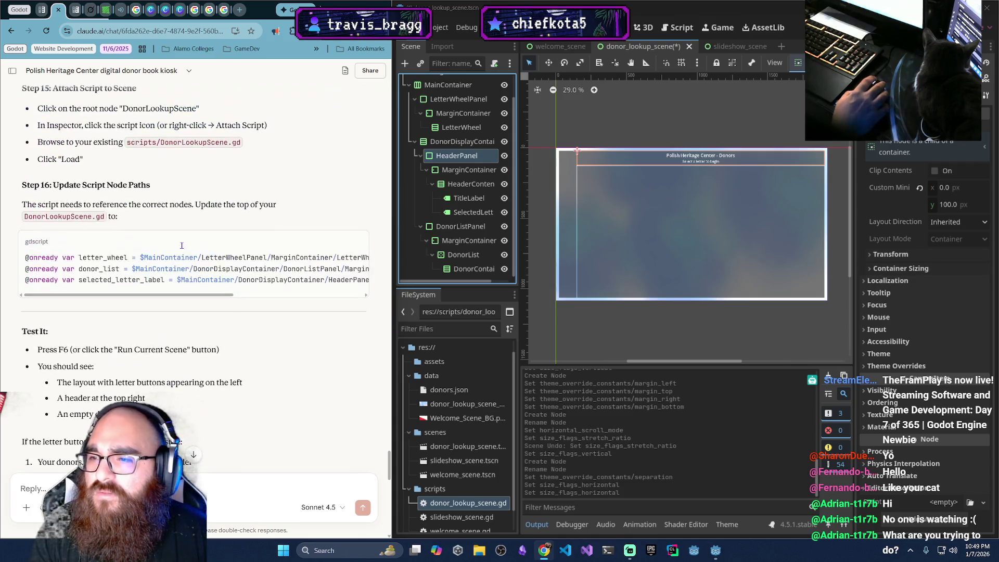
{"action": "scroll", "coordinate": [183, 249], "scroll_direction": "down", "scroll_amount": 2}
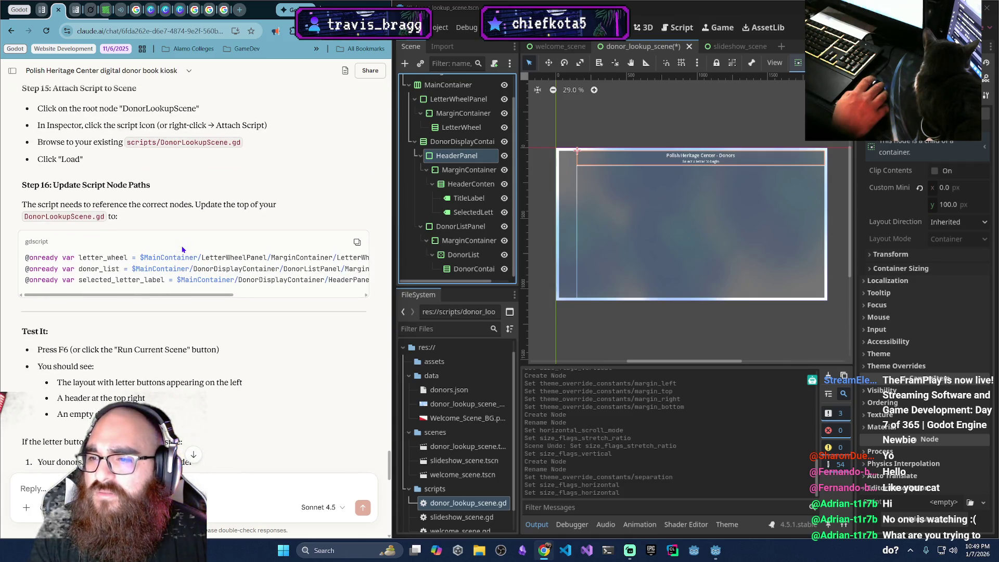
{"action": "scroll", "coordinate": [183, 249], "scroll_direction": "down", "scroll_amount": 2}
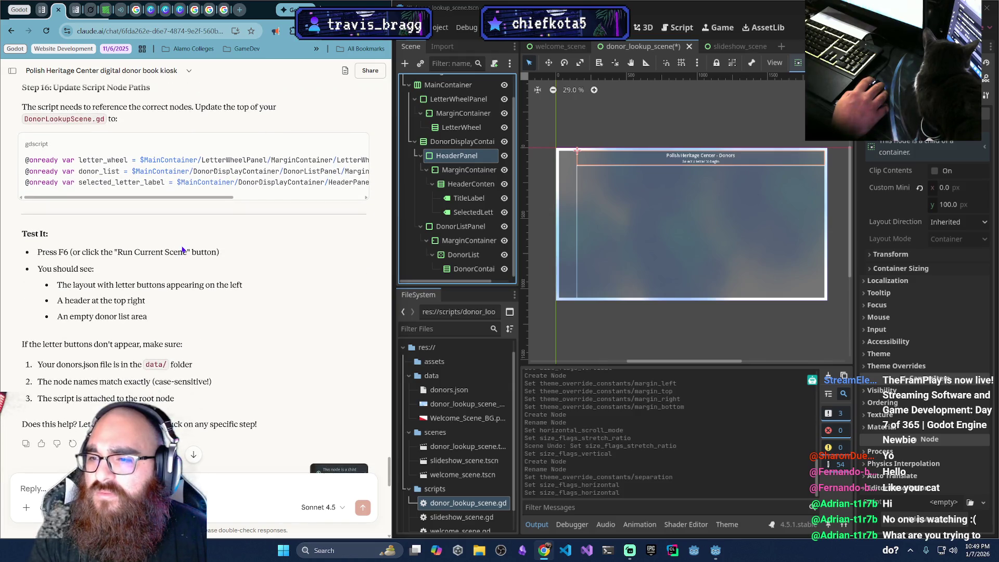
{"action": "scroll", "coordinate": [182, 249], "scroll_direction": "up", "scroll_amount": 5}
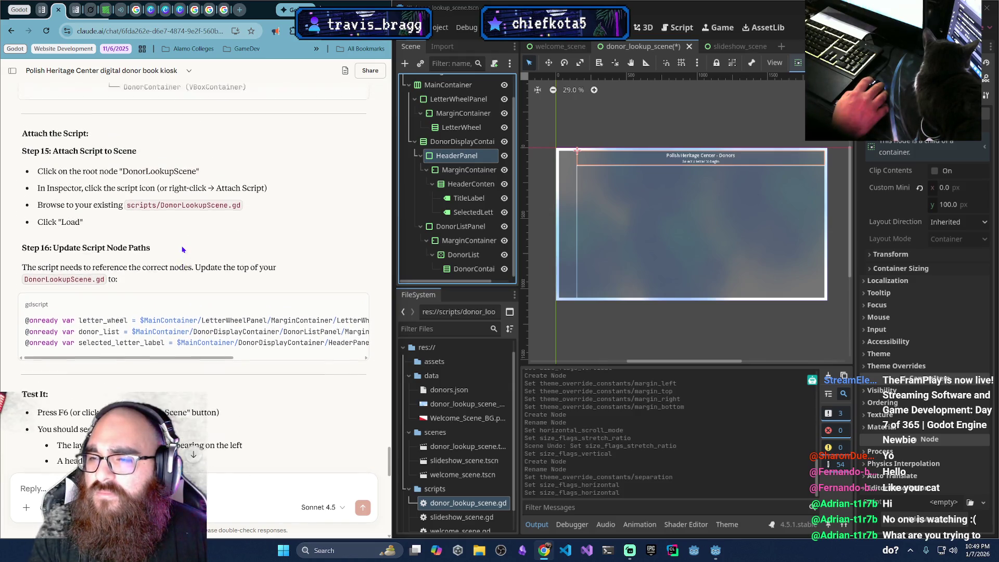
{"action": "scroll", "coordinate": [169, 251], "scroll_direction": "up", "scroll_amount": 2}
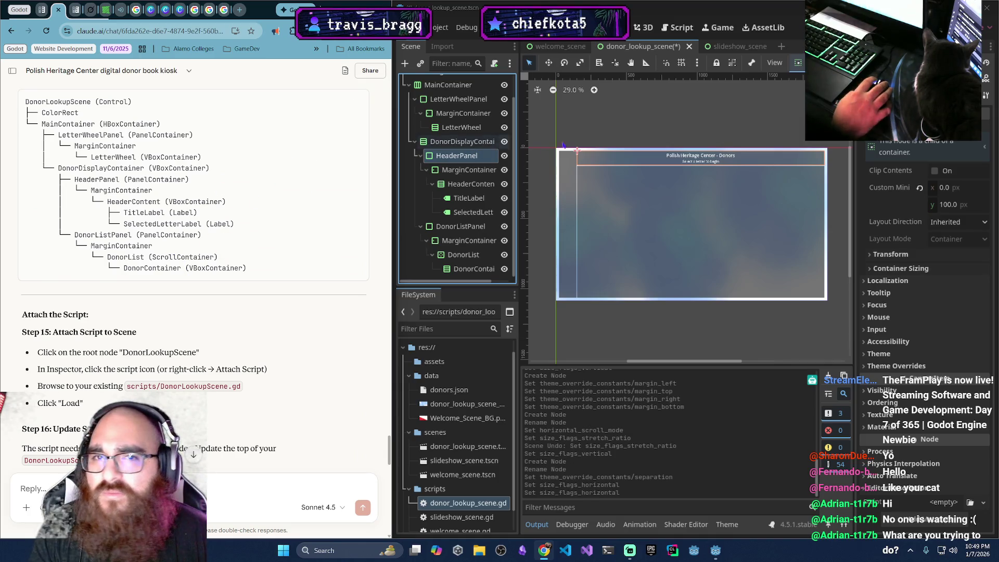
{"action": "left_click", "coordinate": [677, 27]}
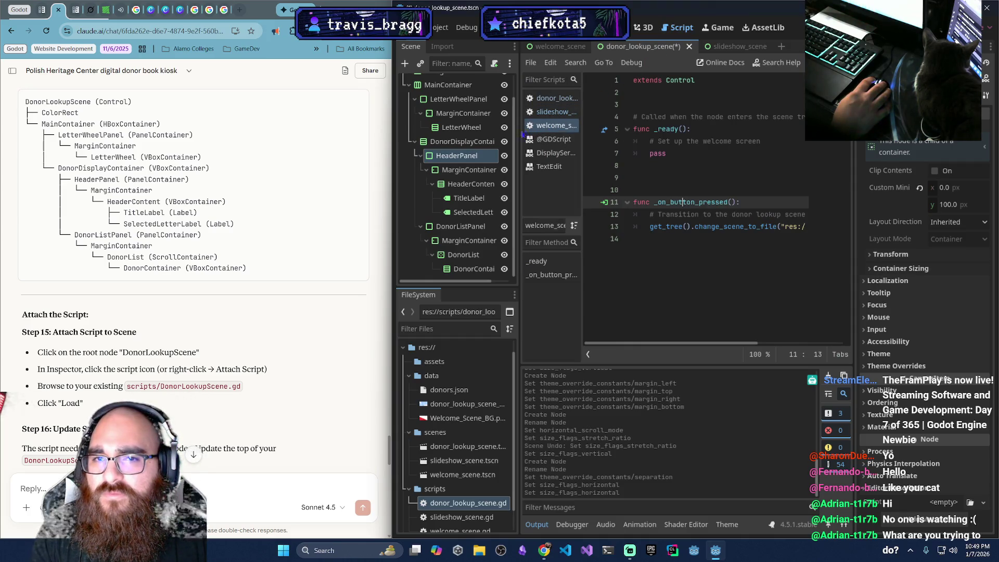
Open donor_lookup_scene.gd, jump briefly to welcome_scene.gd, and return to the donor lookup scene
{"action": "left_click", "coordinate": [548, 104]}
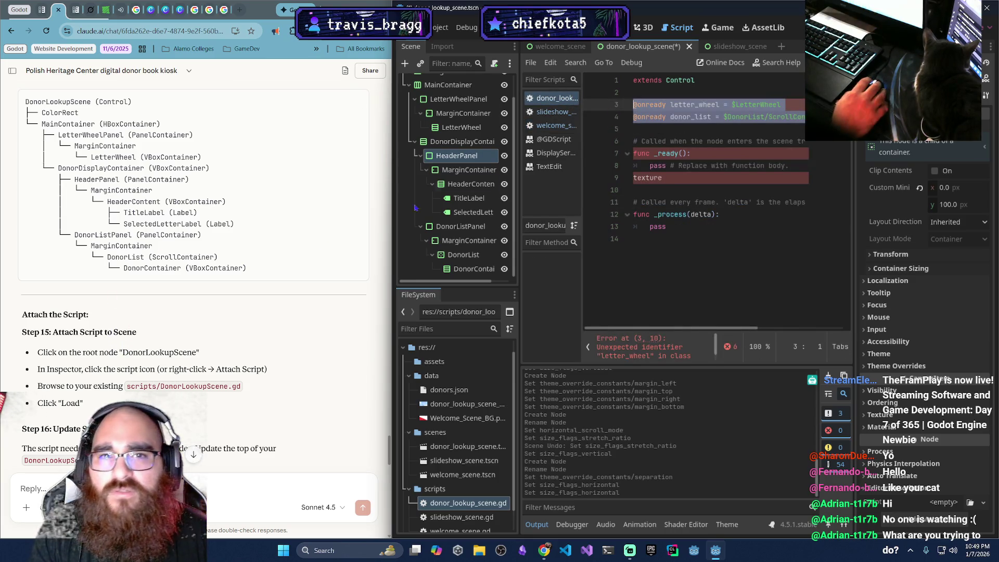
{"action": "left_click", "coordinate": [548, 102]}
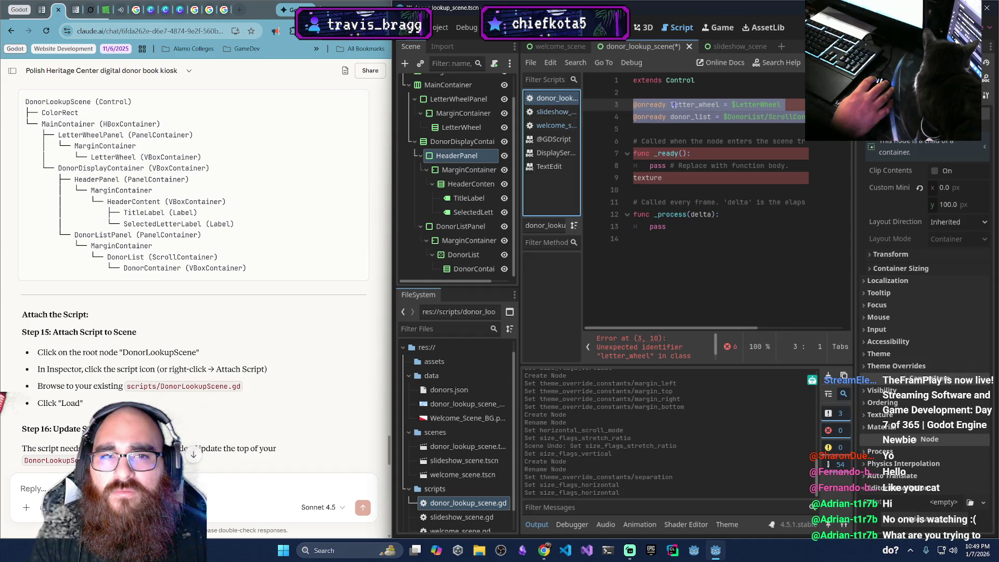
{"action": "key", "text": "alt+Left"}
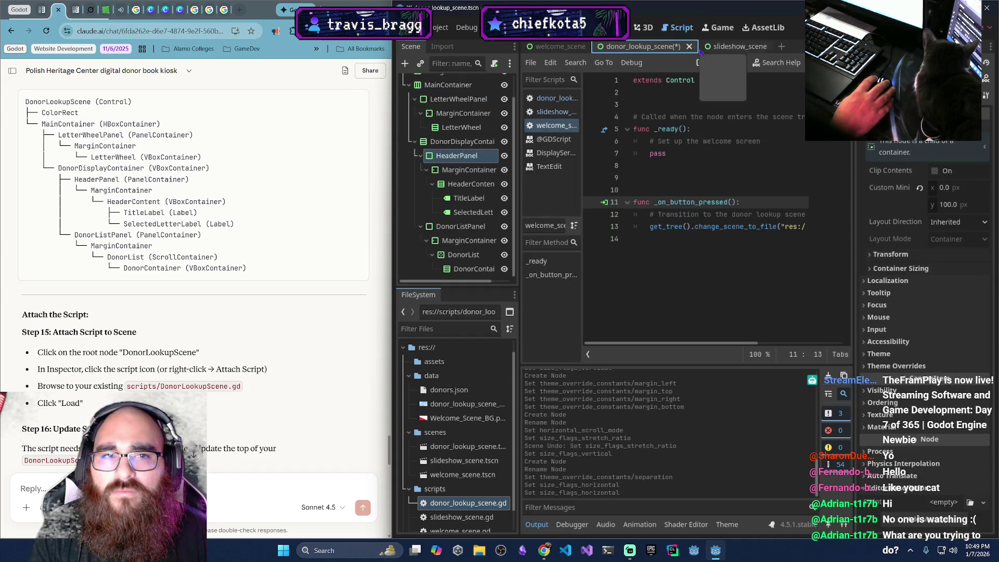
{"action": "left_click", "coordinate": [559, 46]}
{"action": "left_click", "coordinate": [633, 46]}
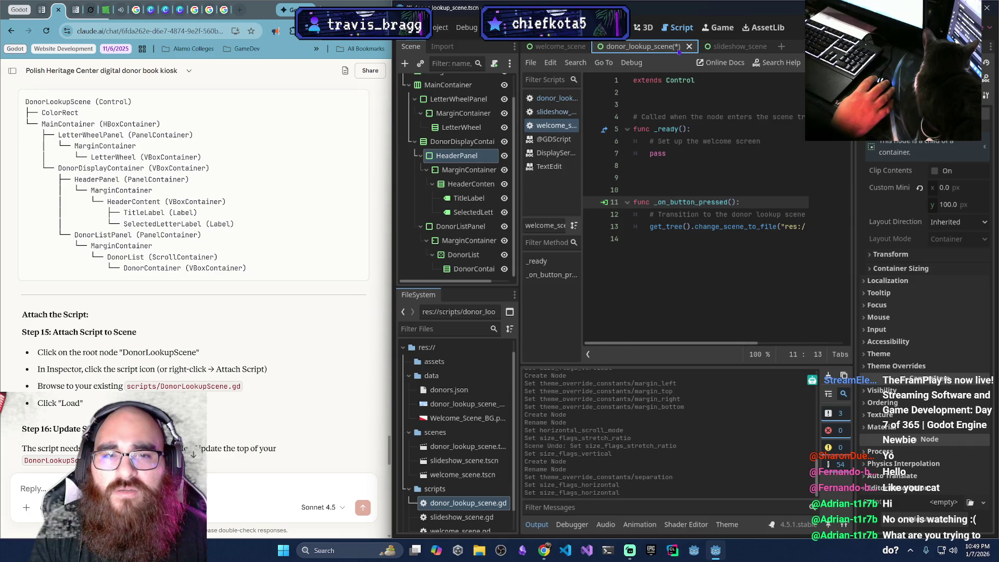
{"action": "left_click", "coordinate": [644, 49]}
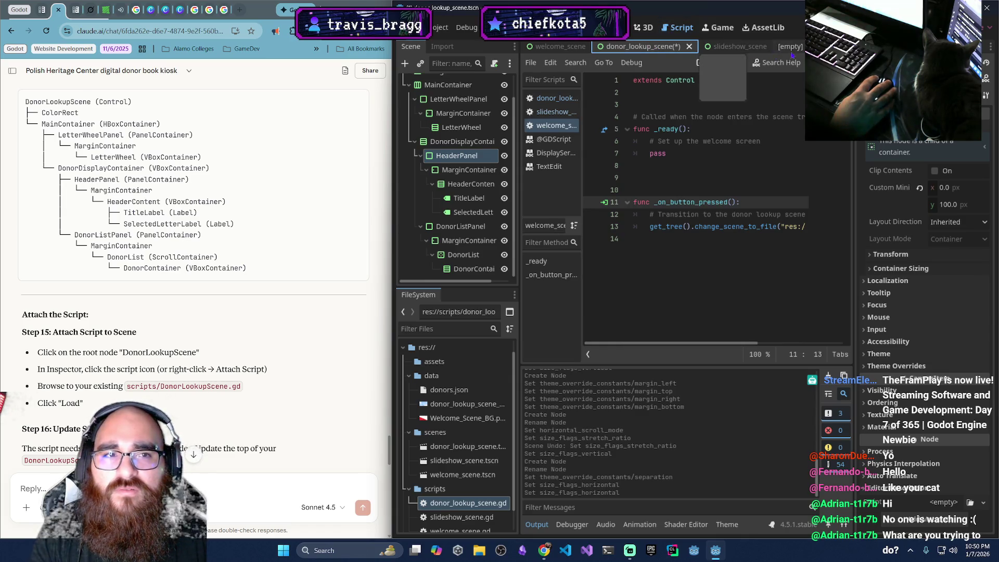
Flip between the slideshow, welcome and donor lookup scene tabs, ending in the Script workspace
{"action": "left_click", "coordinate": [734, 47]}
{"action": "left_click", "coordinate": [644, 48]}
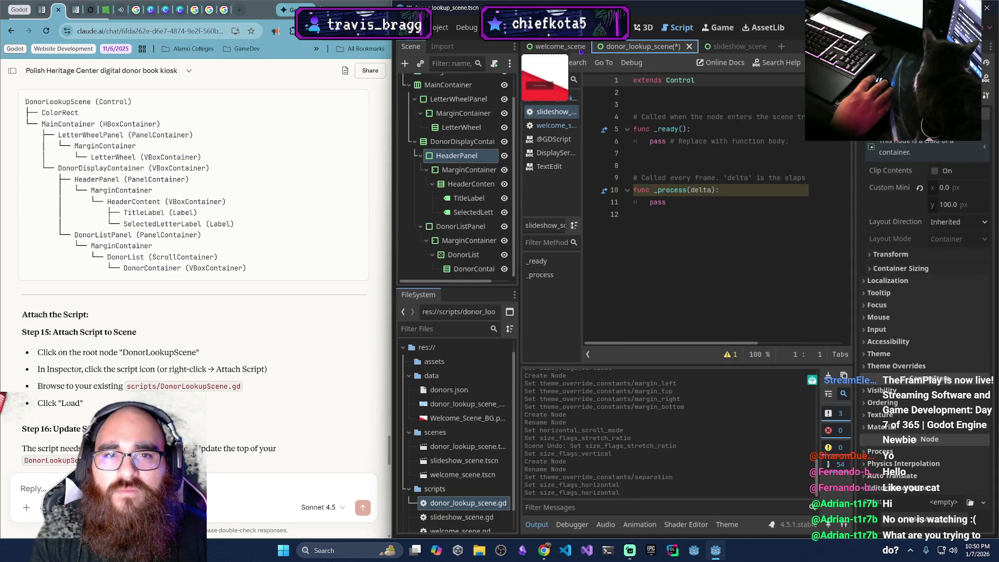
{"action": "left_click", "coordinate": [733, 46]}
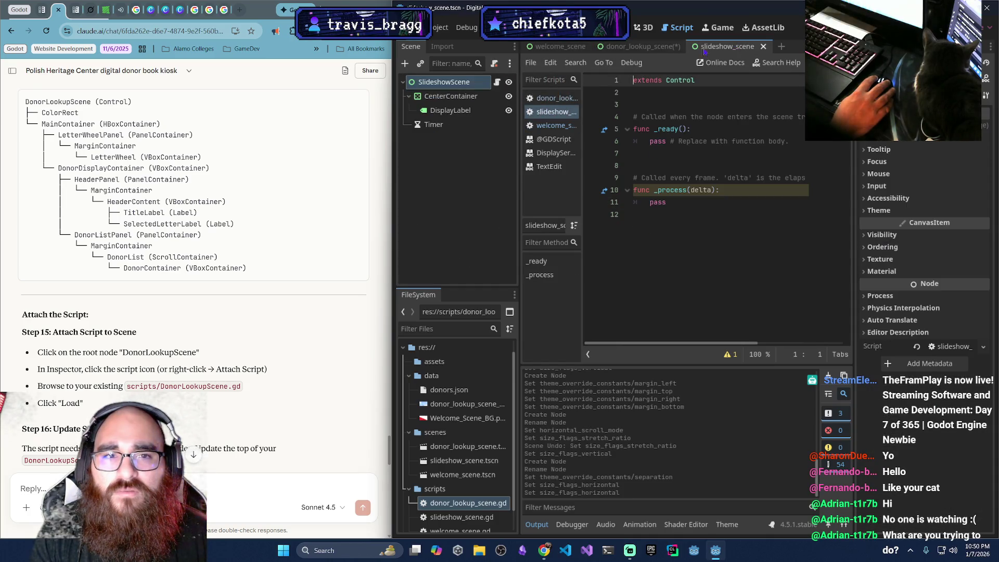
{"action": "left_click", "coordinate": [644, 46]}
{"action": "left_click", "coordinate": [728, 46]}
{"action": "left_click", "coordinate": [651, 51]}
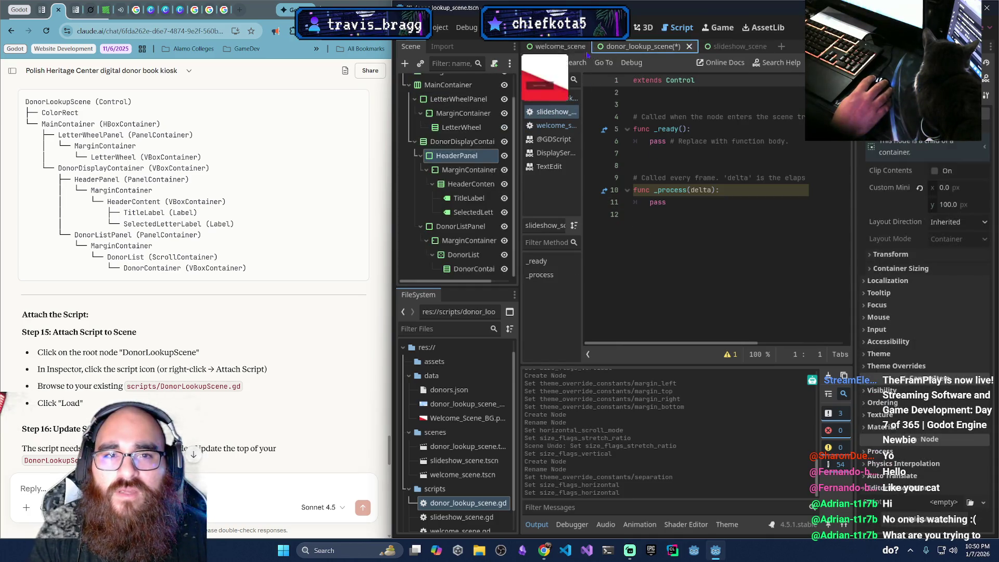
{"action": "left_click", "coordinate": [556, 51]}
{"action": "left_click", "coordinate": [731, 48]}
{"action": "left_click", "coordinate": [555, 47]}
{"action": "left_click", "coordinate": [644, 48]}
{"action": "left_click", "coordinate": [678, 27]}
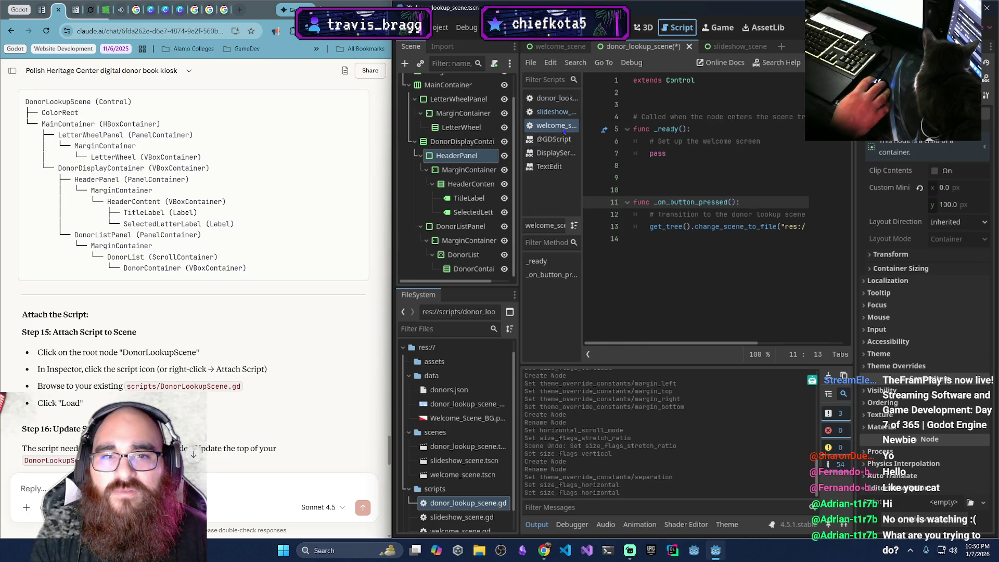
Open donor_lookup_scene.gd and delete the stray 'texture' text on line 9
{"action": "left_click", "coordinate": [558, 99]}
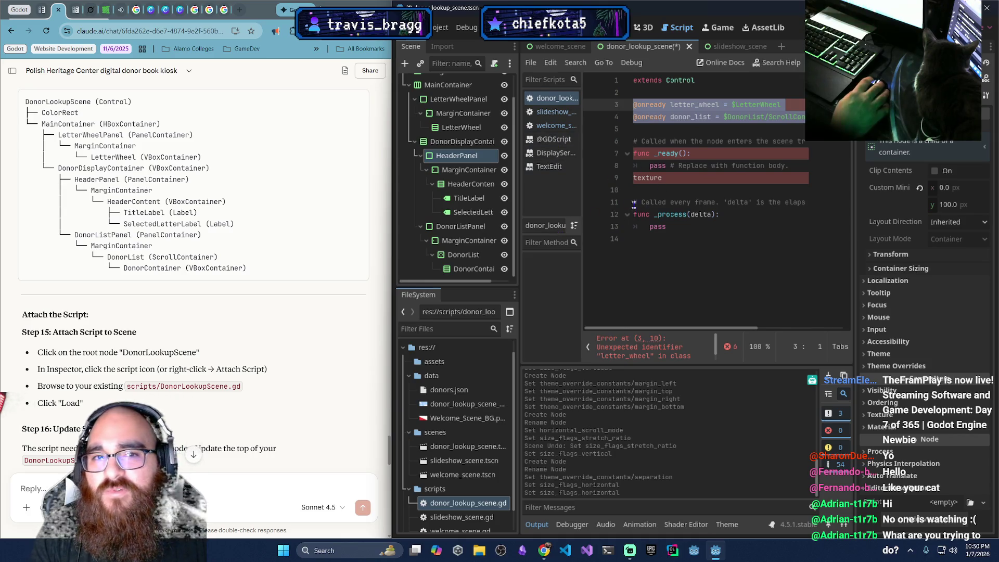
{"action": "left_click", "coordinate": [753, 179]}
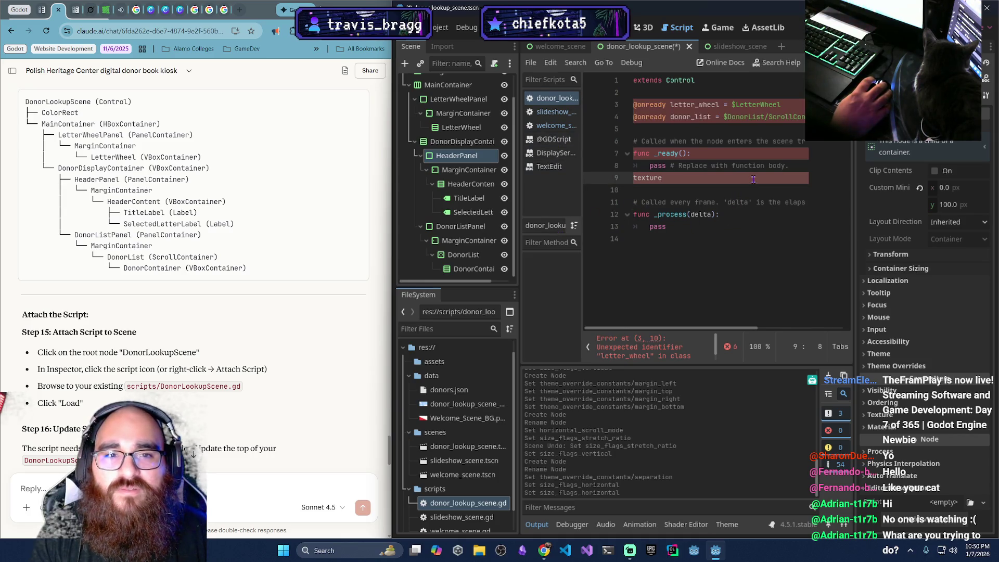
{"action": "key", "text": "shift+Home"}
{"action": "key", "text": "BackSpace"}
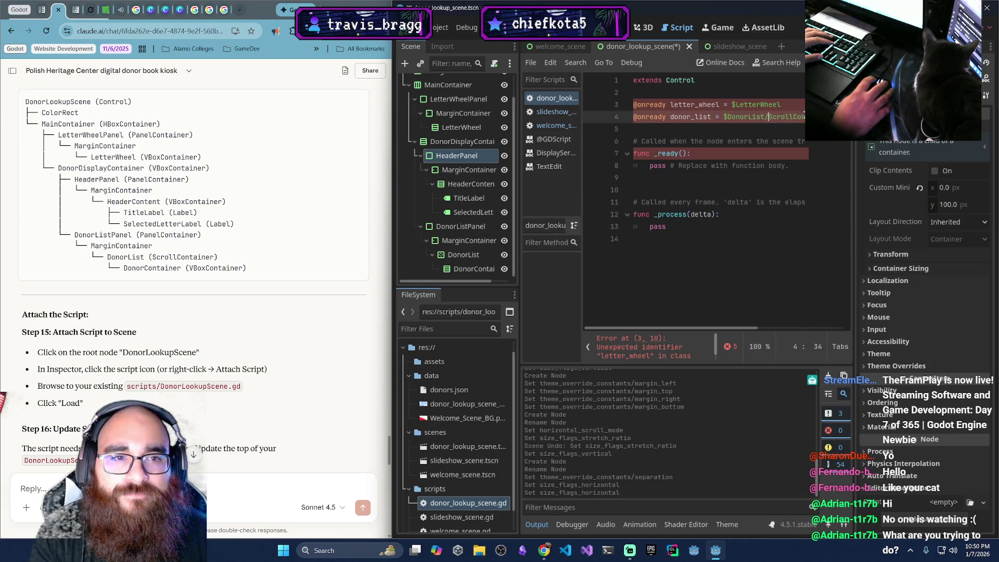
{"action": "left_click_drag", "start_coordinate": [768, 117], "coordinate": [633, 104]}
{"action": "key", "text": "BackSpace"}
{"action": "key", "text": "shift+End"}
{"action": "key", "text": "BackSpace"}
{"action": "key", "text": "BackSpace"}
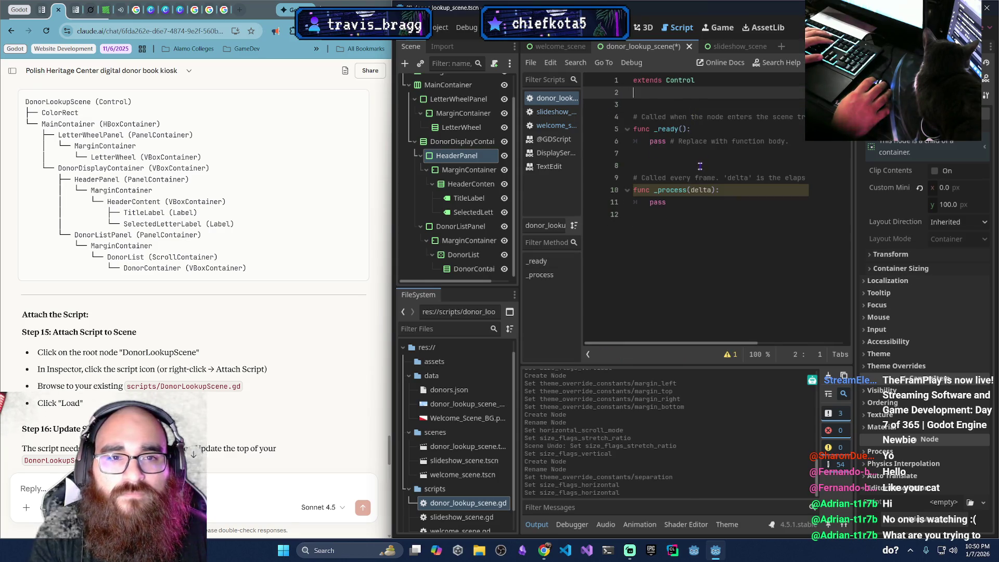
Switch between the welcome scene and donor lookup scene tabs, ending on the donor lookup scene
{"action": "left_click", "coordinate": [556, 47]}
{"action": "left_click", "coordinate": [643, 49]}
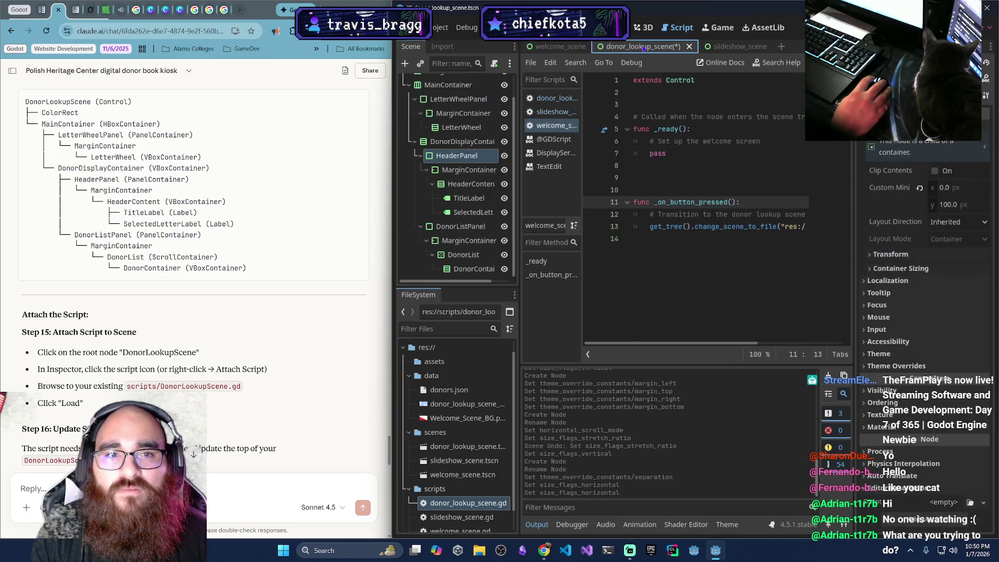
{"action": "left_click", "coordinate": [546, 46]}
{"action": "left_click", "coordinate": [644, 46]}
{"action": "left_click", "coordinate": [544, 48]}
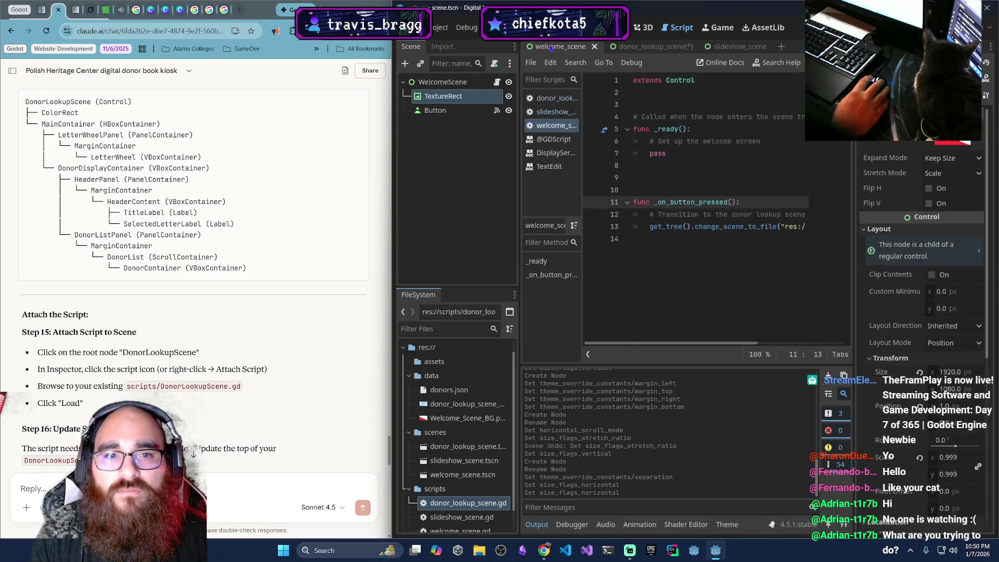
{"action": "left_click", "coordinate": [642, 46]}
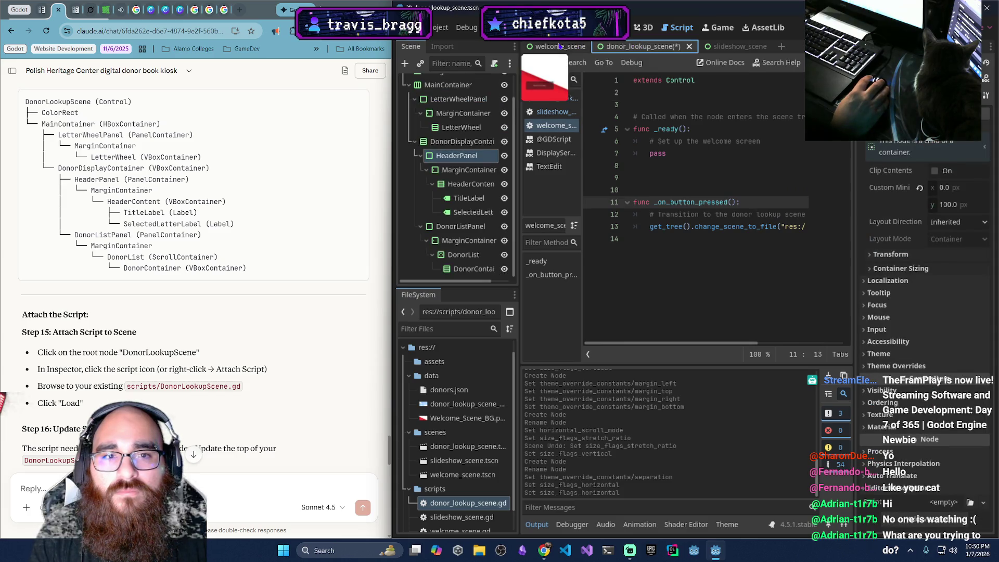
Open and dismiss the donor lookup and welcome scene tab menus, then return to donor lookup
{"action": "right_click", "coordinate": [649, 50]}
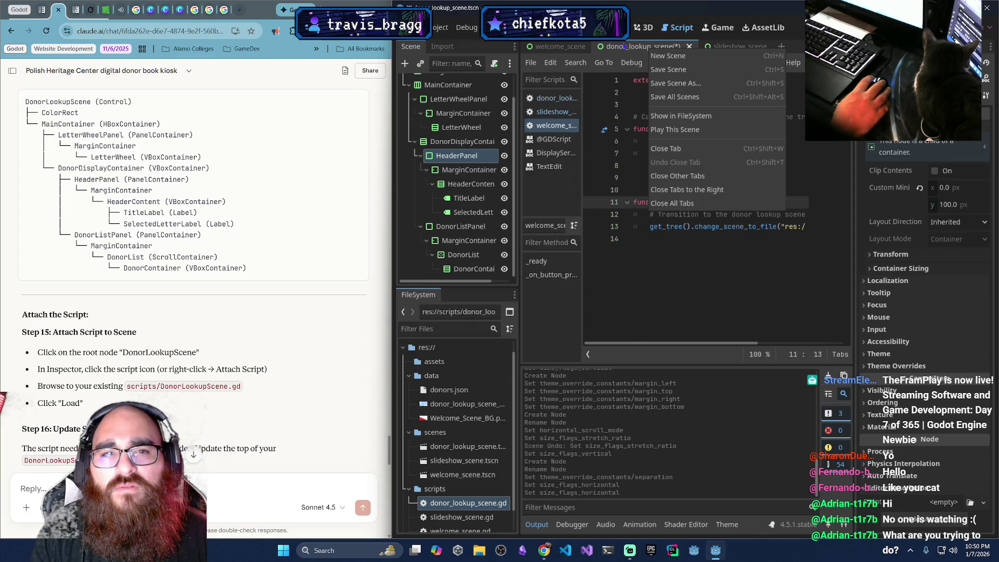
{"action": "left_click", "coordinate": [556, 51]}
{"action": "right_click", "coordinate": [555, 50]}
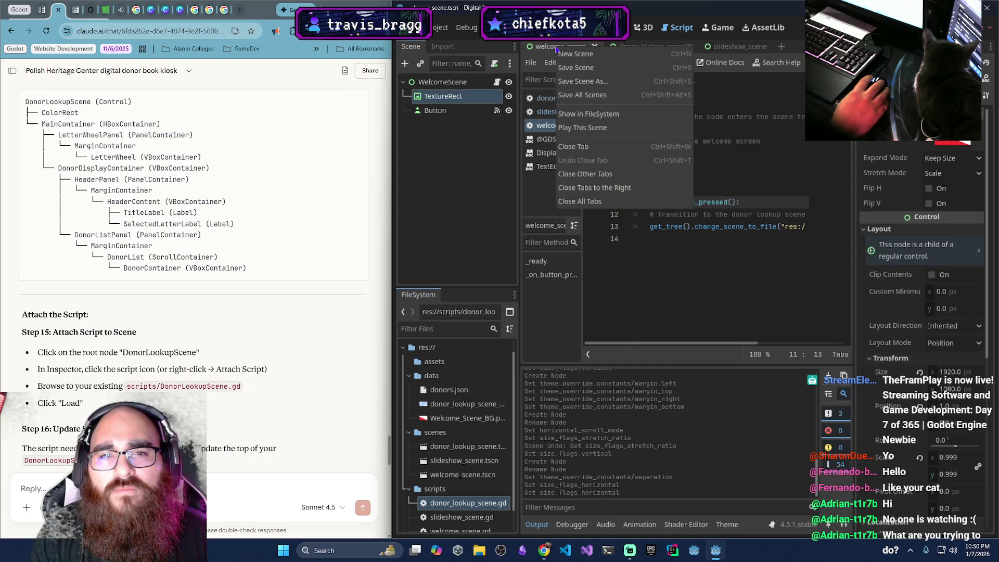
{"action": "left_click", "coordinate": [547, 49]}
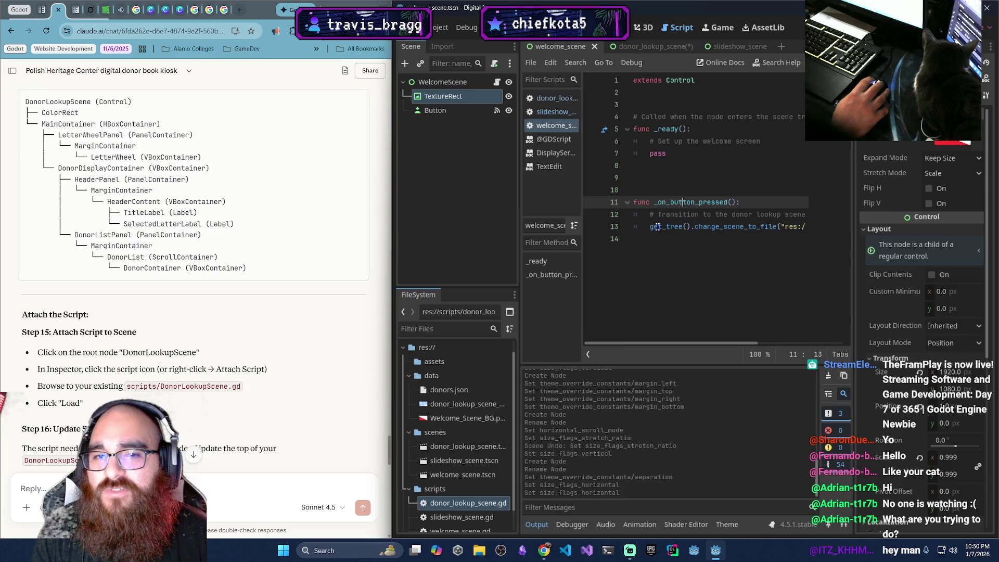
{"action": "key", "text": "ctrl+Tab"}
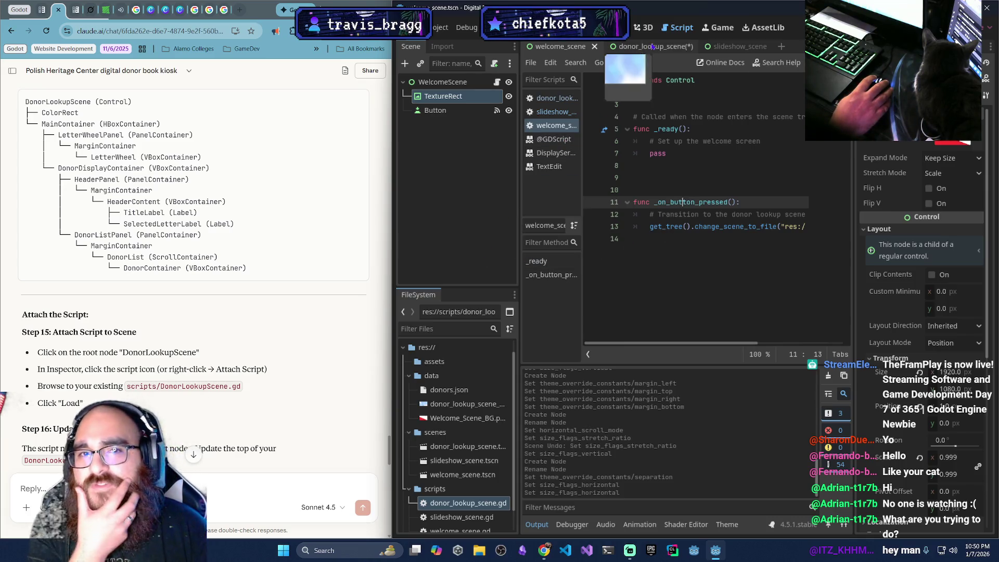
Show donor_lookup_scene.gd with its template _ready and _process, placing the cursor on lines 10 and 3
{"action": "left_click", "coordinate": [553, 98]}
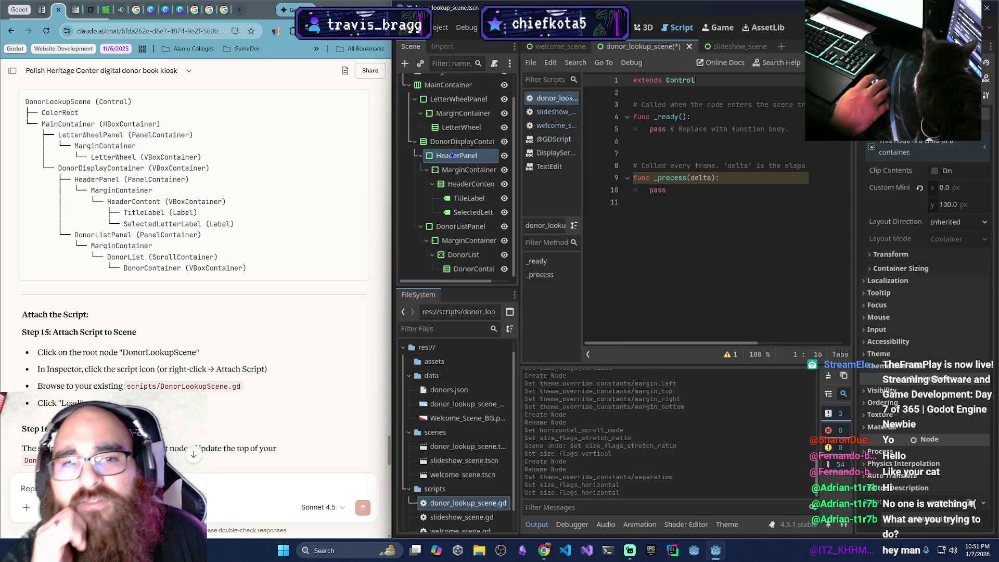
{"action": "left_click", "coordinate": [749, 194]}
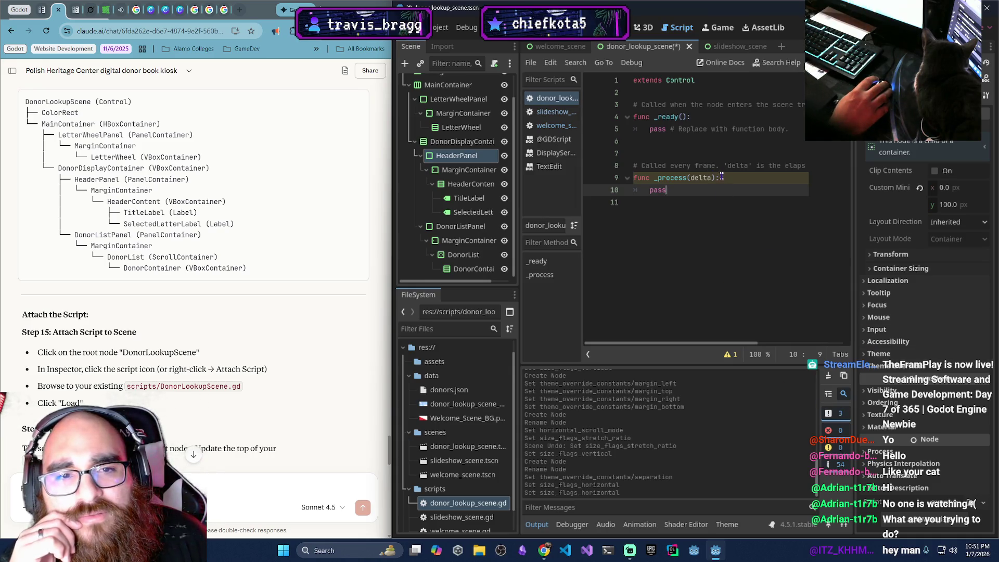
{"action": "left_click", "coordinate": [721, 105]}
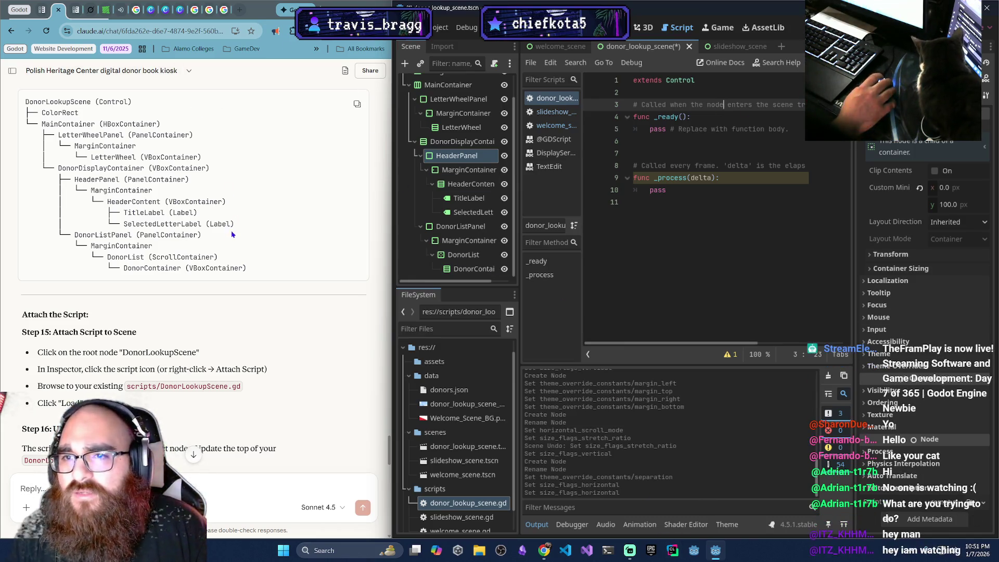
Scroll Claude's chat through Steps 14–16 to review the scene tree check and node-path instructions
{"action": "scroll", "coordinate": [193, 260], "scroll_direction": "down", "scroll_amount": 3}
{"action": "scroll", "coordinate": [152, 389], "scroll_direction": "up", "scroll_amount": 5}
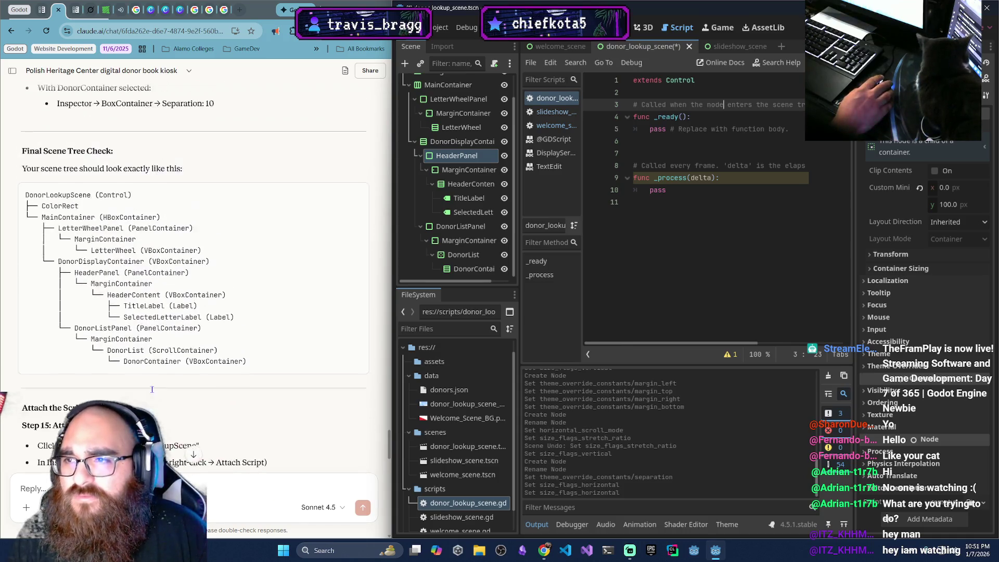
{"action": "scroll", "coordinate": [152, 389], "scroll_direction": "up", "scroll_amount": 2}
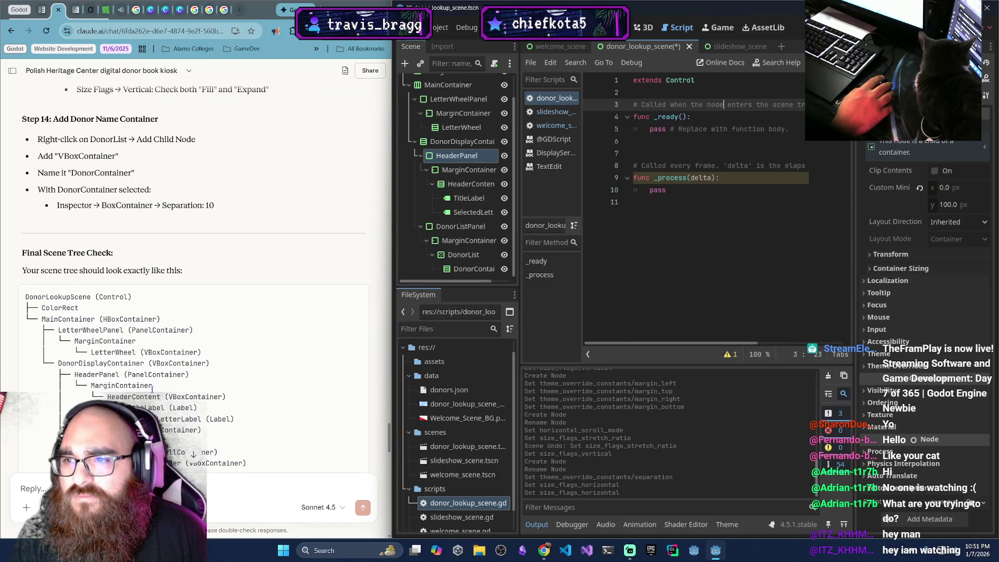
{"action": "scroll", "coordinate": [152, 389], "scroll_direction": "down", "scroll_amount": 7}
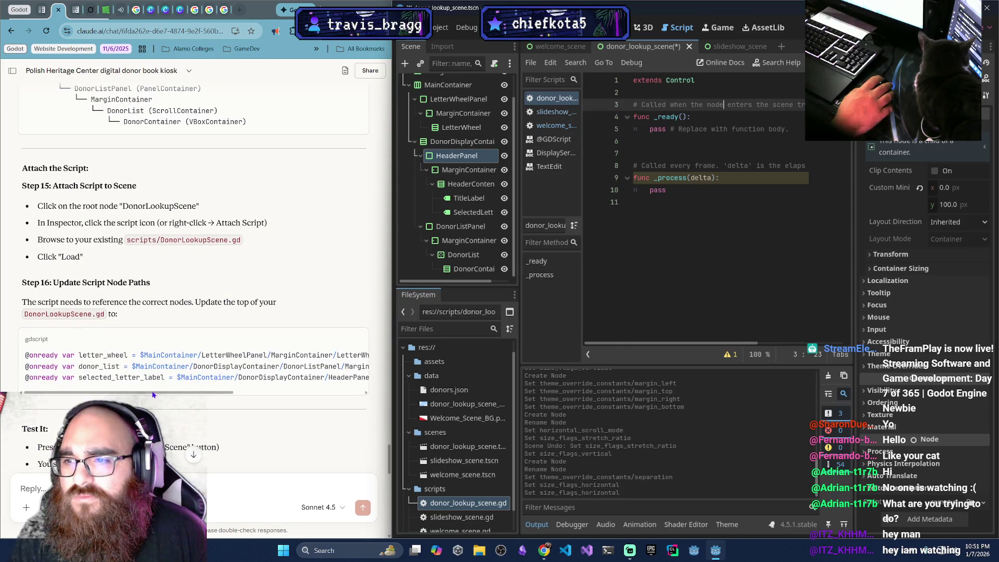
{"action": "scroll", "coordinate": [153, 395], "scroll_direction": "down", "scroll_amount": 3}
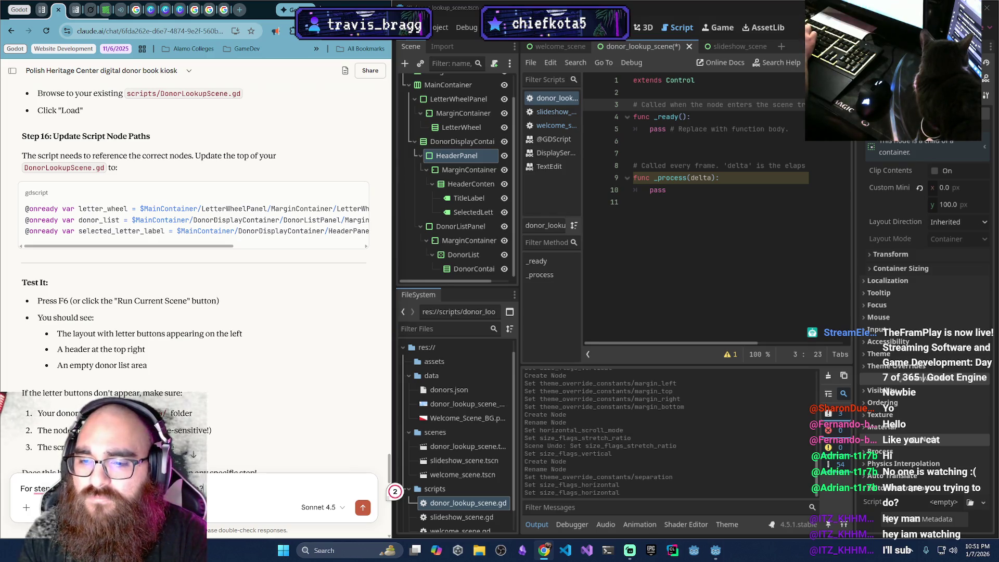
Correct the typo and send the follow-up asking Claude for the Step 15 and 16 code
{"action": "key", "text": "BackSpace"}
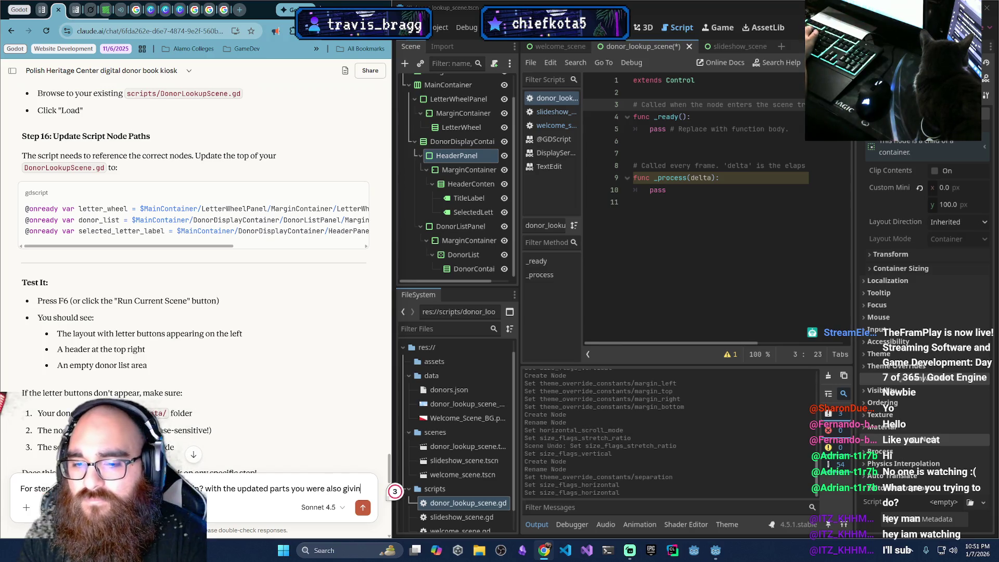
{"action": "type", "text": "g me?"}
{"action": "key", "text": "Return"}
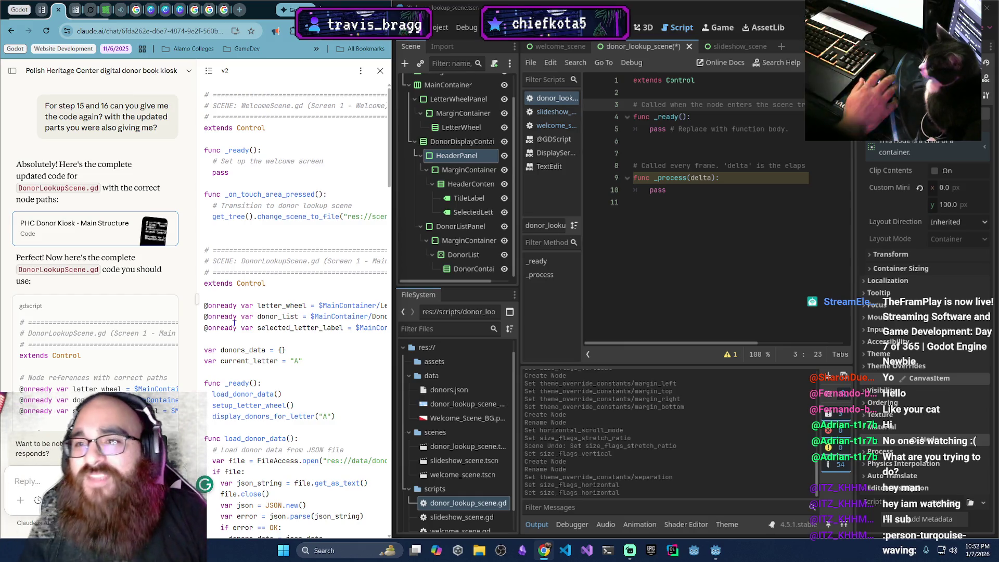
Open and close Claude's artifact list to see which code versions are available
{"action": "left_click", "coordinate": [207, 73]}
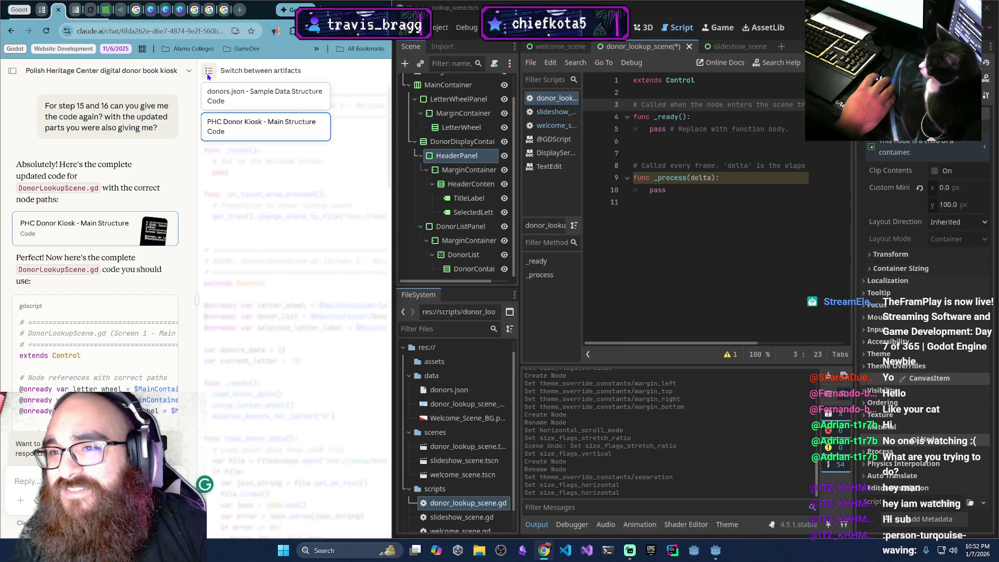
{"action": "left_click", "coordinate": [207, 76]}
{"action": "left_click", "coordinate": [207, 74]}
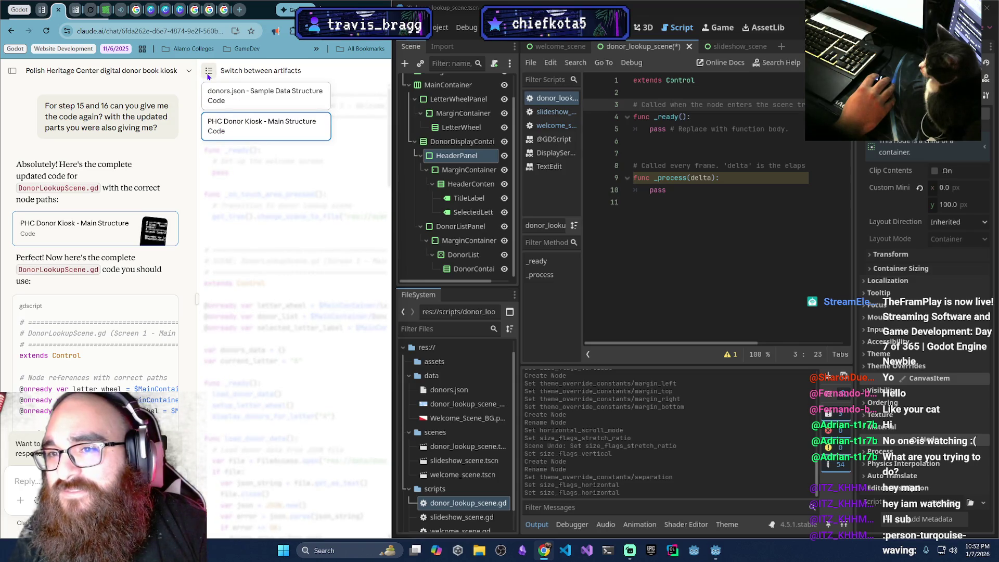
{"action": "left_click", "coordinate": [207, 76]}
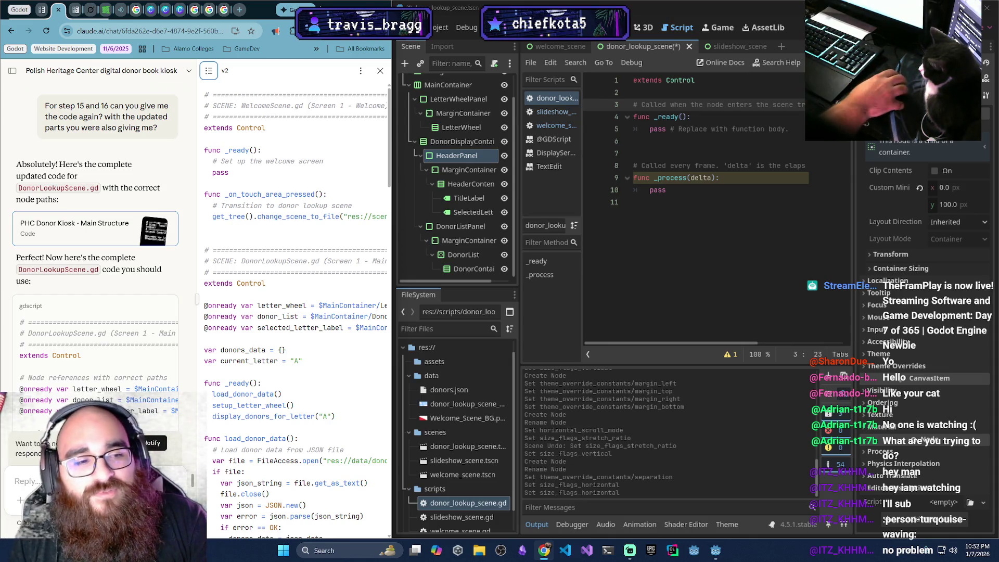
Switch to the Google results on why a TextureRect ignores mouse input
{"action": "key", "text": "alt+Tab"}
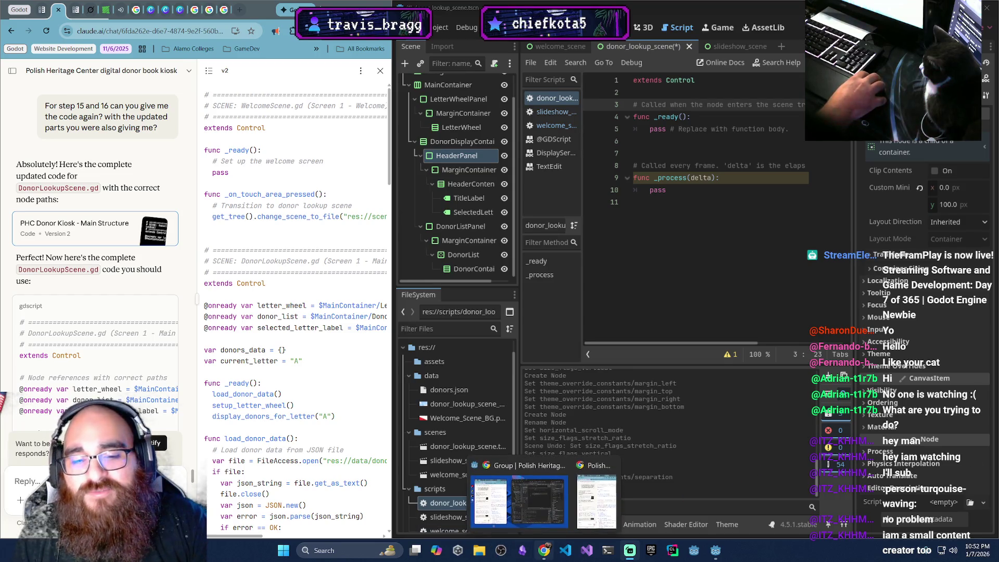
{"action": "mouse_move", "coordinate": [551, 558]}
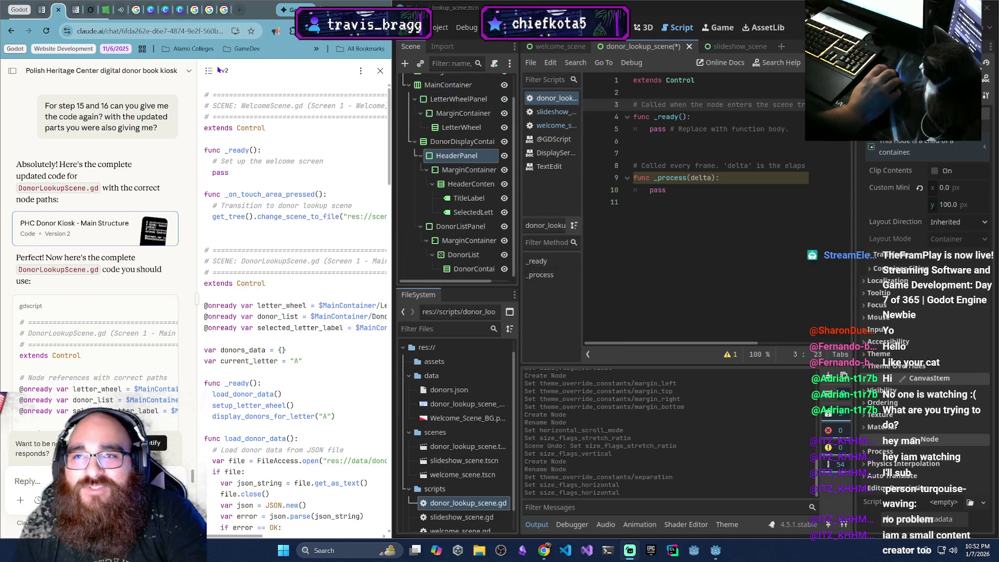
{"action": "left_click", "coordinate": [195, 9]}
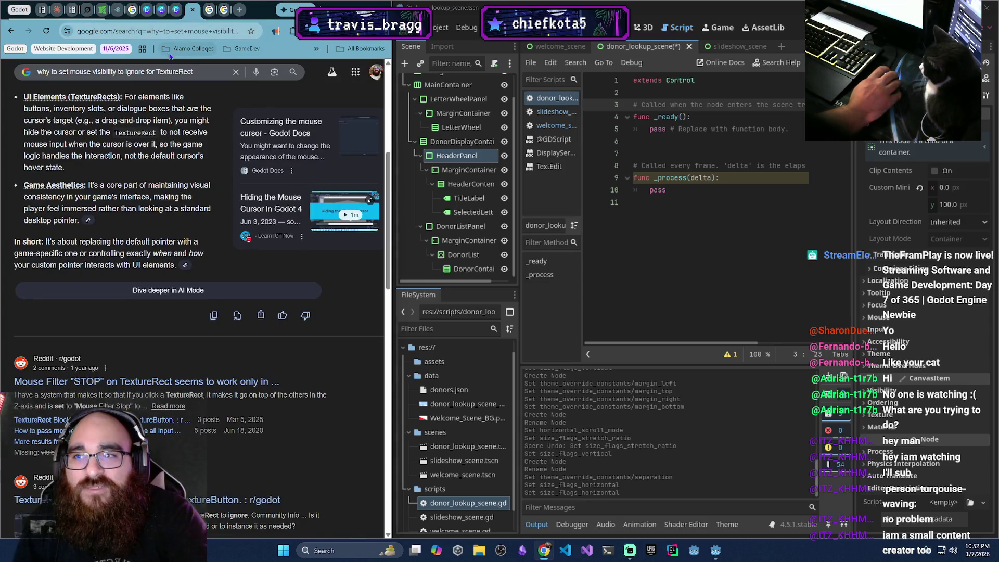
Review the Godot 4.5 custom margins and Container Sizing minimum size searches, then return to Claude's v2 code
{"action": "left_click", "coordinate": [211, 10]}
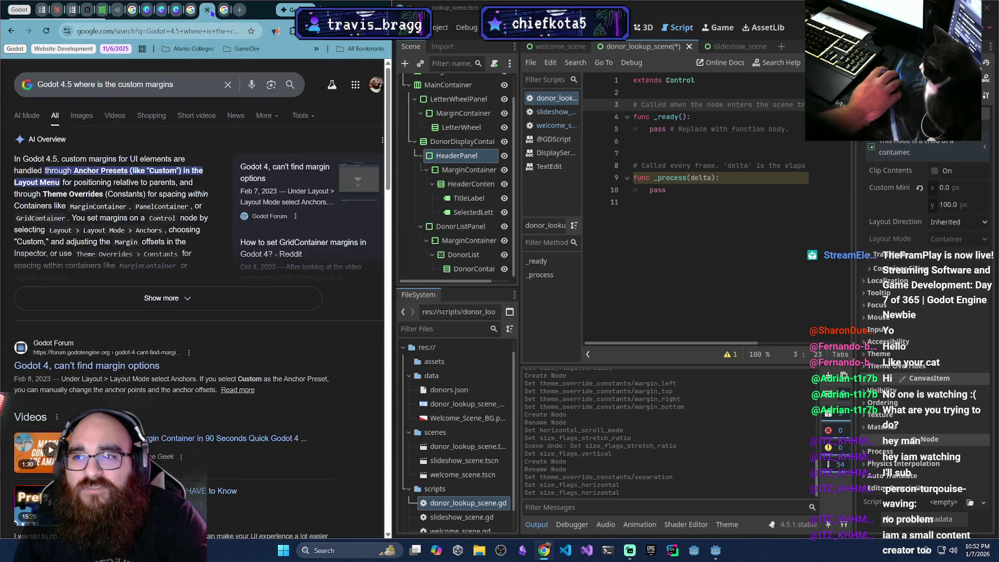
{"action": "left_click", "coordinate": [223, 11]}
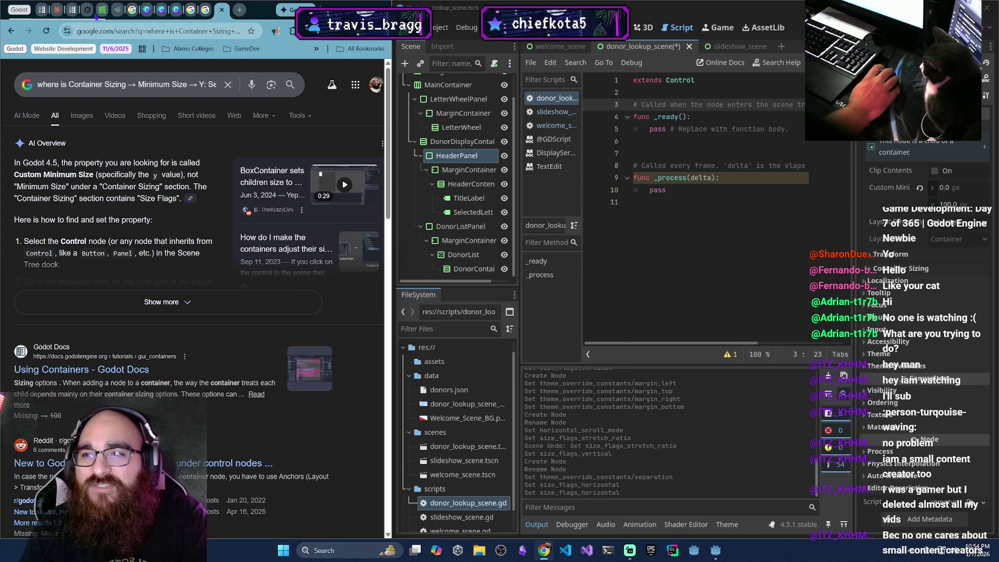
{"action": "left_click", "coordinate": [57, 11]}
{"action": "scroll", "coordinate": [214, 324], "scroll_direction": "down", "scroll_amount": 6}
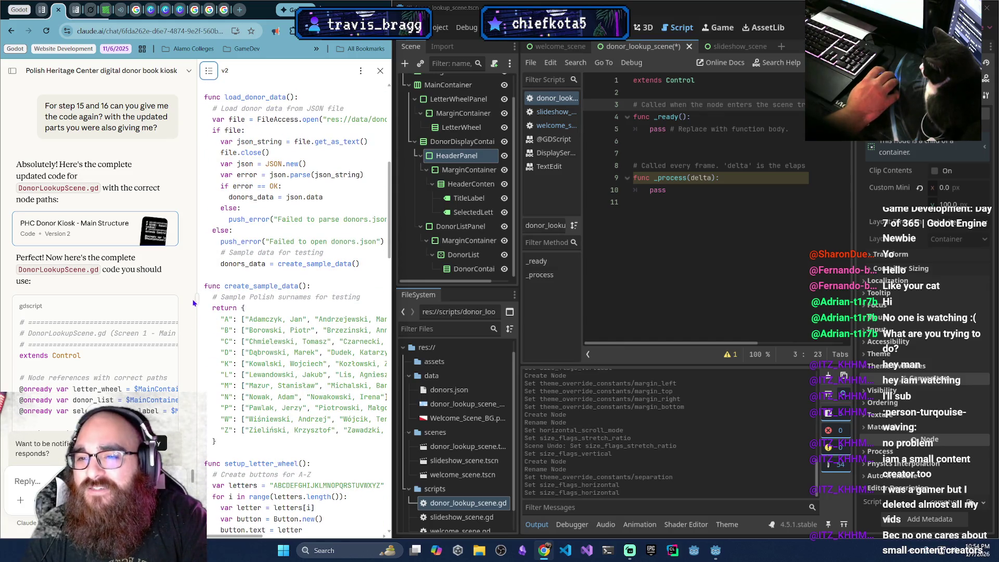
Widen Claude's chat column beside the v2 DonorLookupScene.gd code, opening and closing a blank tab
{"action": "mouse_move", "coordinate": [197, 300]}
{"action": "left_mouse_down"}
{"action": "mouse_move", "coordinate": [70, 280]}
{"action": "mouse_move", "coordinate": [275, 299]}
{"action": "left_mouse_up"}
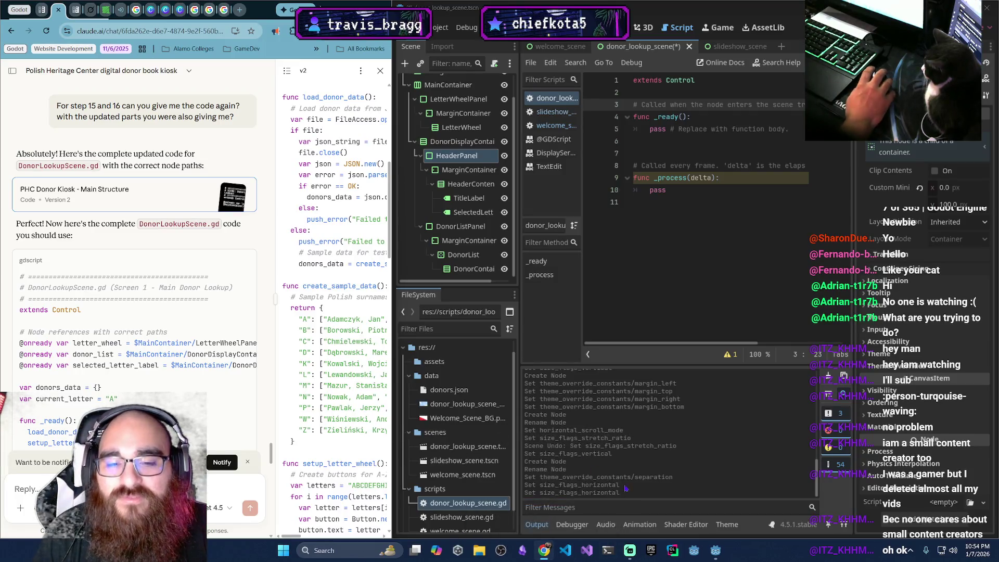
{"action": "left_click", "coordinate": [239, 10]}
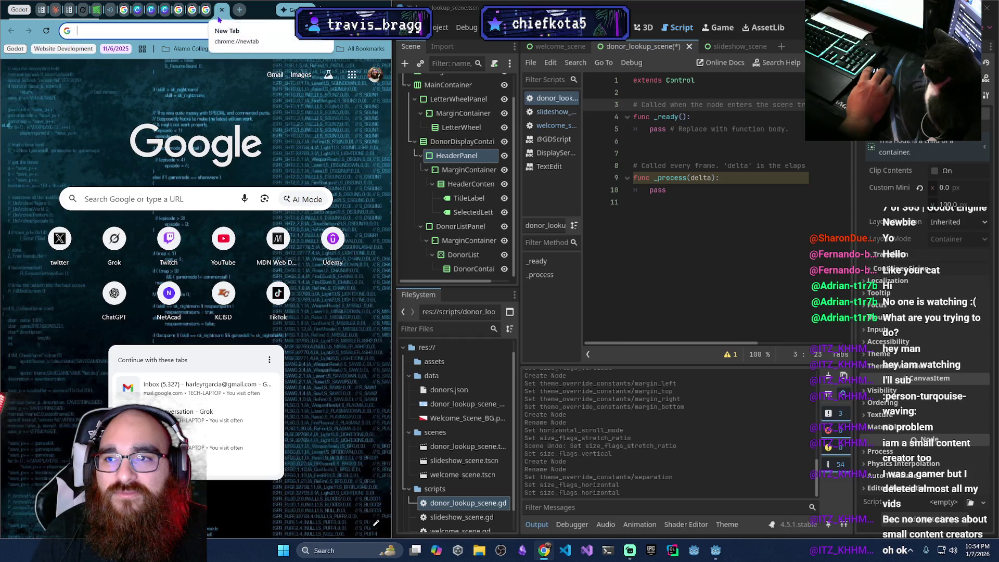
{"action": "key", "text": "ctrl+w"}
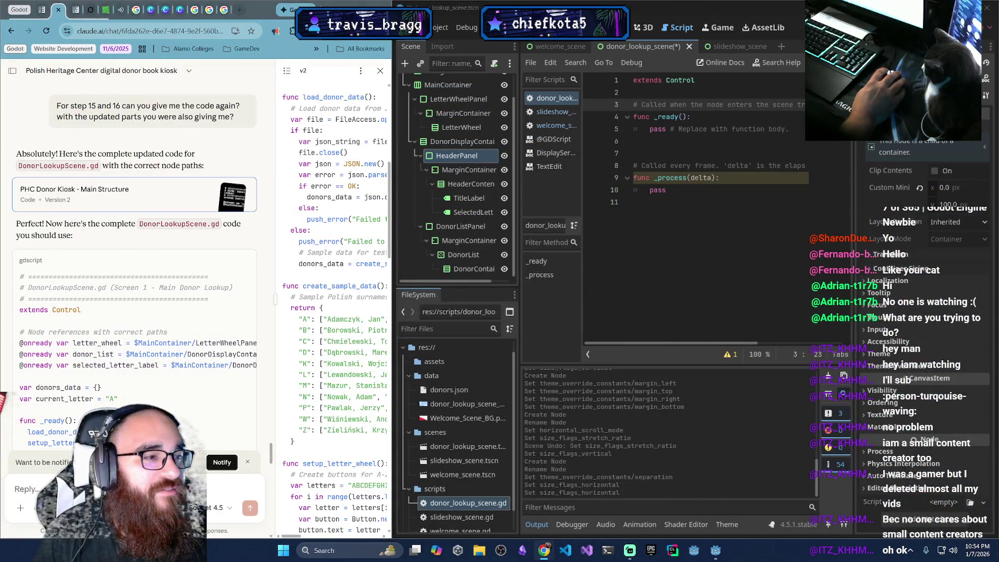
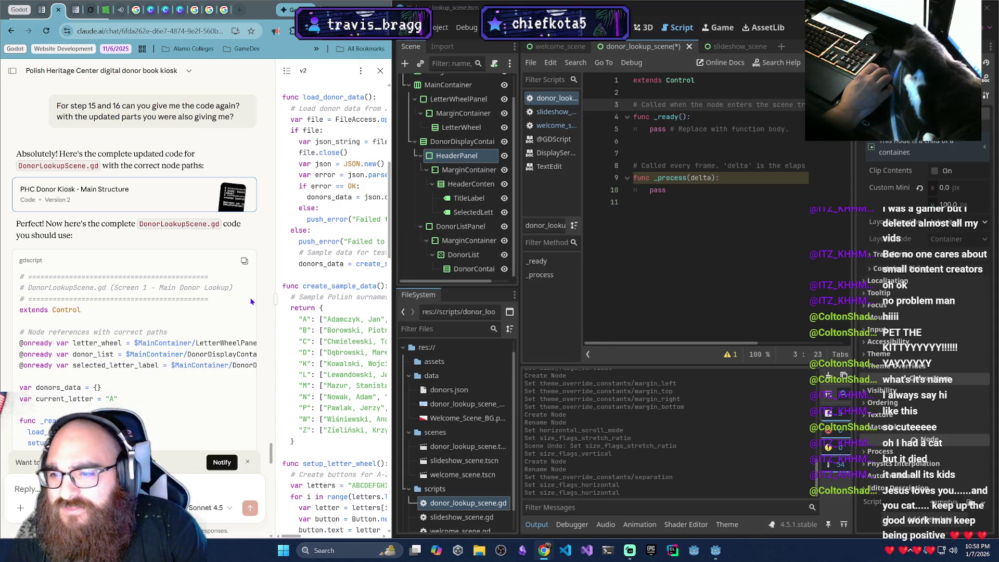
Ask Claude why DonorLookupScene can't just use the existing donors.json instead of writing sample data
{"action": "scroll", "coordinate": [196, 321], "scroll_direction": "down", "scroll_amount": 7}
{"action": "scroll", "coordinate": [196, 321], "scroll_direction": "down", "scroll_amount": 15}
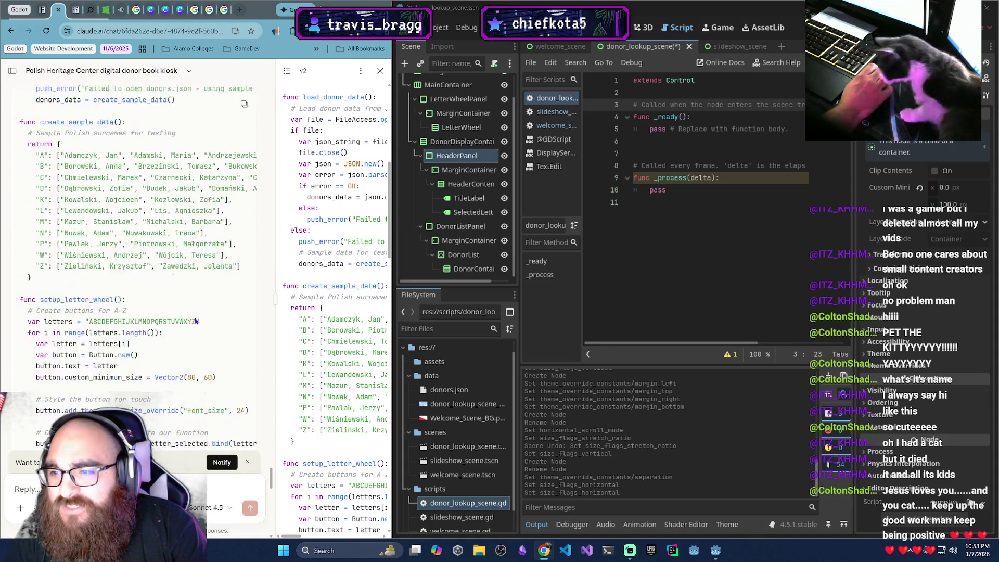
{"action": "scroll", "coordinate": [196, 321], "scroll_direction": "up", "scroll_amount": 10}
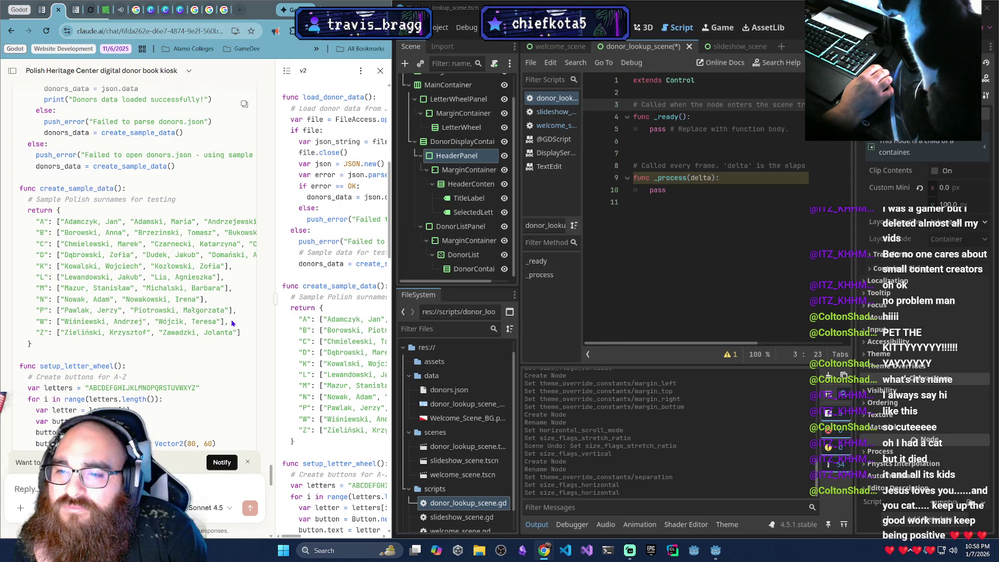
{"action": "scroll", "coordinate": [233, 322], "scroll_direction": "down", "scroll_amount": 7}
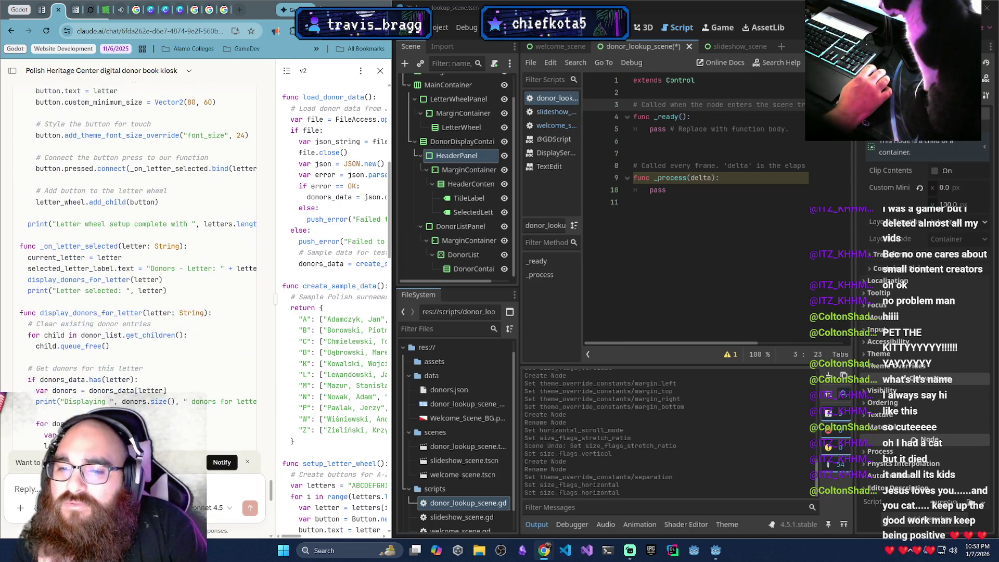
{"action": "scroll", "coordinate": [135, 260], "scroll_direction": "down", "scroll_amount": 10}
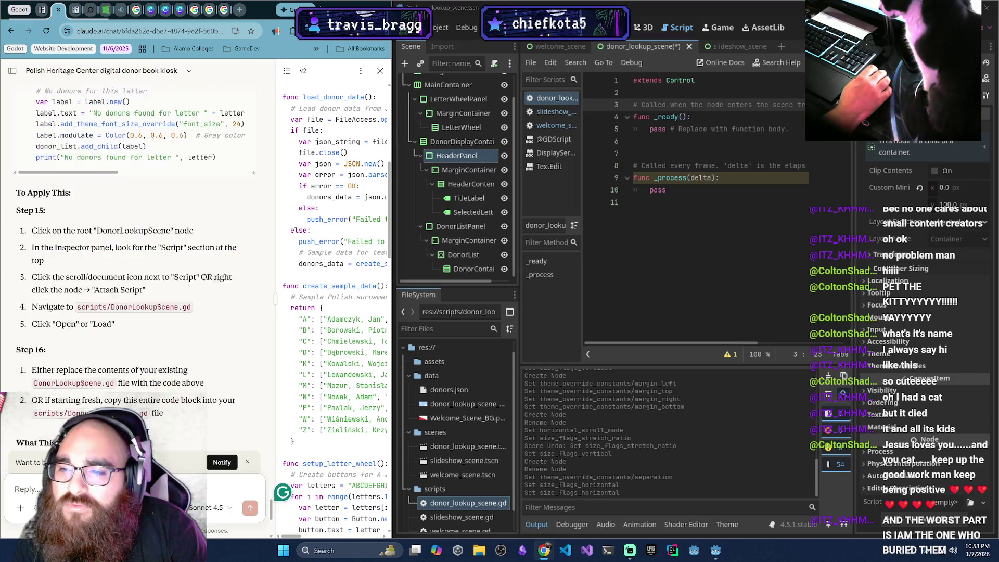
{"action": "scroll", "coordinate": [150, 436], "scroll_direction": "down", "scroll_amount": 5}
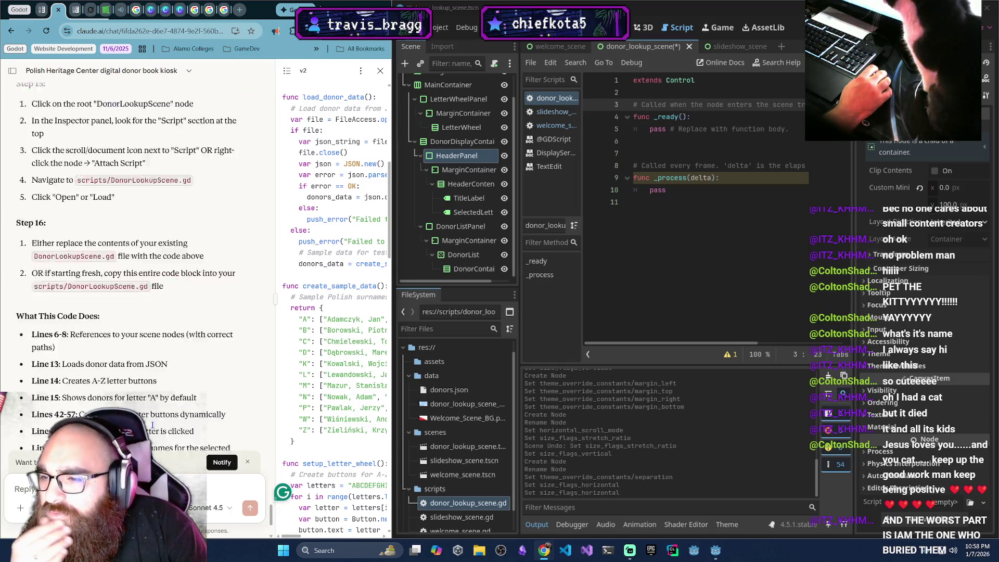
{"action": "scroll", "coordinate": [154, 428], "scroll_direction": "up", "scroll_amount": 10}
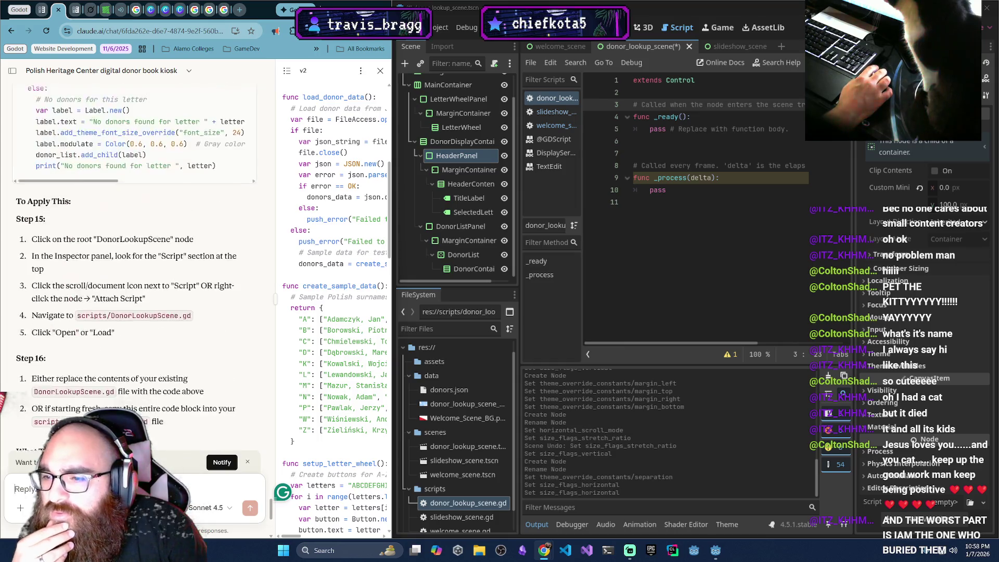
{"action": "type", "text": "Can"}
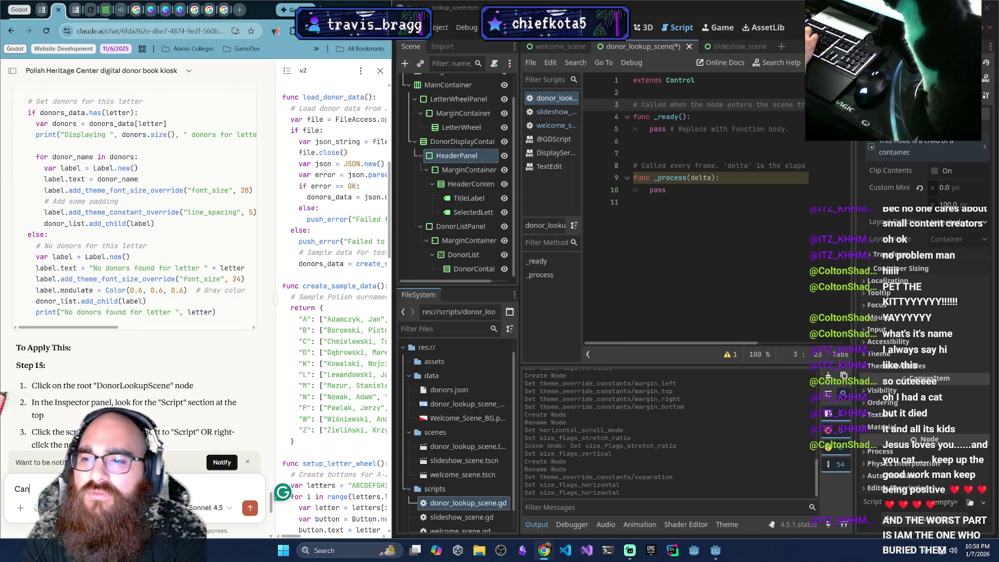
{"action": "key", "text": "BackSpace"}
{"action": "key", "text": "BackSpace"}
{"action": "key", "text": "BackSpace"}
{"action": "type", "text": "For the "}
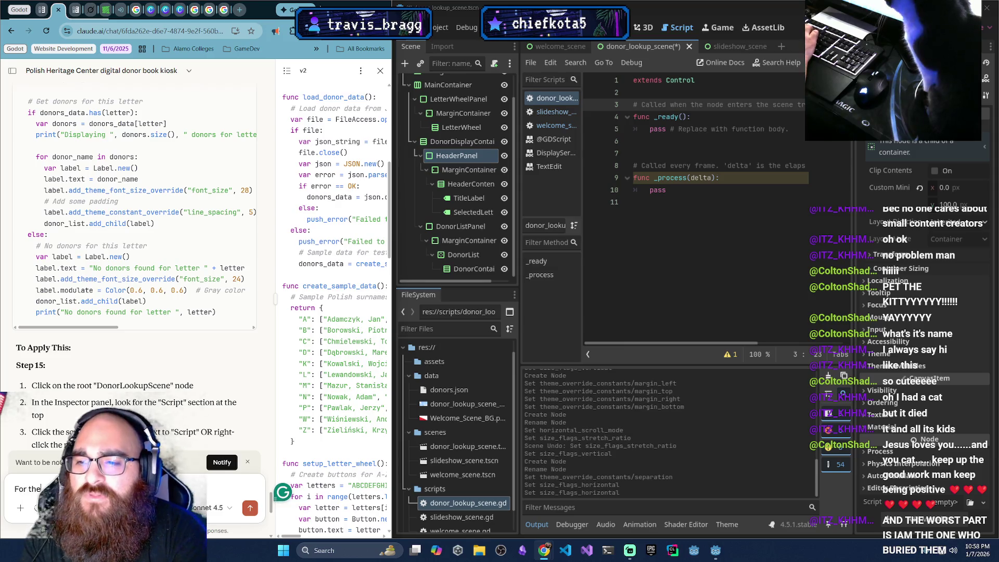
{"action": "type", "text": "D"}
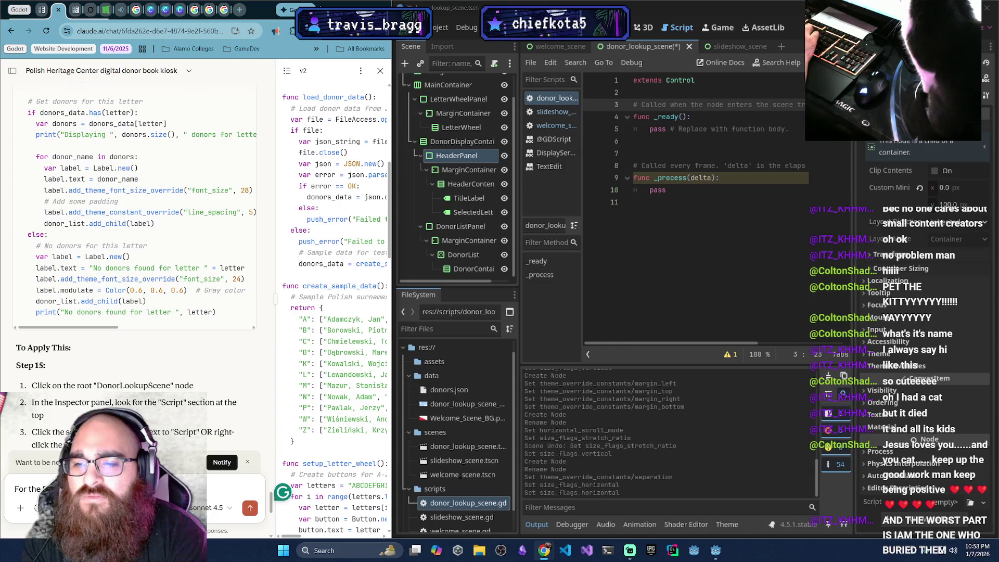
{"action": "type", "text": "just u"}
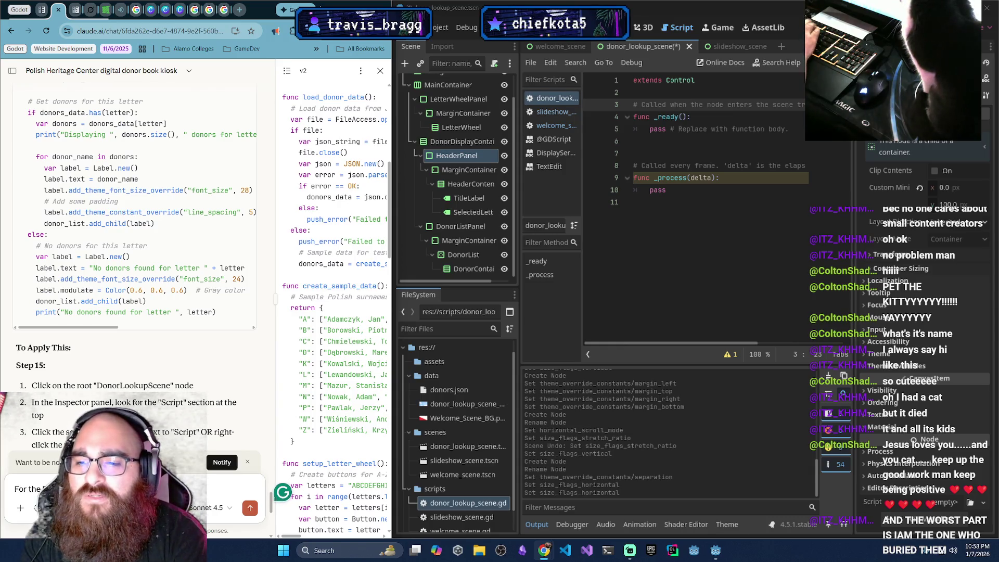
{"action": "type", "text": "e"}
{"action": "type", "text": "st use the"}
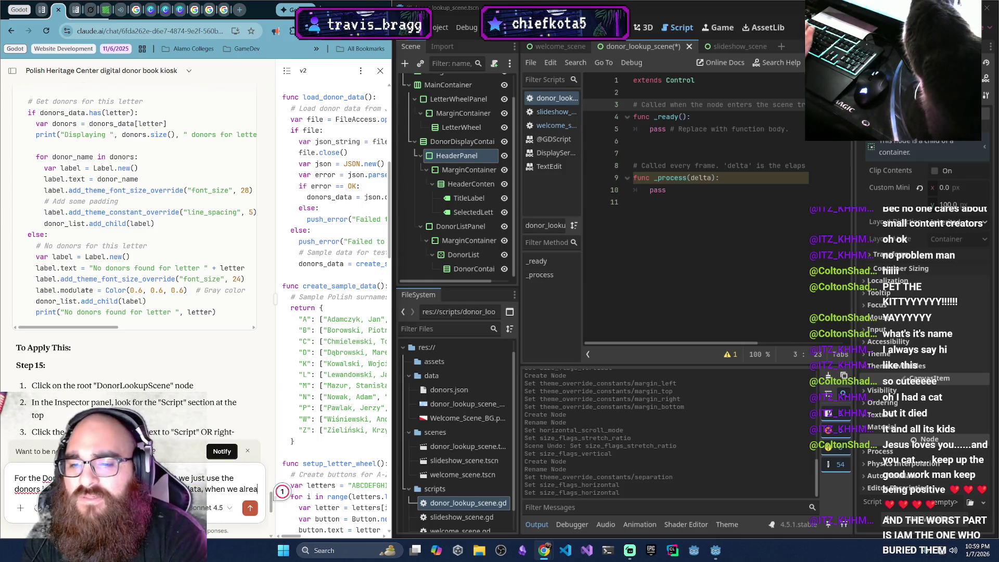
{"action": "type", "text": "dy"}
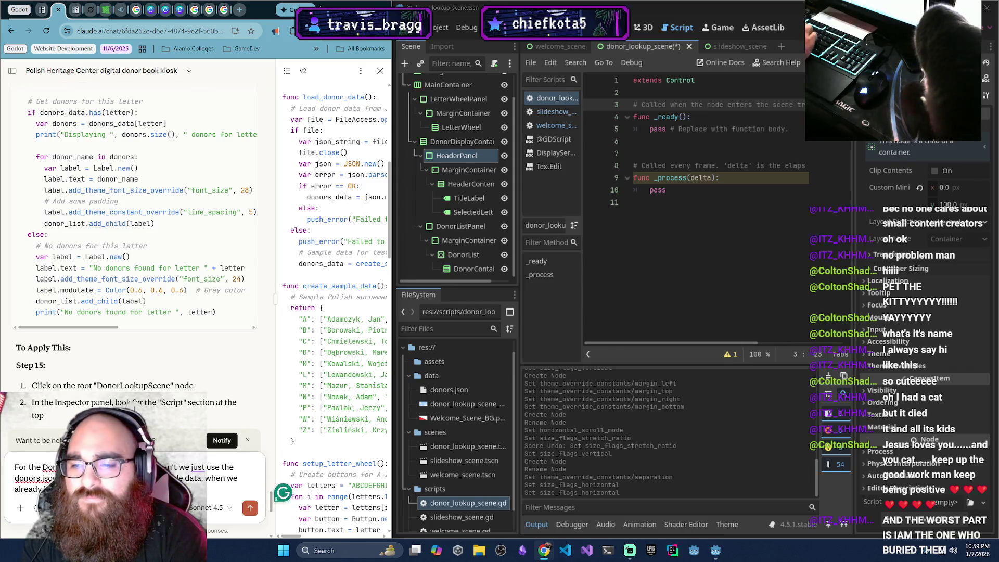
{"action": "key", "text": "Return"}
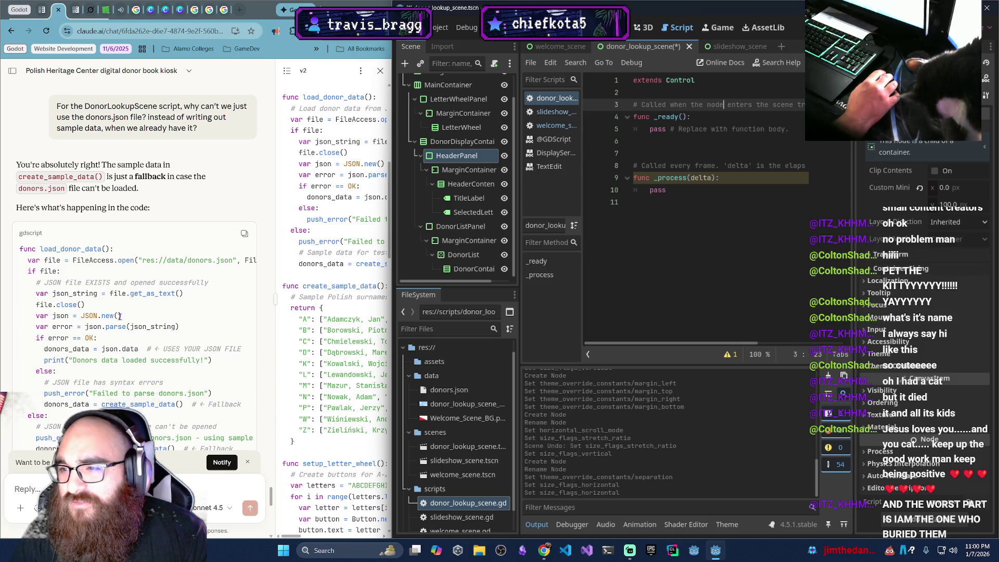
Read Claude's explanation of the fallback flow and its simplified load_donor_data() code
{"action": "scroll", "coordinate": [119, 316], "scroll_direction": "down", "scroll_amount": 3}
{"action": "scroll", "coordinate": [120, 316], "scroll_direction": "down", "scroll_amount": 3}
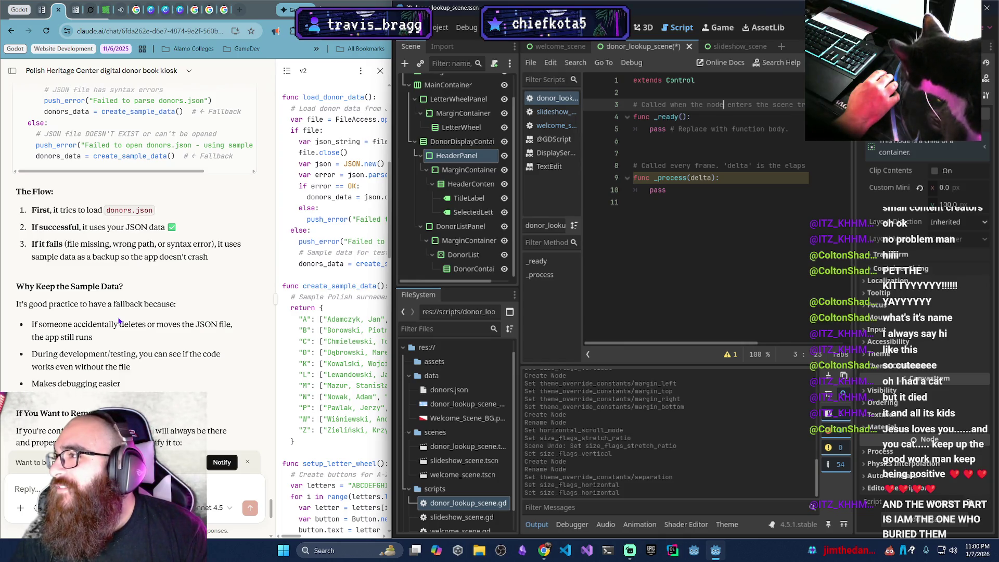
{"action": "scroll", "coordinate": [119, 320], "scroll_direction": "down", "scroll_amount": 3}
{"action": "scroll", "coordinate": [119, 320], "scroll_direction": "down", "scroll_amount": 4}
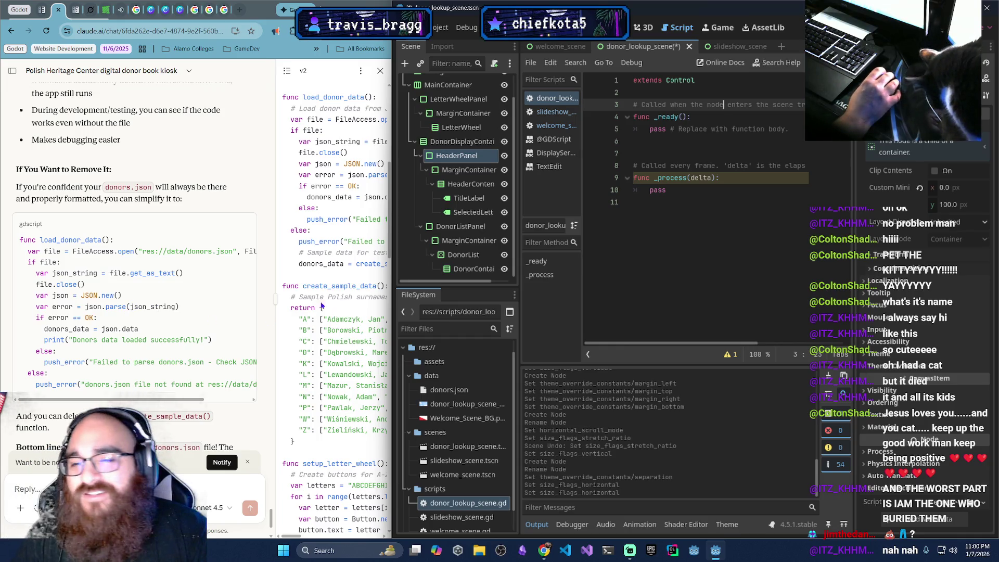
{"action": "scroll", "coordinate": [233, 314], "scroll_direction": "up", "scroll_amount": 3}
{"action": "scroll", "coordinate": [233, 313], "scroll_direction": "down", "scroll_amount": 5}
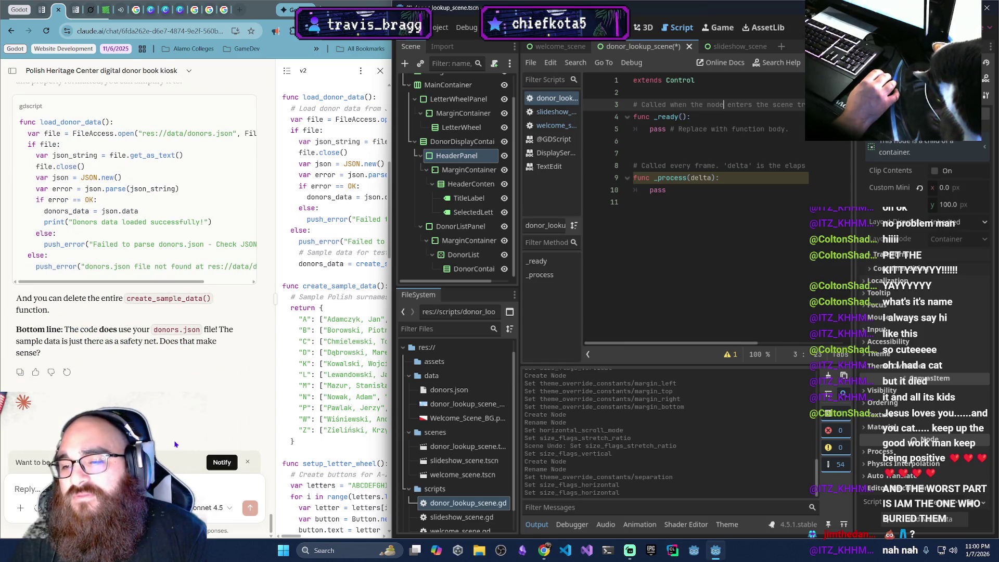
{"action": "left_click", "coordinate": [26, 489]}
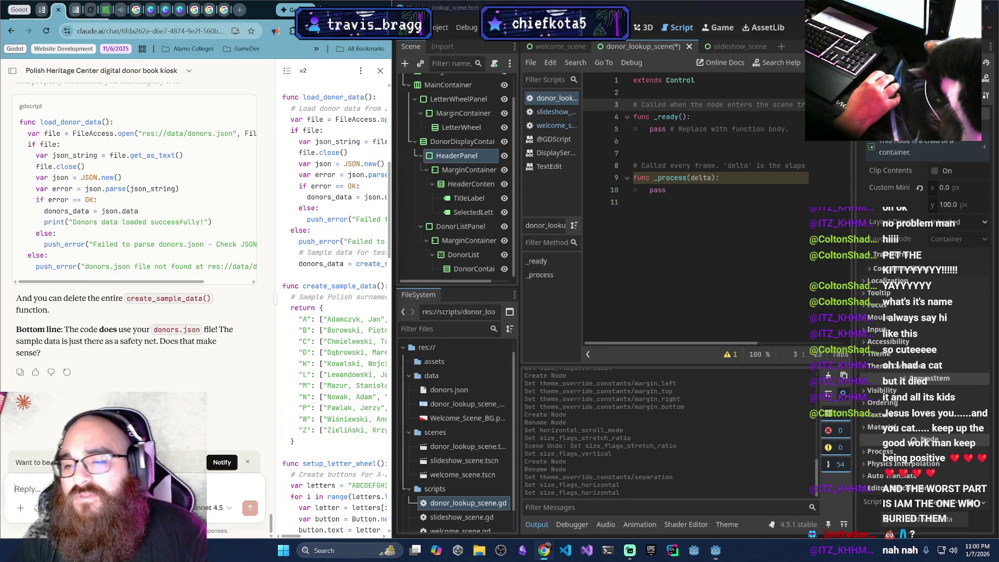
Ask Claude to apply that change to the kiosk code file it gave earlier
{"action": "type", "text": "Well, "}
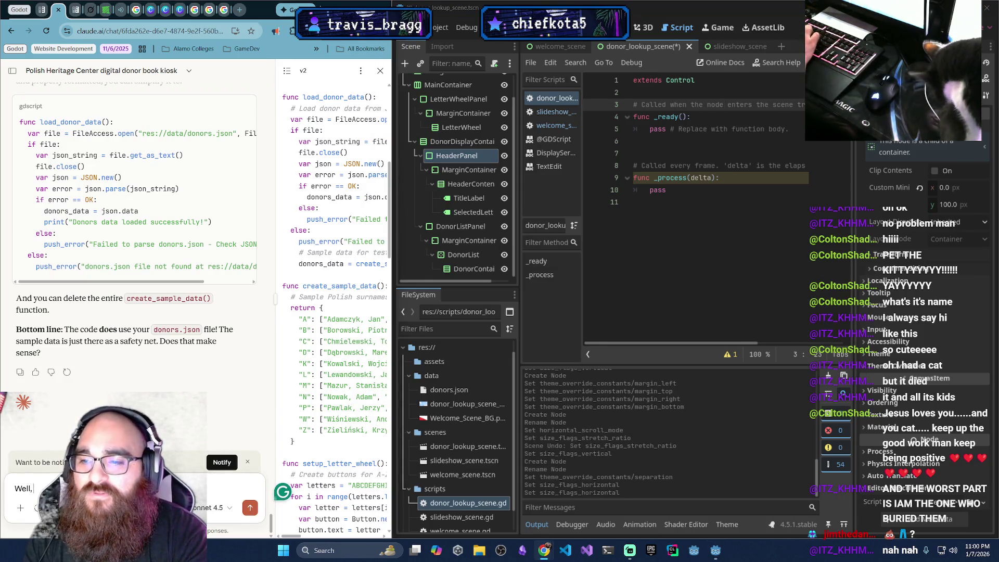
{"action": "type", "text": "can yo"}
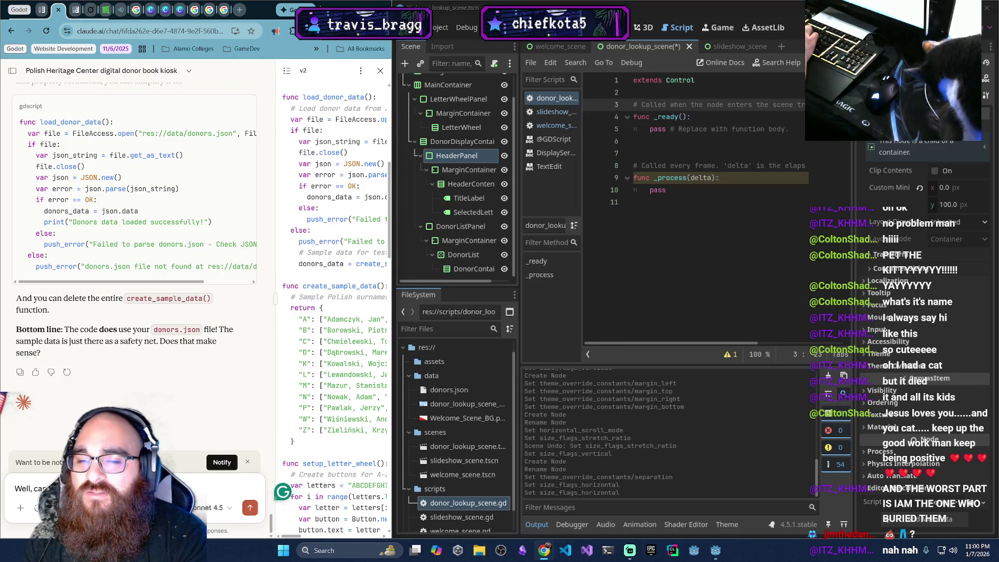
{"action": "type", "text": "e y"}
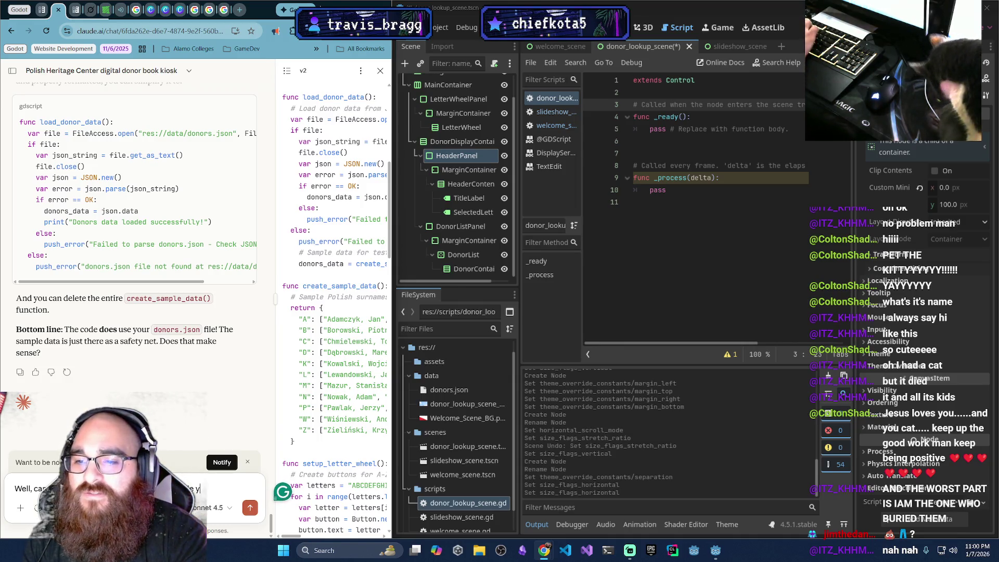
{"action": "type", "text": "ou gave me a s"}
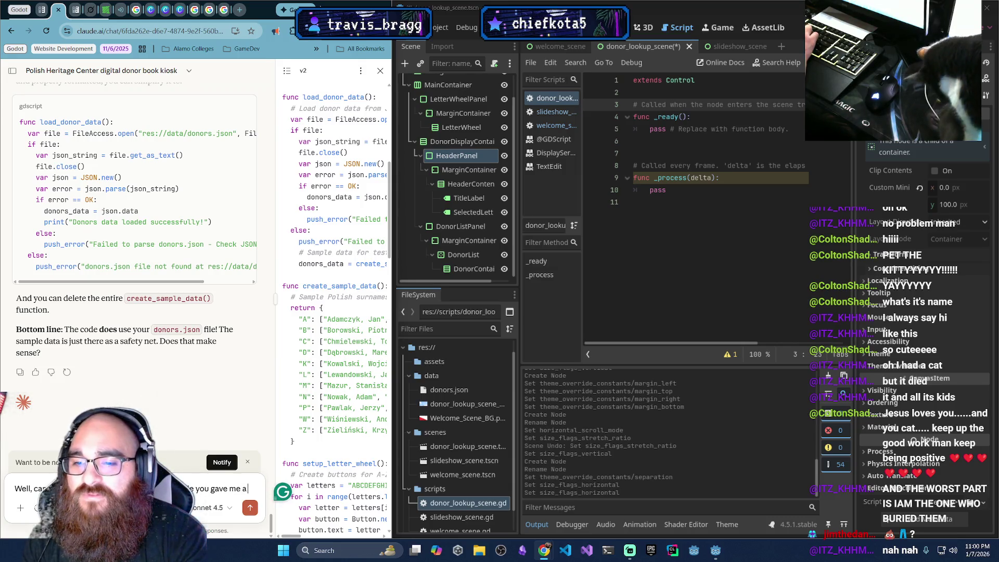
{"action": "key", "text": "BackSpace"}
{"action": "type", "text": "minute"}
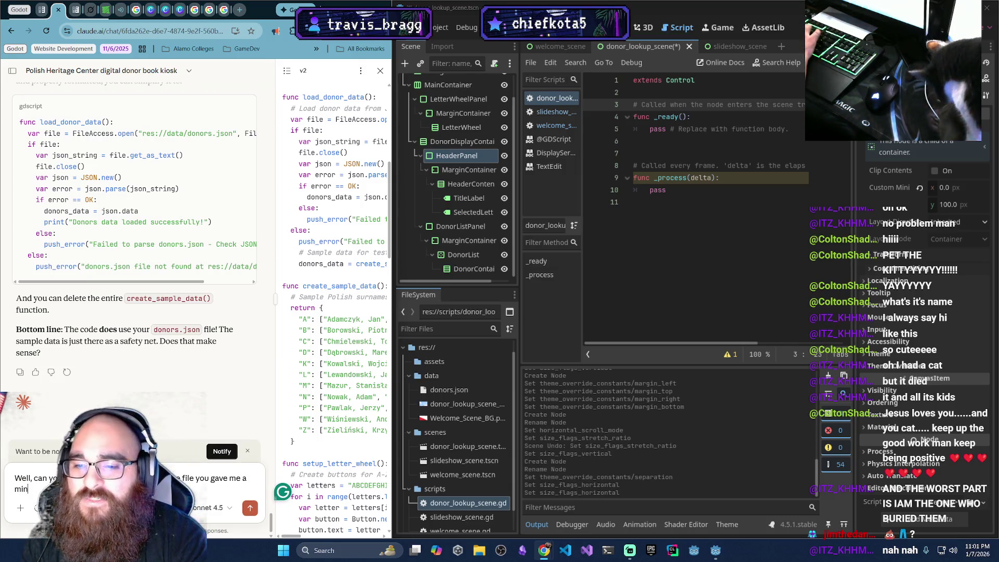
{"action": "key", "text": "Return"}
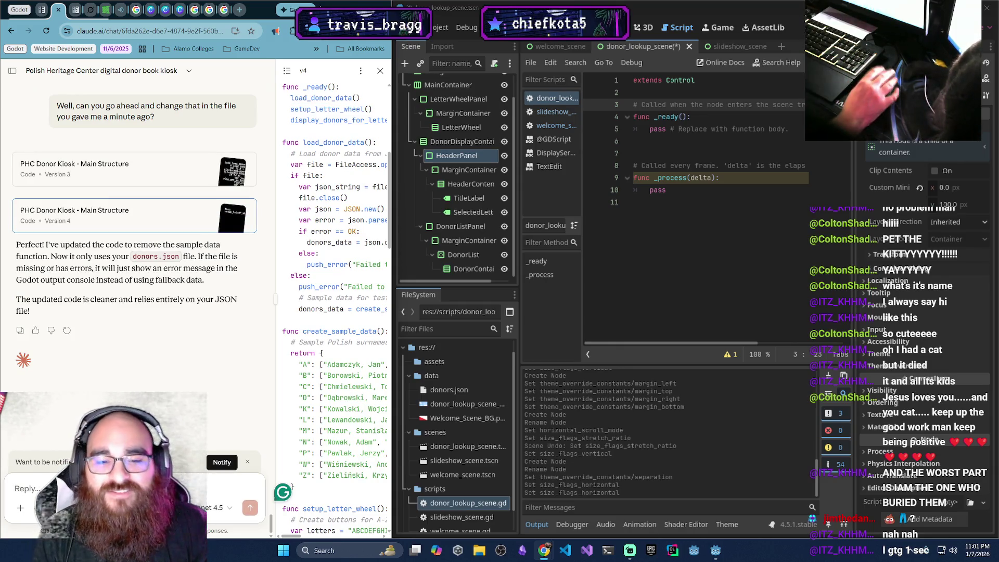
{"action": "left_click", "coordinate": [629, 549]}
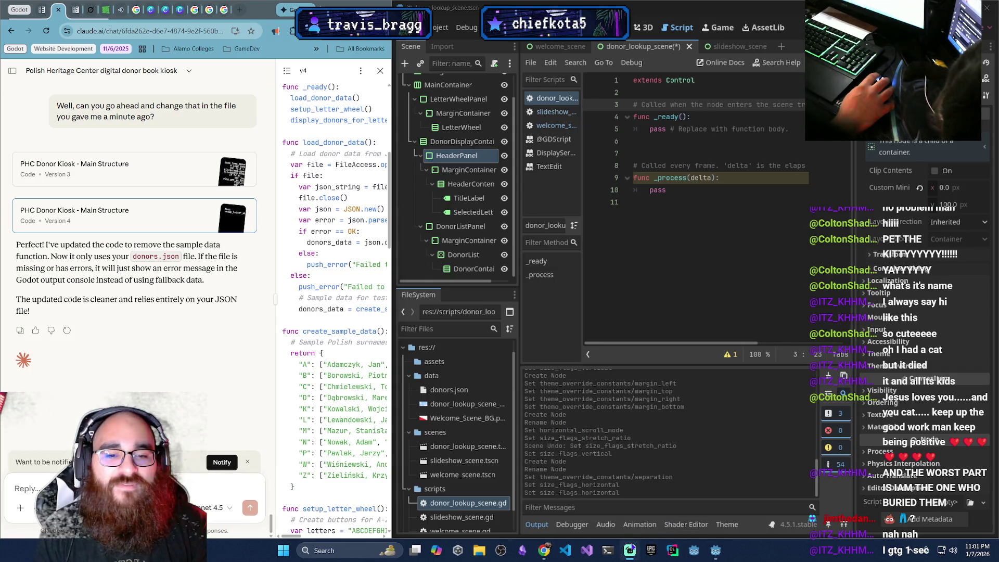
{"action": "left_click", "coordinate": [630, 550]}
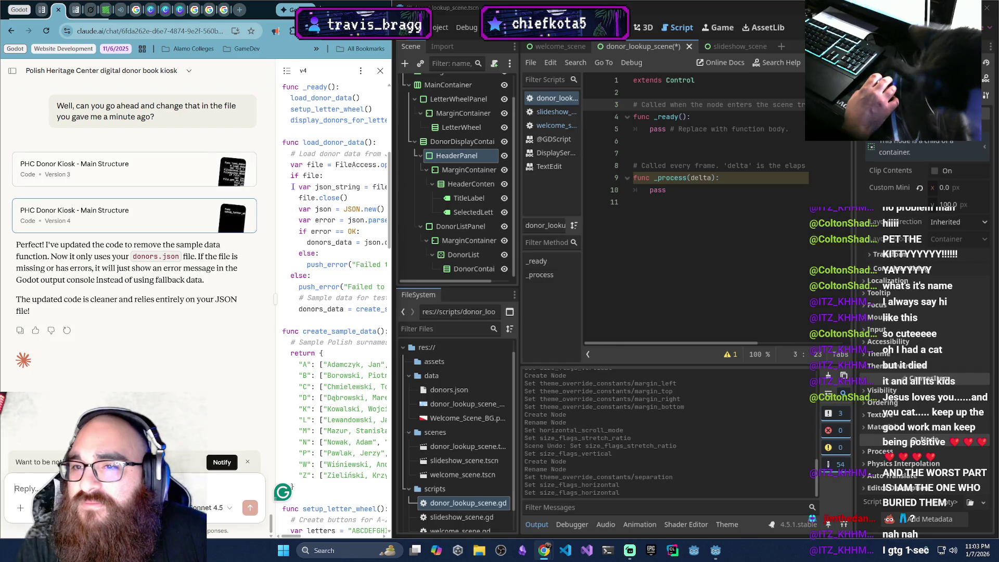
Widen the code panel beside the chat and view version 3 of the kiosk code
{"action": "scroll", "coordinate": [299, 191], "scroll_direction": "up", "scroll_amount": 4}
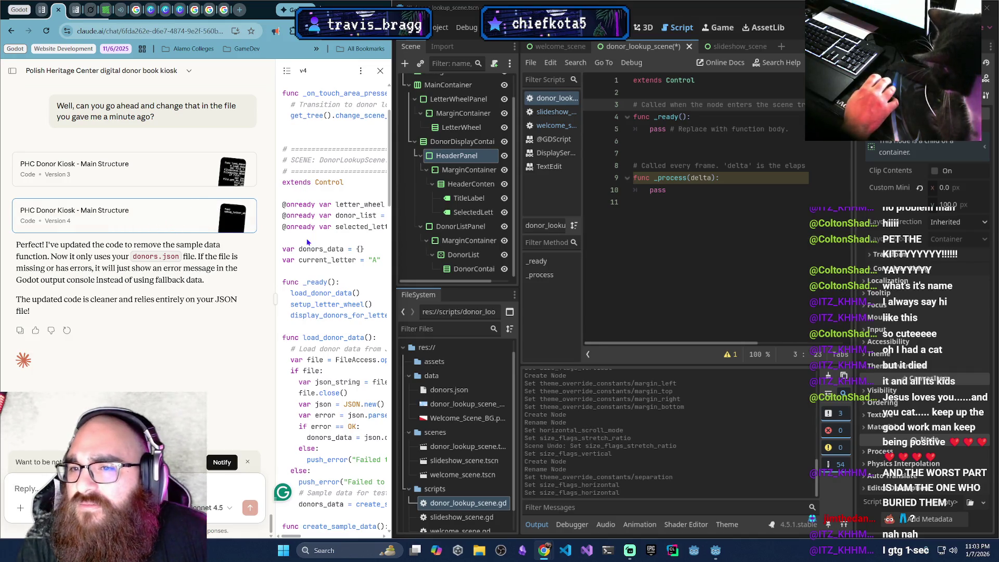
{"action": "scroll", "coordinate": [291, 228], "scroll_direction": "up", "scroll_amount": 2}
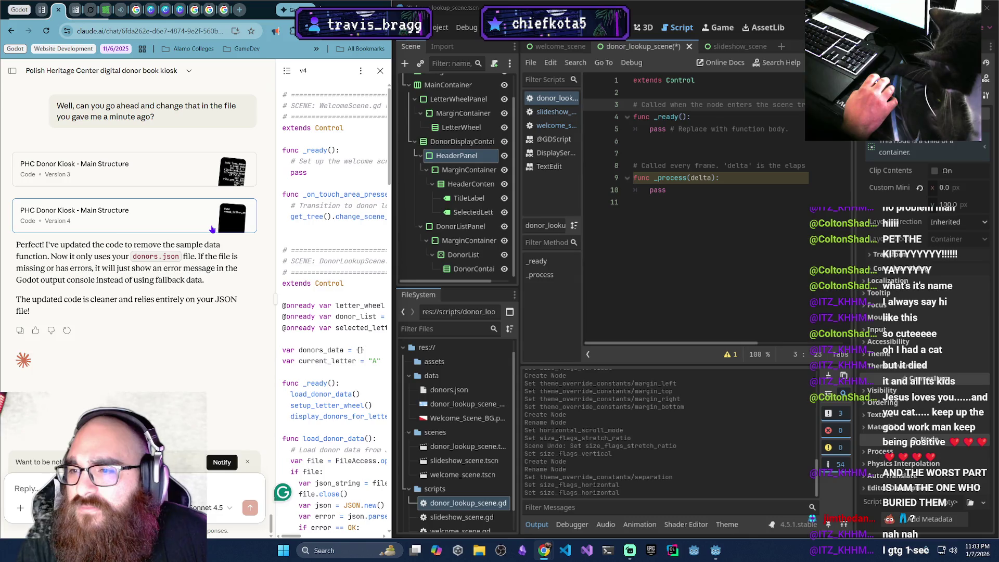
{"action": "scroll", "coordinate": [335, 263], "scroll_direction": "down", "scroll_amount": 3}
{"action": "scroll", "coordinate": [335, 263], "scroll_direction": "up", "scroll_amount": 3}
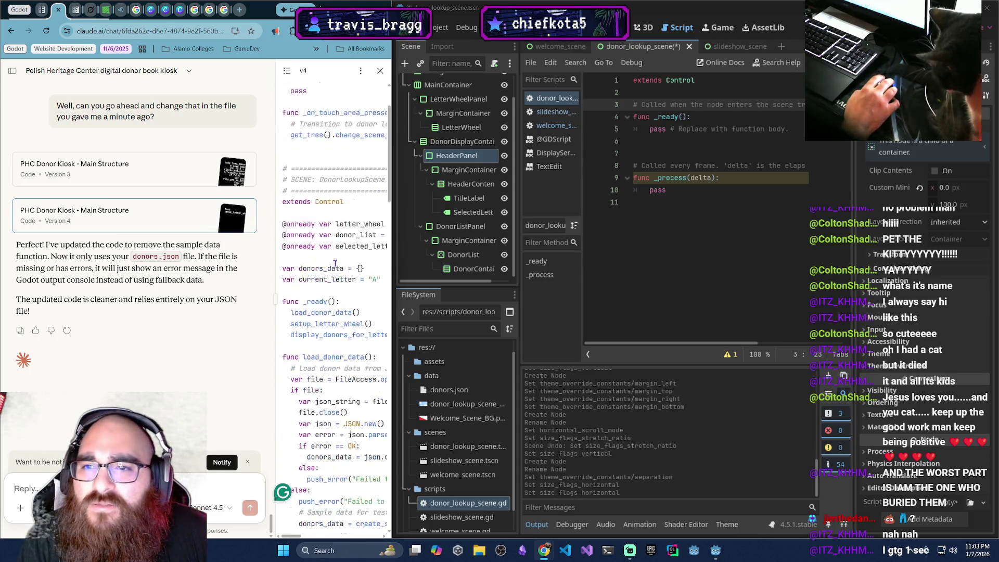
{"action": "left_click", "coordinate": [287, 71]}
{"action": "left_click", "coordinate": [286, 71]}
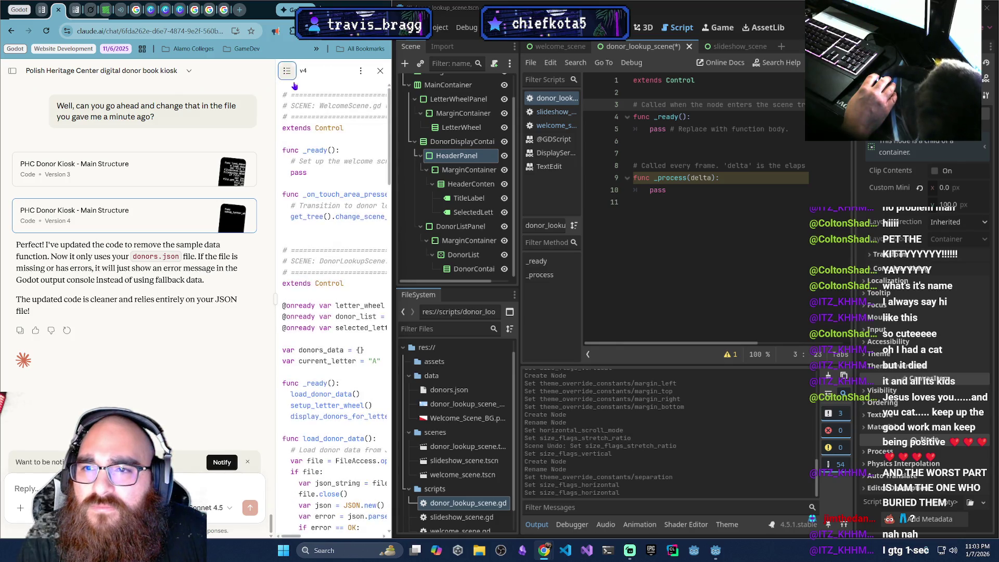
{"action": "scroll", "coordinate": [289, 156], "scroll_direction": "down", "scroll_amount": 1}
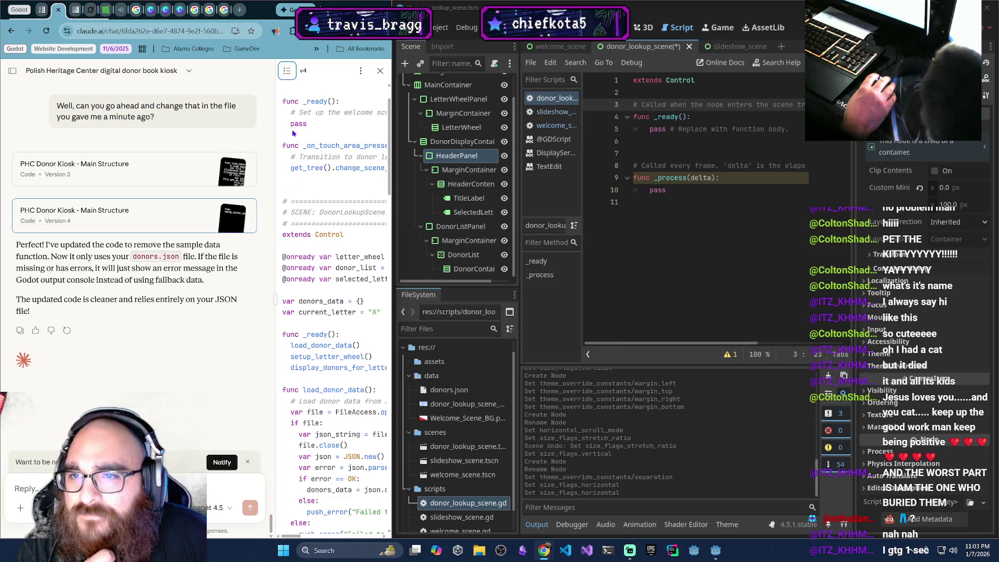
{"action": "left_click_drag", "start_coordinate": [276, 146], "coordinate": [160, 141]}
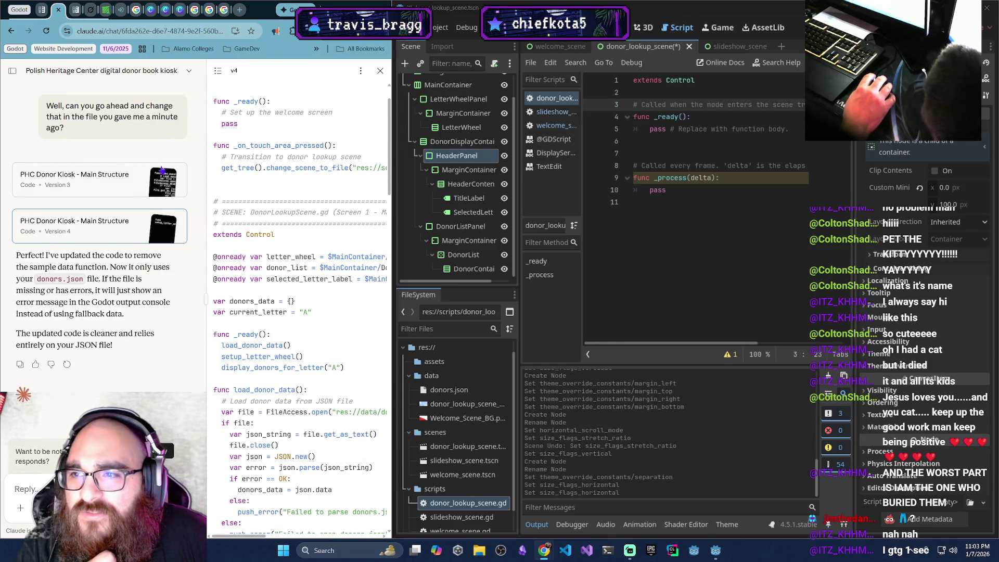
{"action": "left_click", "coordinate": [167, 185]}
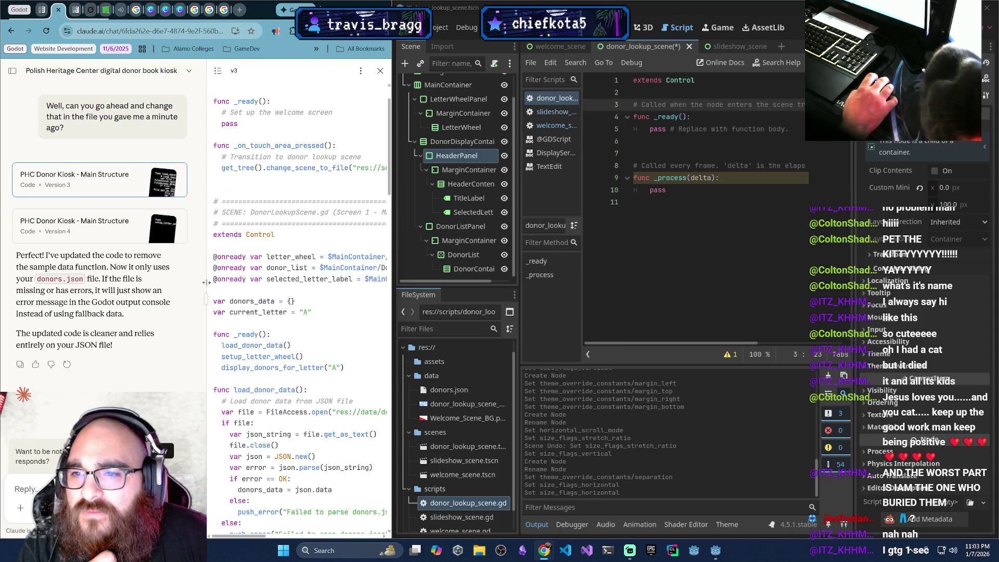
{"action": "scroll", "coordinate": [216, 244], "scroll_direction": "down", "scroll_amount": 1}
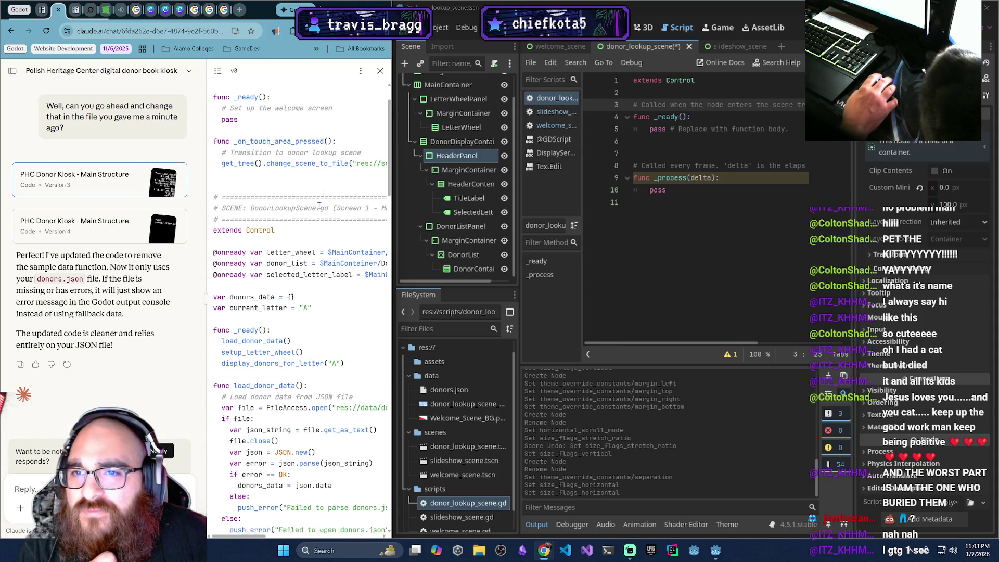
Download version 4 as phc_donor_kiosk.txt and open it in Notepad
{"action": "left_click", "coordinate": [359, 70]}
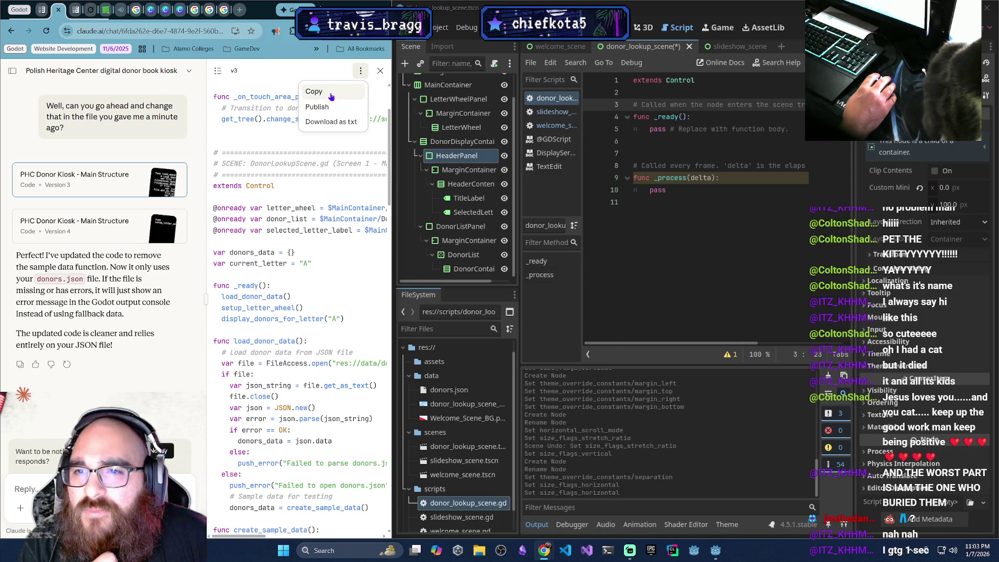
{"action": "left_click", "coordinate": [264, 104]}
{"action": "left_click", "coordinate": [358, 71]}
{"action": "left_click", "coordinate": [305, 76]}
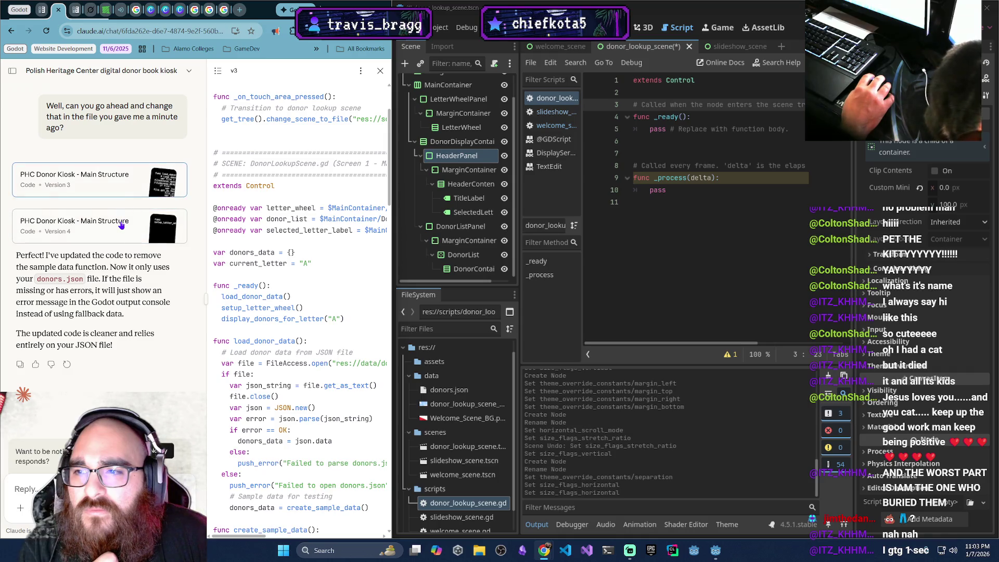
{"action": "left_click", "coordinate": [120, 224]}
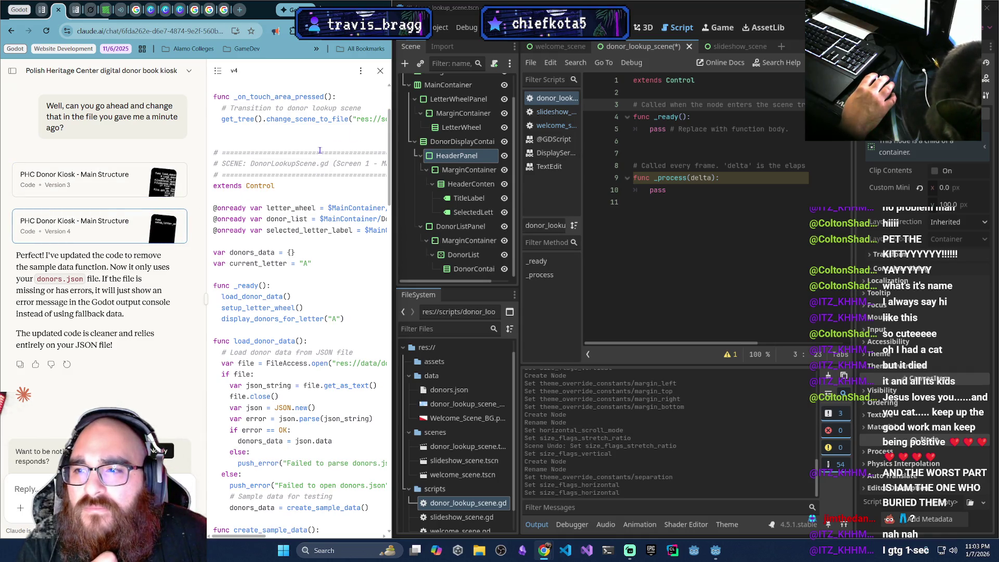
{"action": "left_click", "coordinate": [360, 71]}
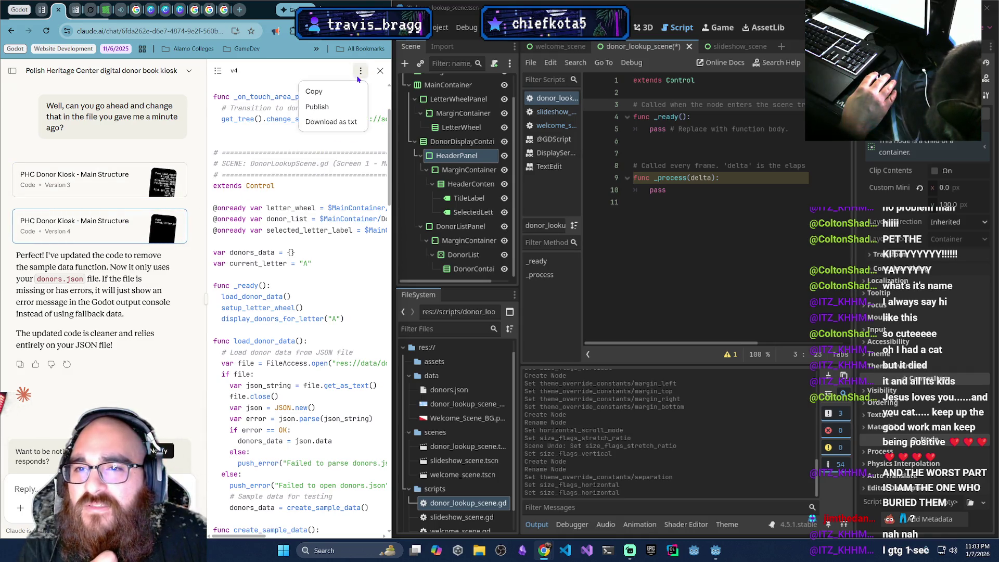
{"action": "left_click", "coordinate": [336, 123]}
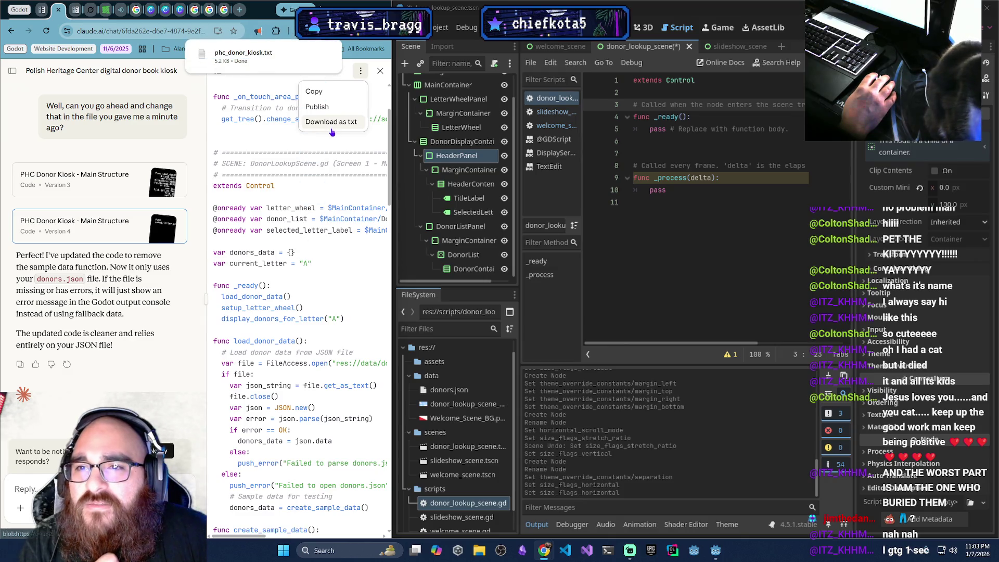
{"action": "left_click", "coordinate": [254, 68]}
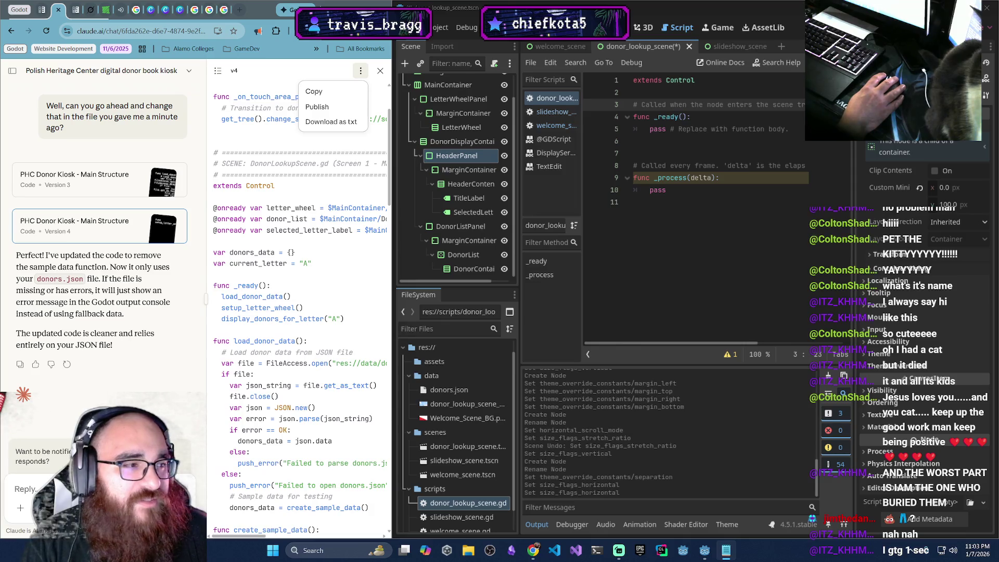
{"action": "mouse_move", "coordinate": [401, 225]}
{"action": "left_mouse_down"}
{"action": "mouse_move", "coordinate": [116, 200]}
{"action": "mouse_move", "coordinate": [273, 90]}
{"action": "mouse_move", "coordinate": [363, 123]}
{"action": "left_mouse_up"}
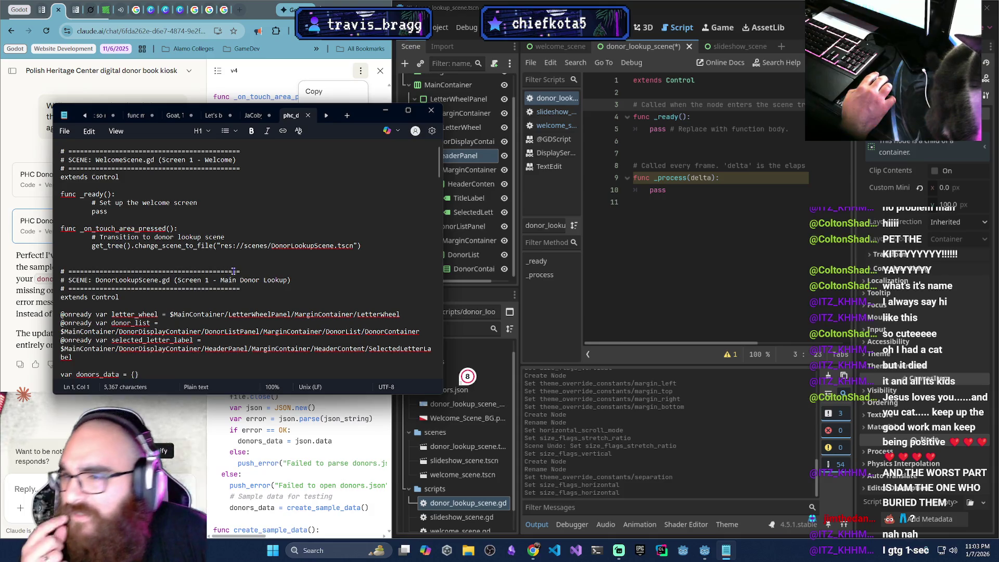
Find the DonorLookupScene code in Notepad and place the cursor on line 2 of the Godot script
{"action": "scroll", "coordinate": [234, 271], "scroll_direction": "down", "scroll_amount": 4}
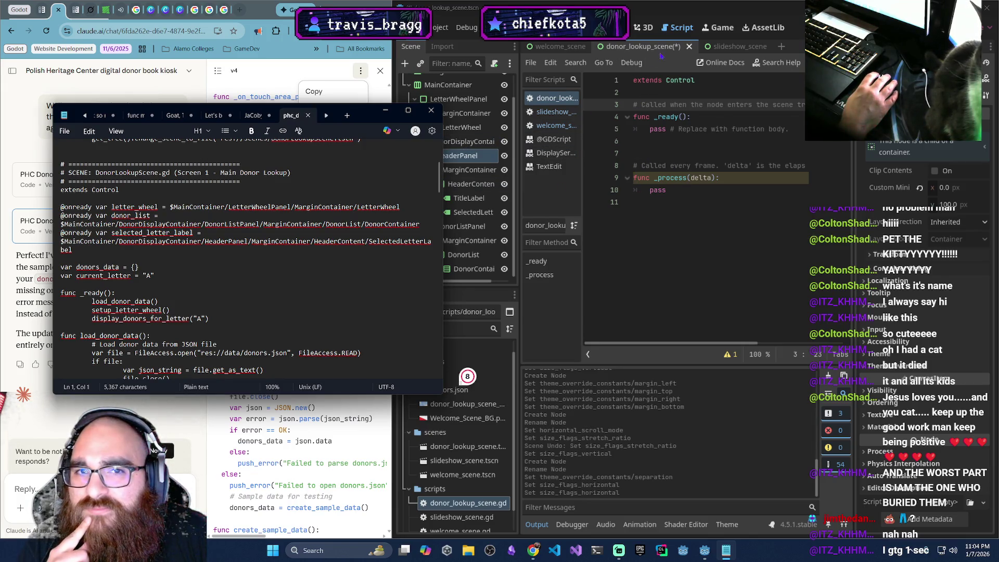
{"action": "left_click", "coordinate": [676, 27]}
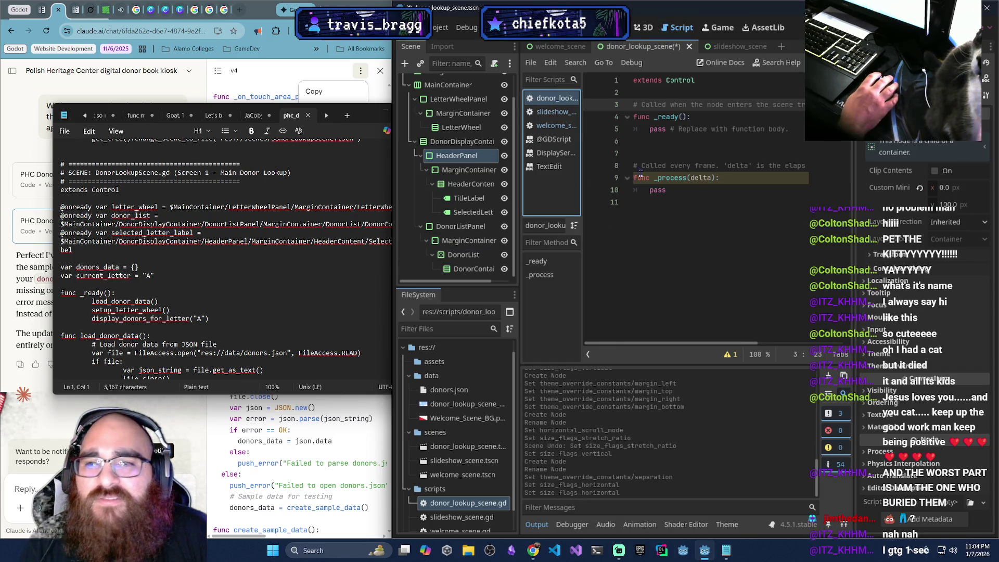
{"action": "left_click", "coordinate": [707, 94]}
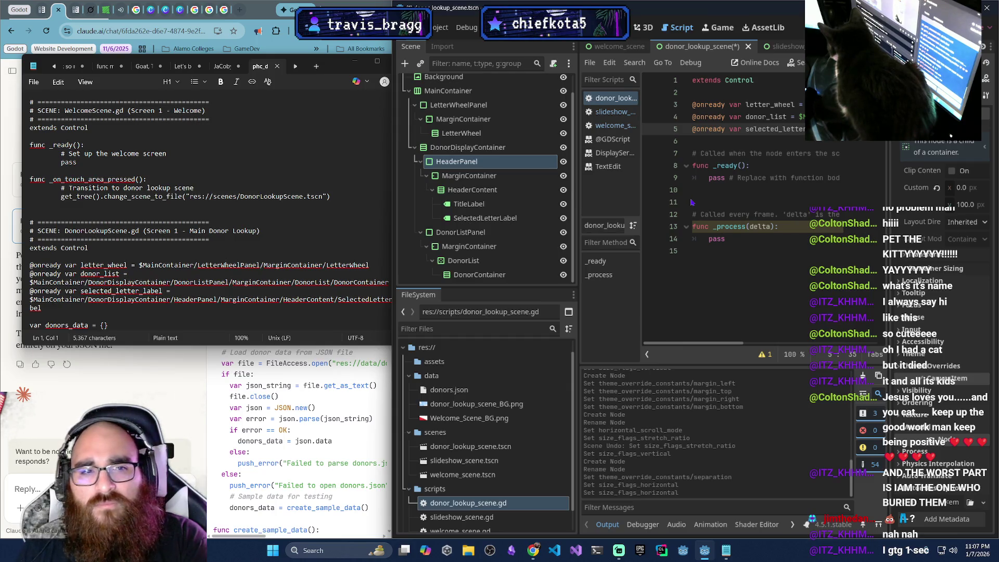
Paste the copied SelectedLetterLabel node path after '=' on line 5
{"action": "type", "text": "="}
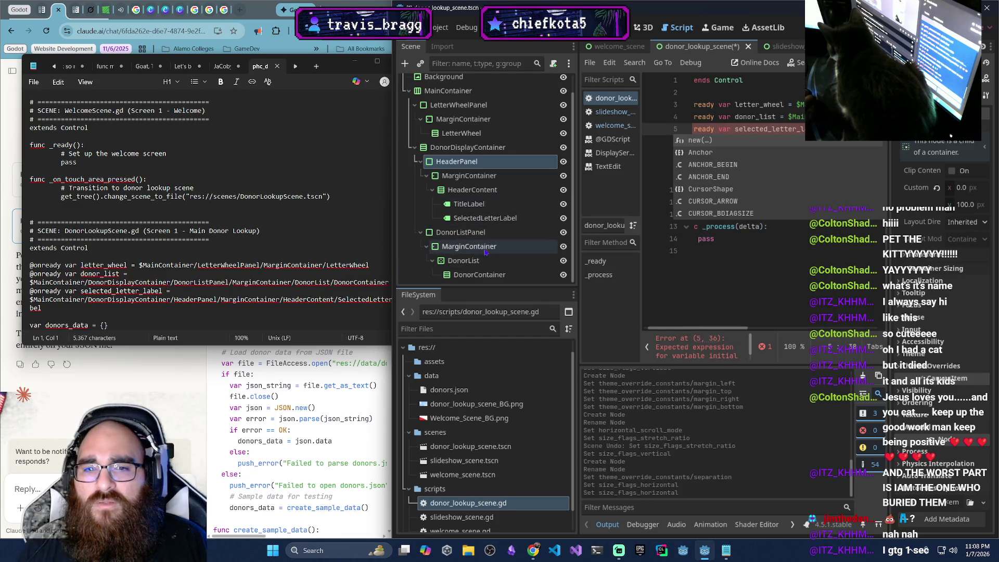
{"action": "right_click", "coordinate": [512, 220]}
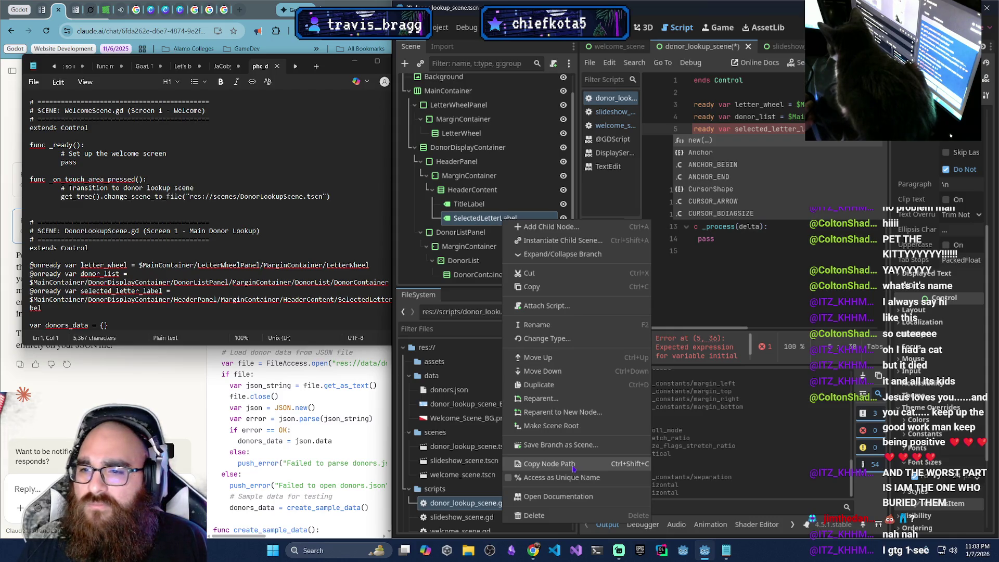
{"action": "left_click", "coordinate": [573, 467]}
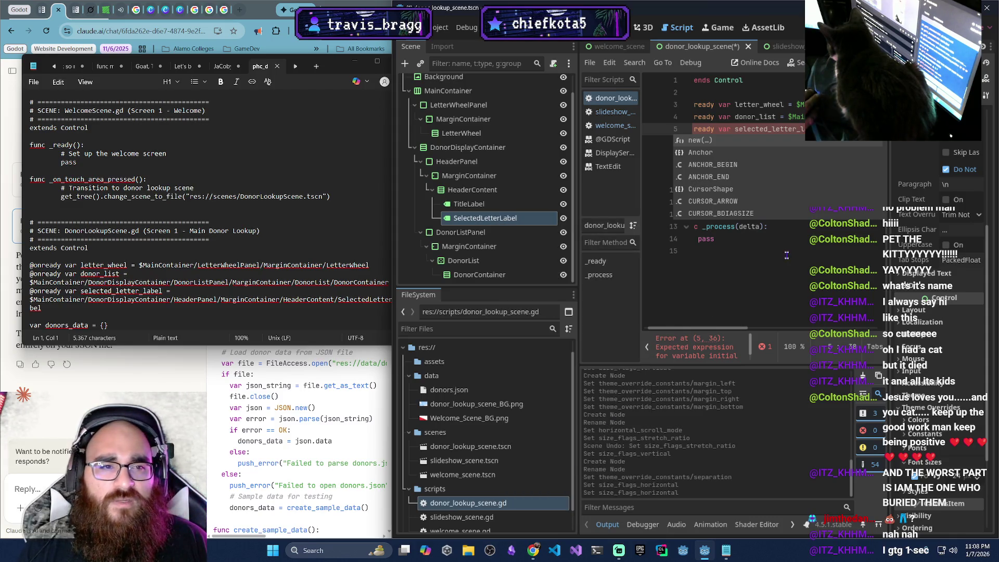
{"action": "key", "text": "Escape"}
{"action": "key", "text": "ctrl+v"}
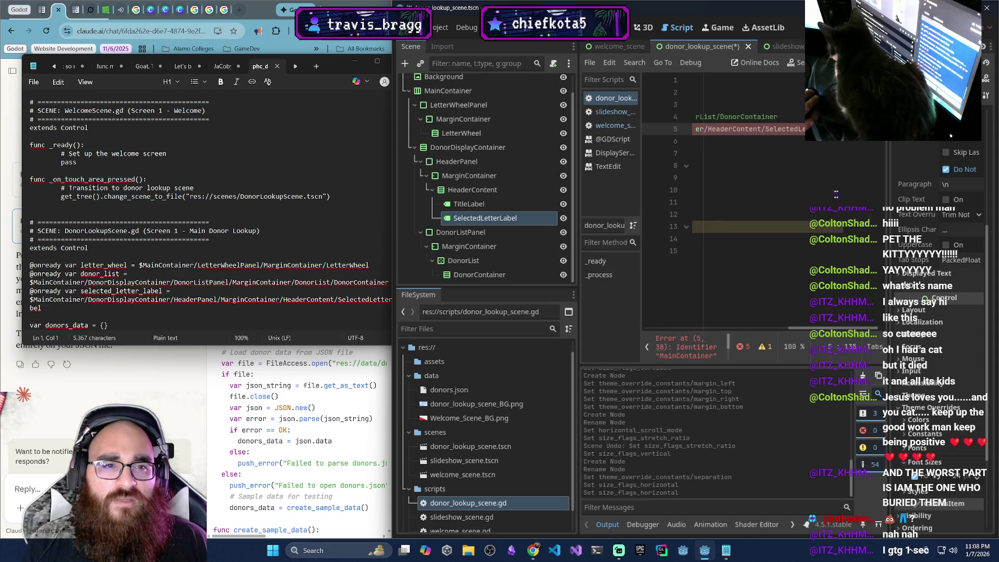
Add the missing $ before MainContainer on line 5 to clear the error
{"action": "left_click", "coordinate": [786, 179]}
{"action": "left_click", "coordinate": [745, 106]}
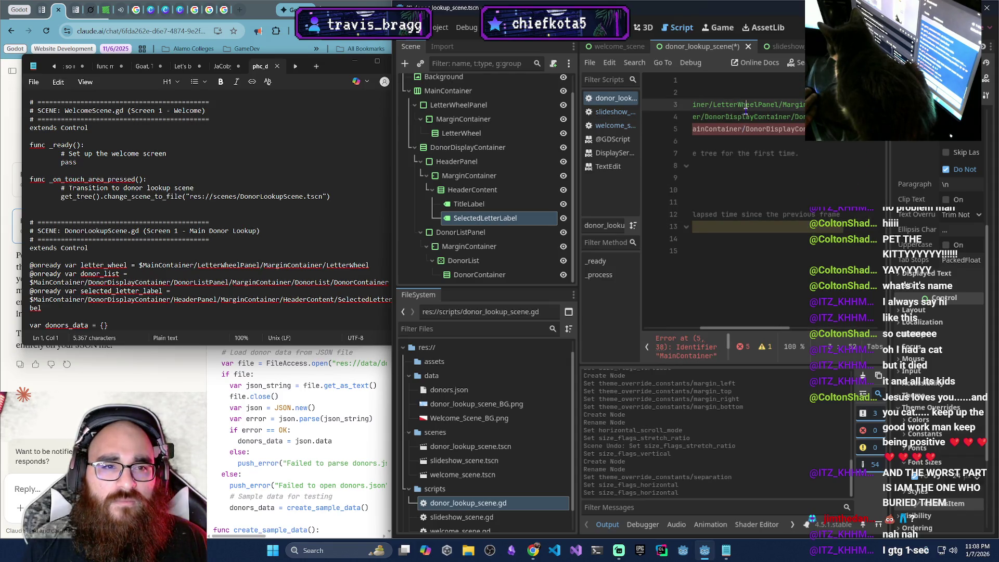
{"action": "mouse_move", "coordinate": [768, 330]}
{"action": "left_mouse_down"}
{"action": "mouse_move", "coordinate": [751, 331]}
{"action": "mouse_move", "coordinate": [827, 305]}
{"action": "mouse_move", "coordinate": [769, 195]}
{"action": "left_mouse_up"}
{"action": "left_click", "coordinate": [758, 128]}
{"action": "type", "text": "$MainContai"}
{"action": "mouse_move", "coordinate": [750, 343]}
{"action": "left_mouse_down"}
{"action": "mouse_move", "coordinate": [682, 345]}
{"action": "mouse_move", "coordinate": [839, 327]}
{"action": "mouse_move", "coordinate": [687, 339]}
{"action": "left_mouse_up"}
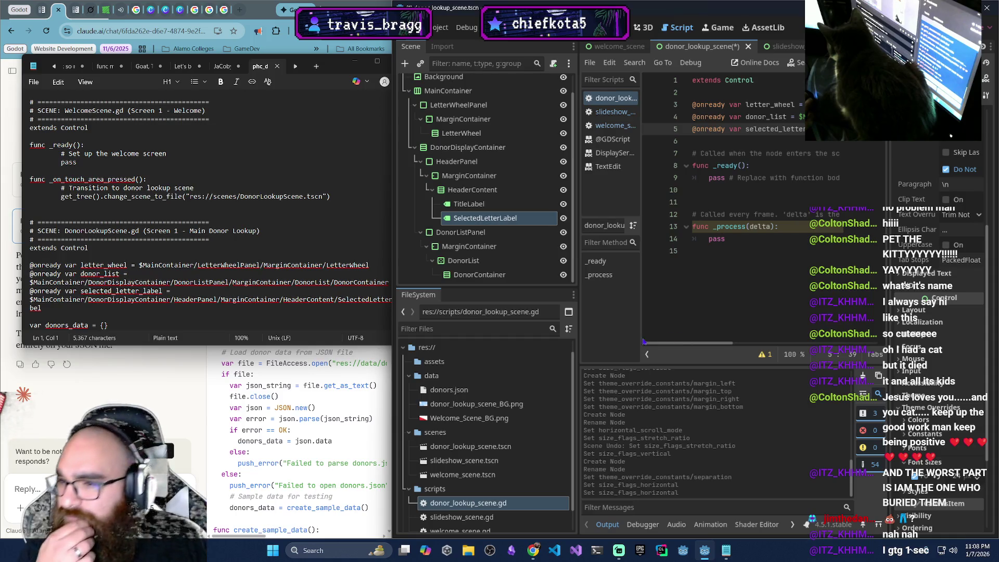
{"action": "left_click", "coordinate": [708, 140]}
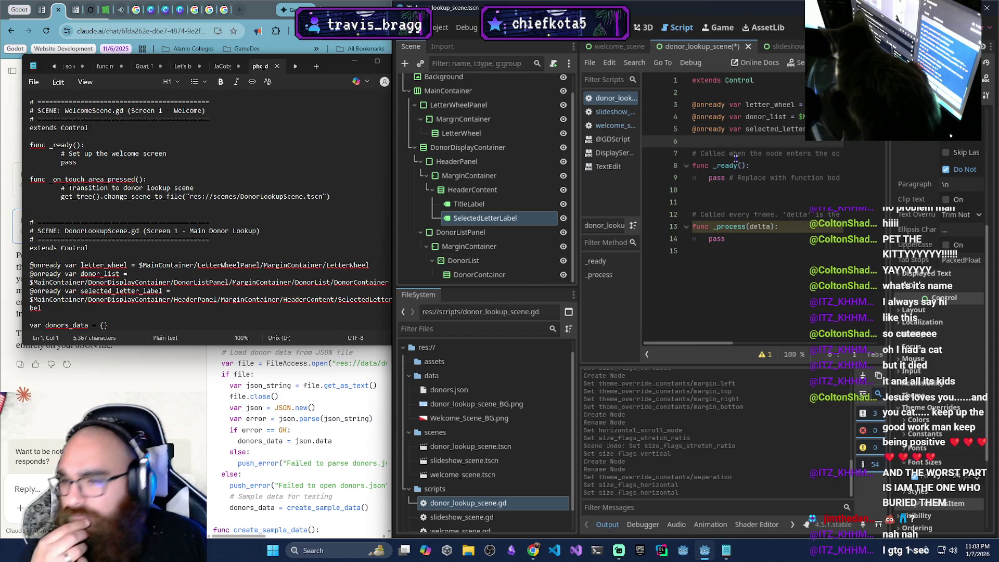
Declare variables donors_data = {} and current_letter = "A" in the script
{"action": "key", "text": "Return"}
{"action": "scroll", "coordinate": [306, 190], "scroll_direction": "down", "scroll_amount": 4}
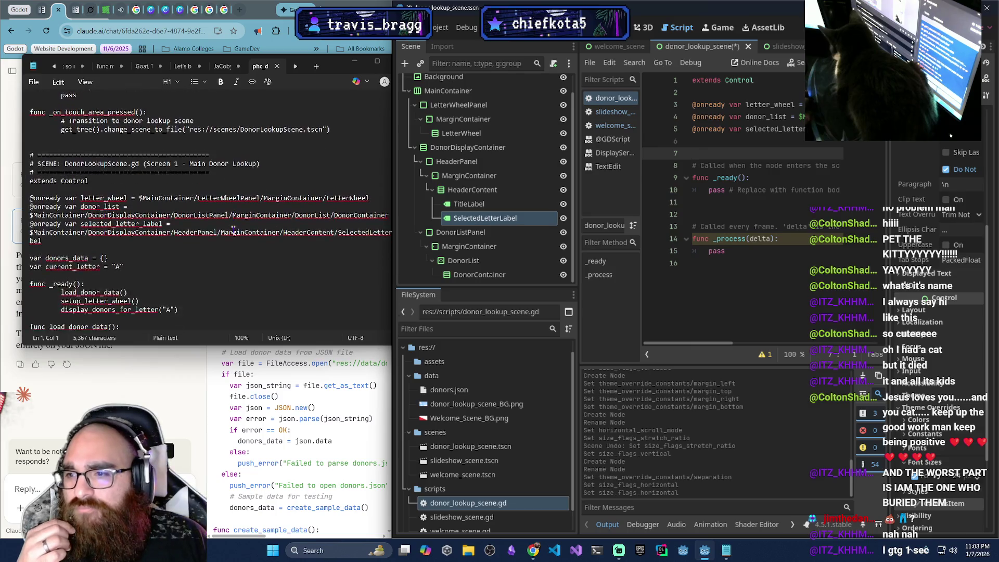
{"action": "key", "text": "Return"}
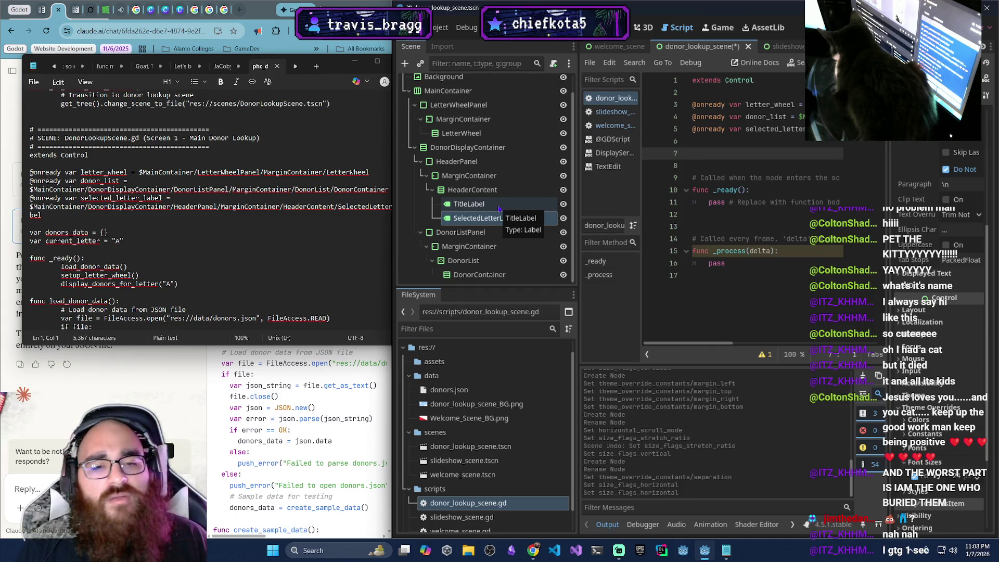
{"action": "mouse_move", "coordinate": [533, 550]}
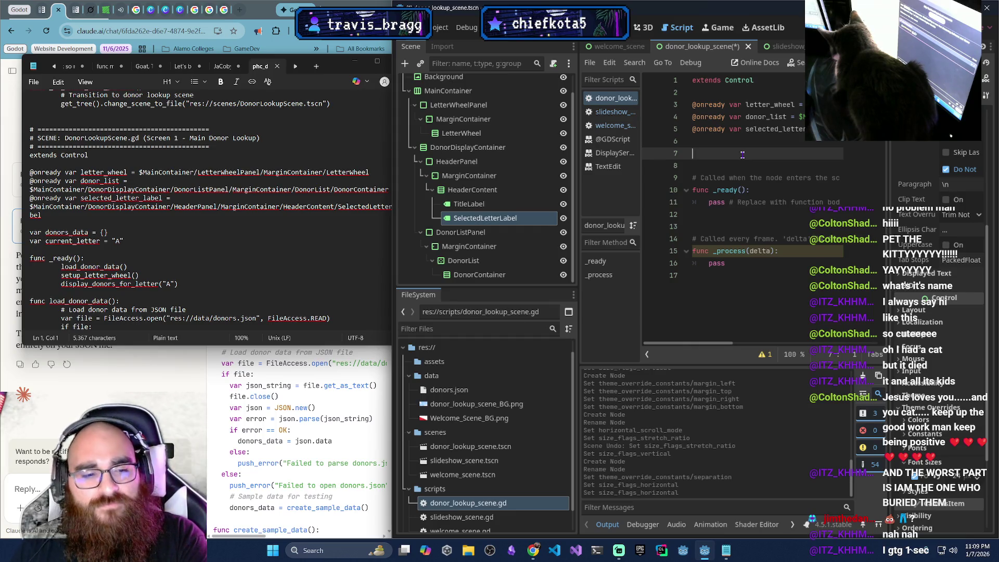
{"action": "type", "text": "var"}
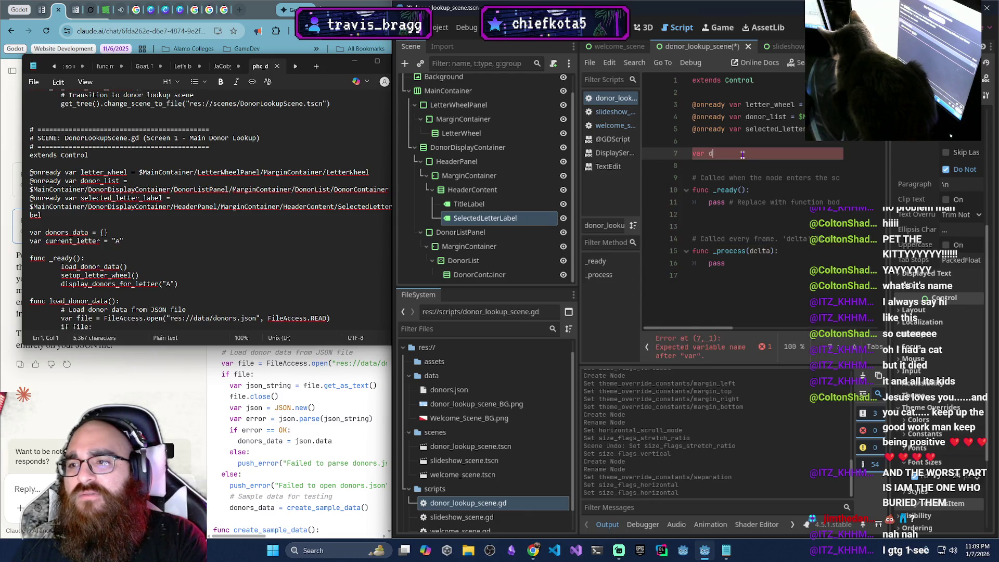
{"action": "type", "text": " donors_data = "}
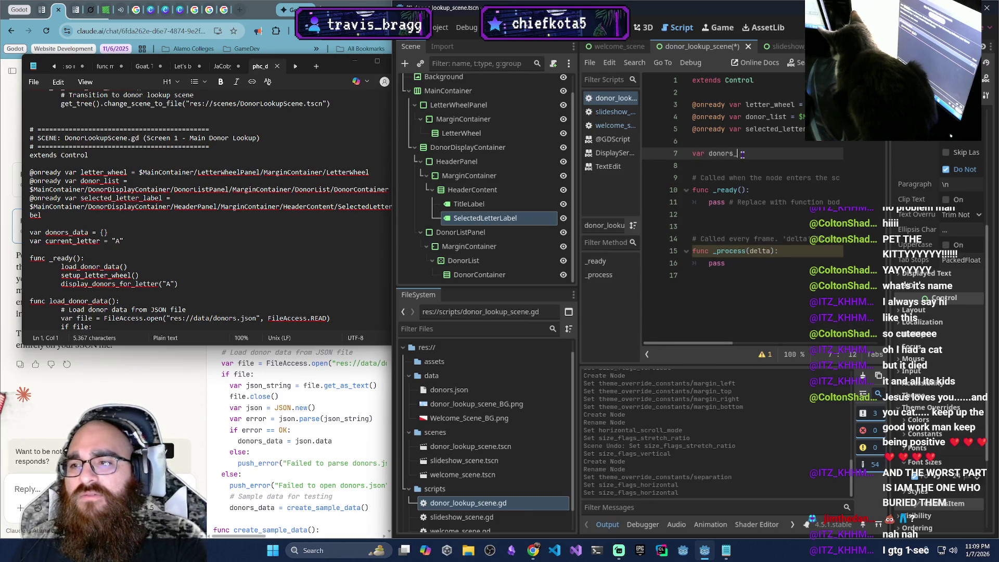
{"action": "type", "text": "{"}
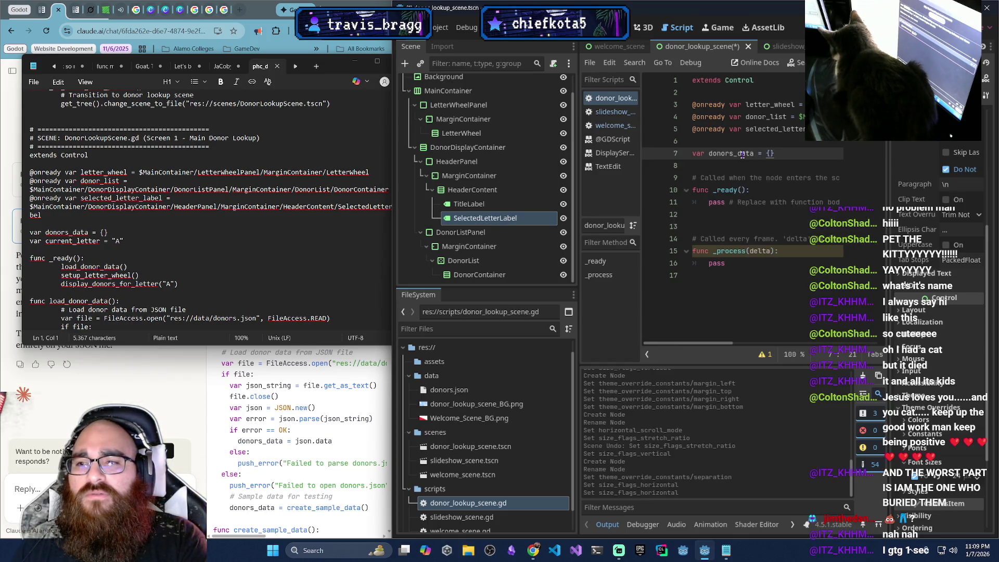
{"action": "key", "text": "Return"}
{"action": "type", "text": "var cu"}
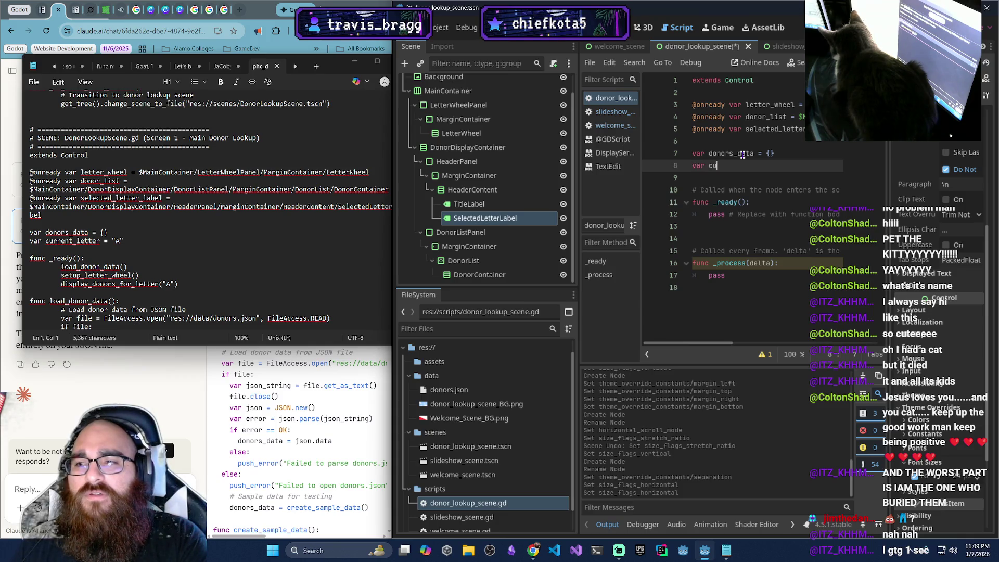
{"action": "type", "text": "rrent_lette"}
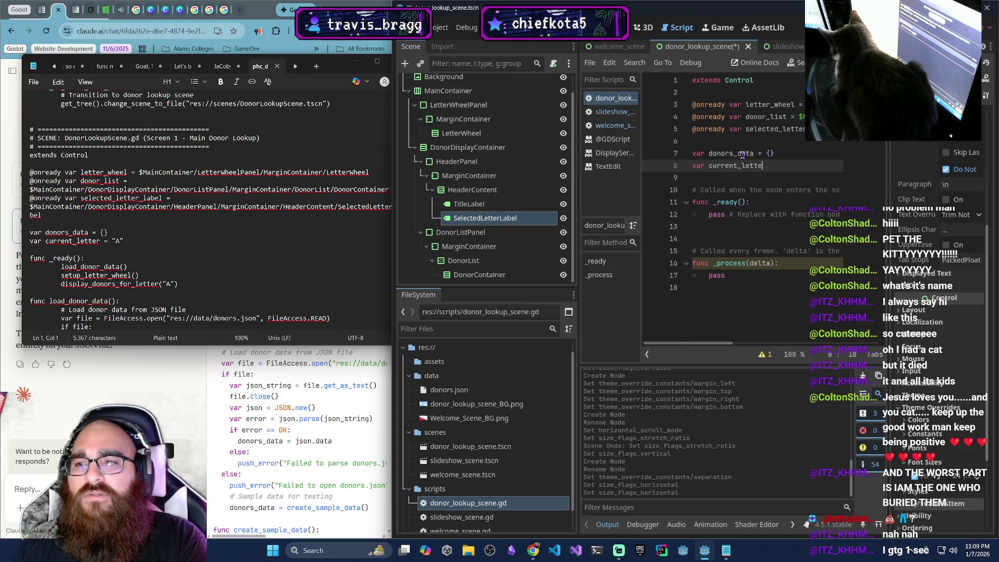
{"action": "type", "text": "r = \"A"}
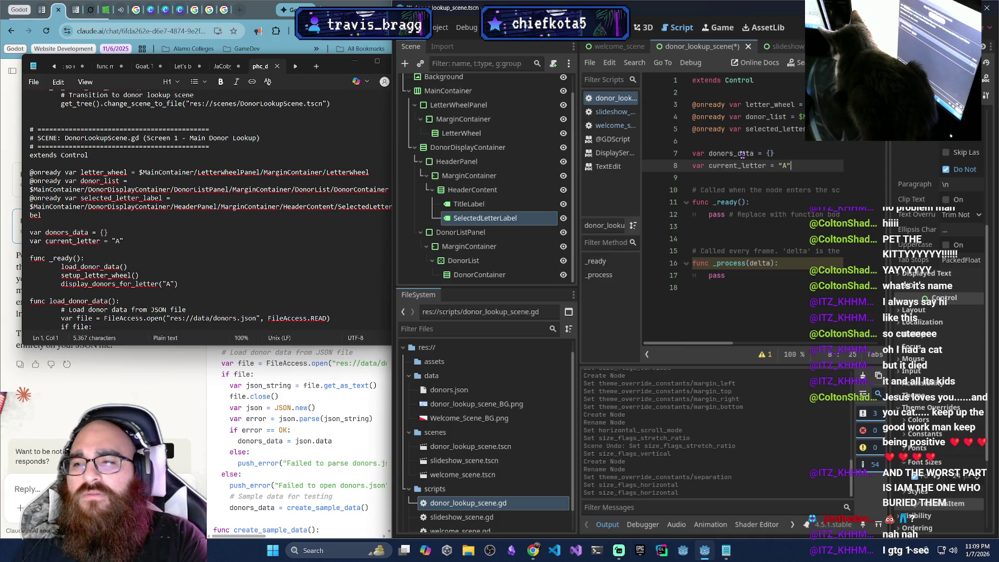
{"action": "key", "text": "Return"}
{"action": "key", "text": "Return"}
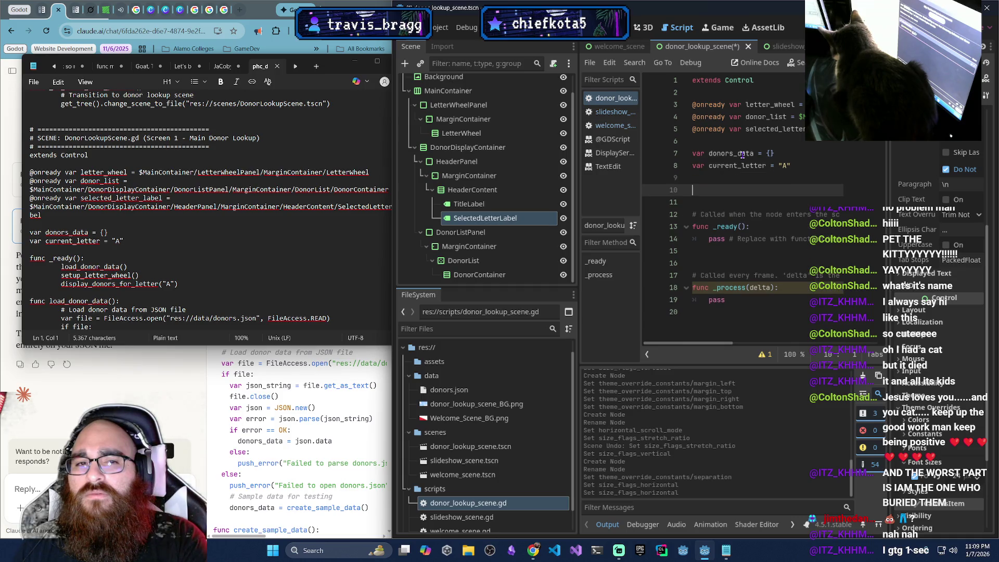
{"action": "type", "text": "func"}
{"action": "key", "text": "BackSpace"}
{"action": "key", "text": "BackSpace"}
{"action": "key", "text": "BackSpace"}
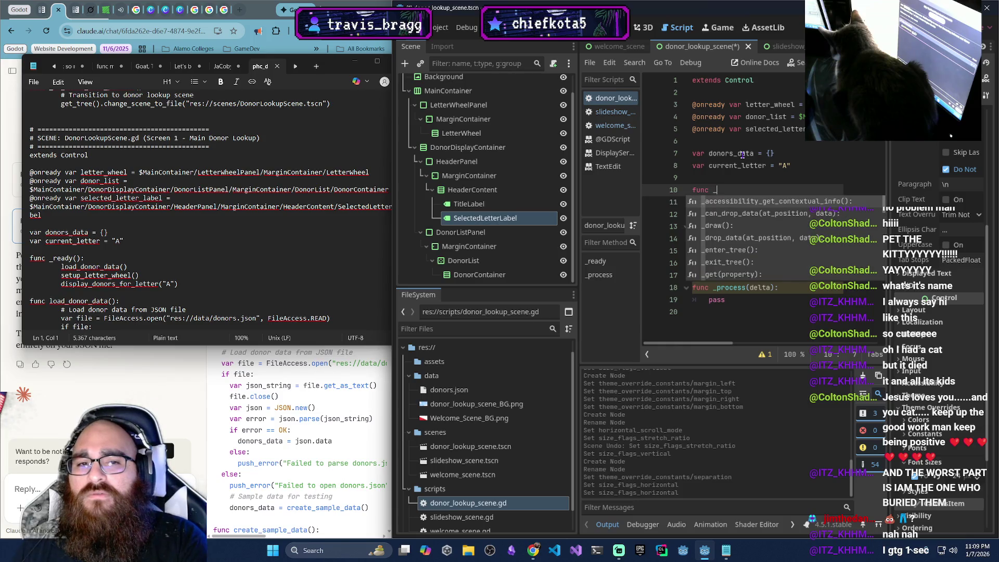
{"action": "key", "text": "BackSpace"}
{"action": "key", "text": "BackSpace"}
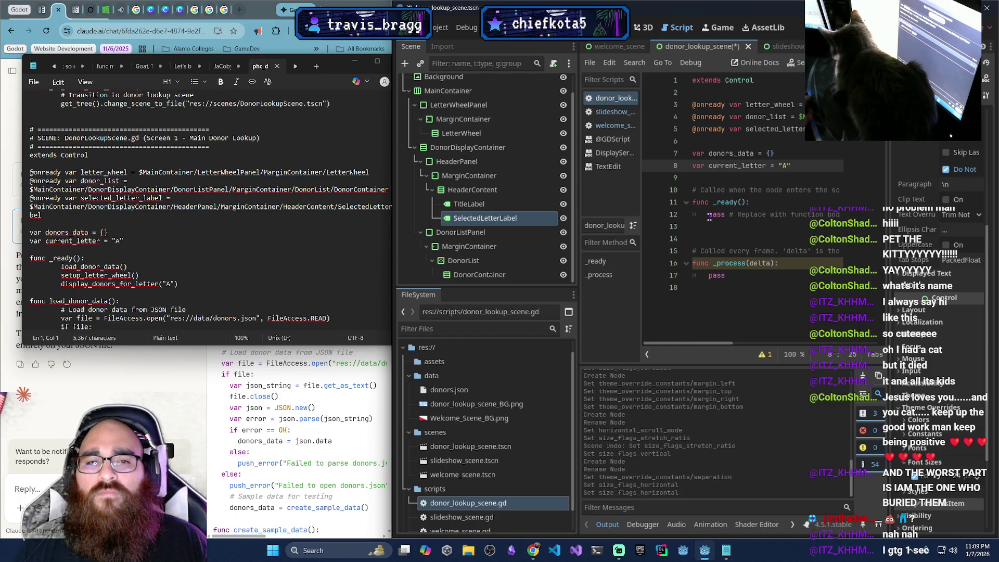
Replace pass in _ready() with load_donor_data(), setup_letter_wheel() and display_donors_for_letter("A")
{"action": "left_click", "coordinate": [681, 215]}
{"action": "key", "text": "BackSpace"}
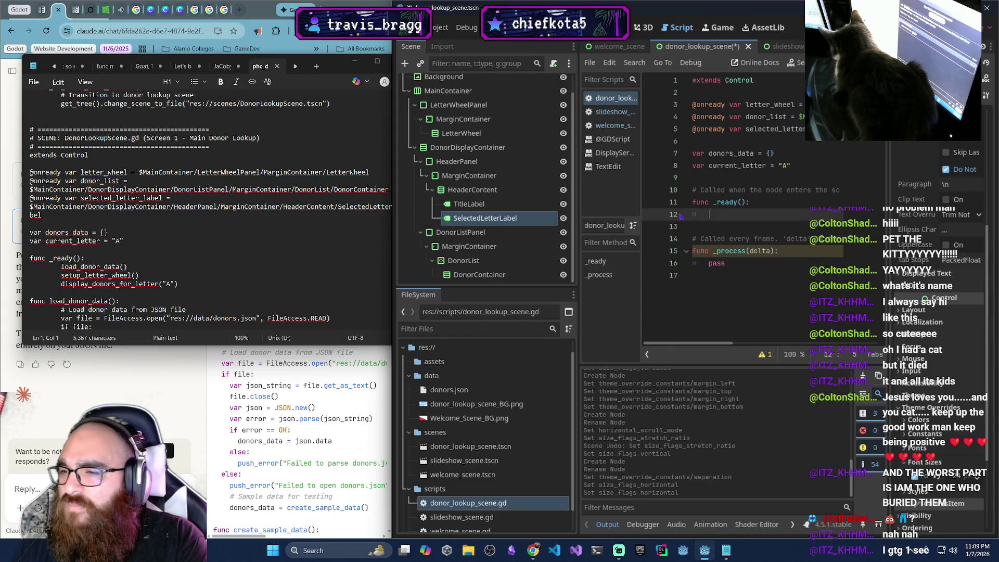
{"action": "type", "text": "load_do"}
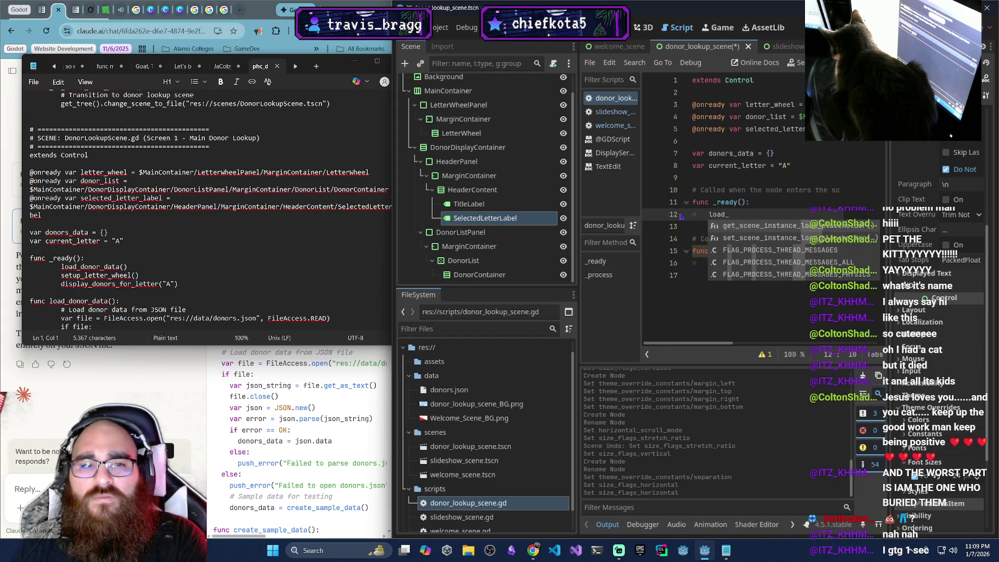
{"action": "type", "text": "nor"}
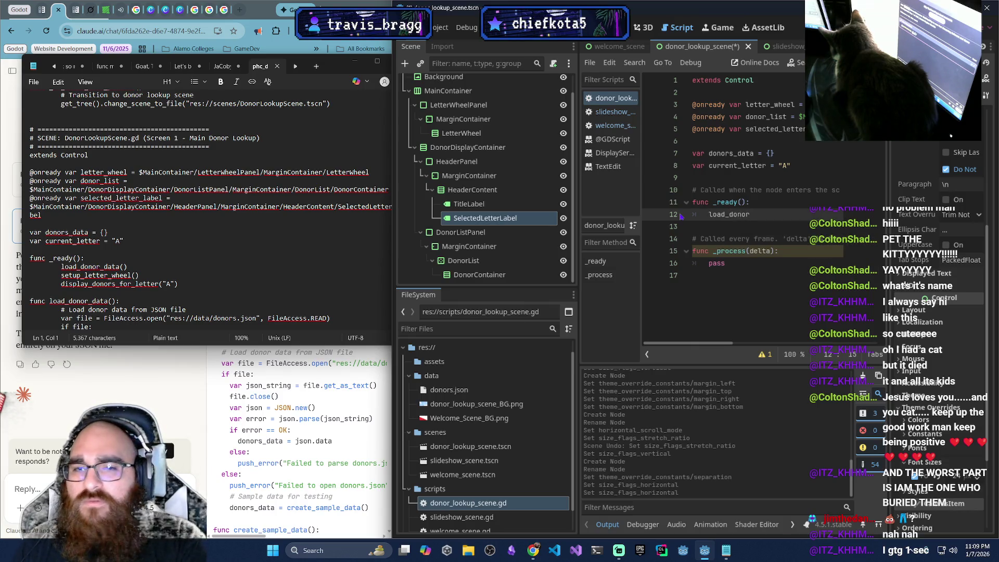
{"action": "type", "text": "_data()"}
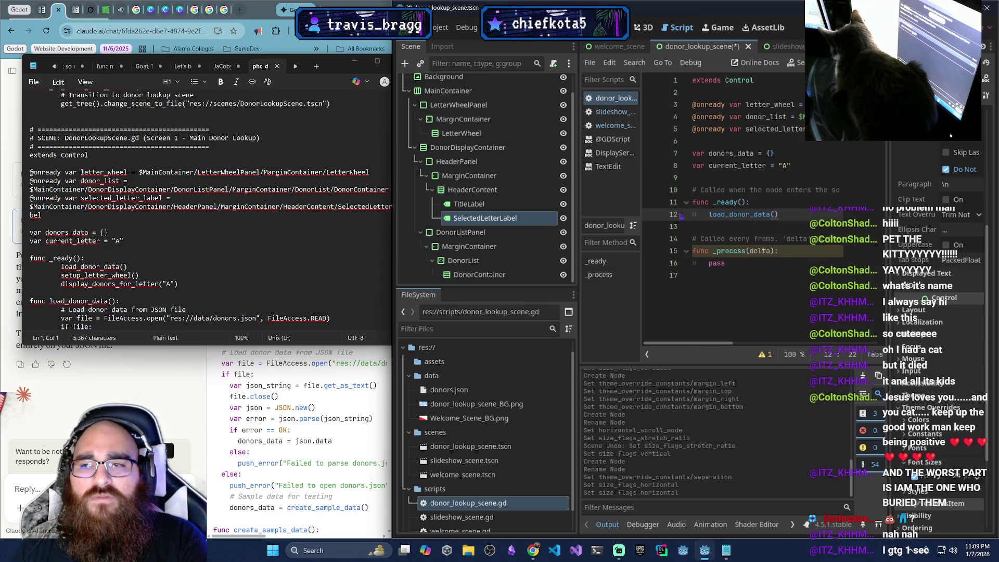
{"action": "key", "text": "Return"}
{"action": "type", "text": "se"}
{"action": "type", "text": "_lett"}
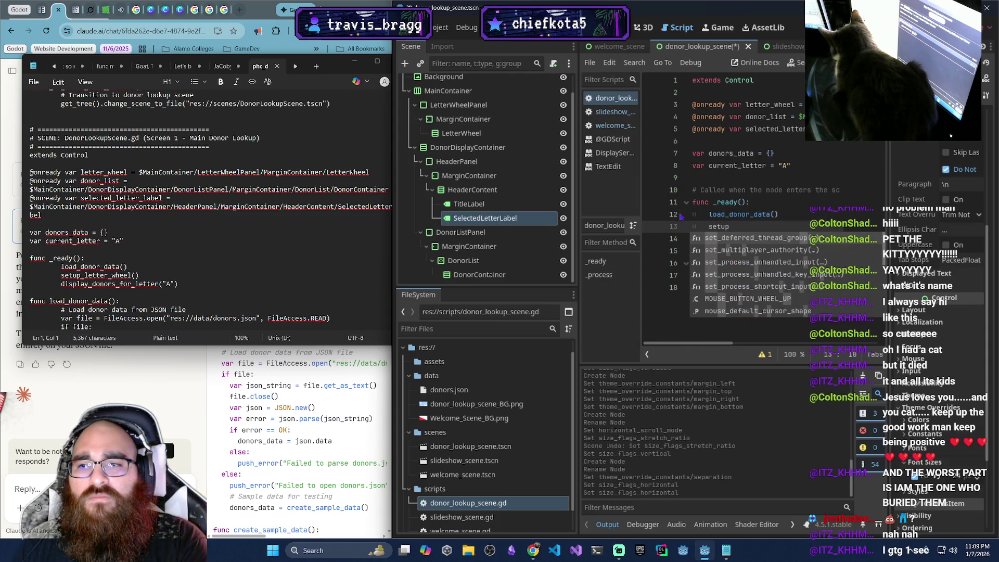
{"action": "type", "text": "er_wheel"}
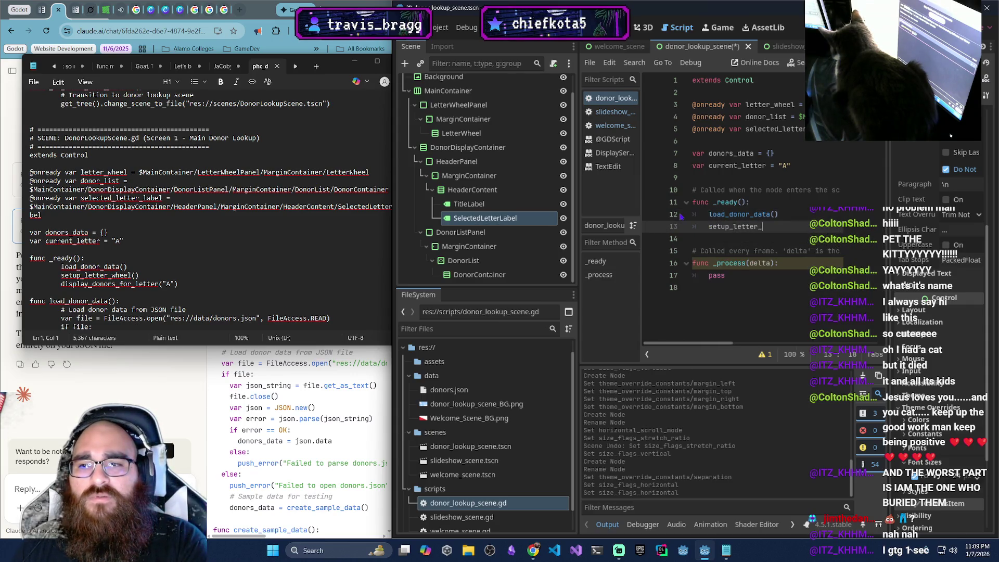
{"action": "key", "text": "Return"}
{"action": "key", "text": "Return"}
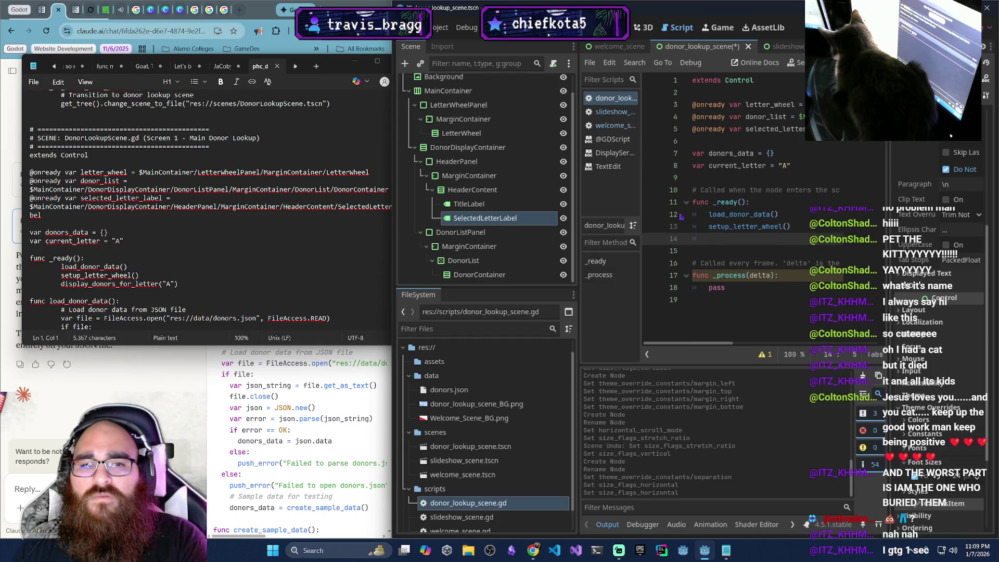
{"action": "type", "text": "display_"}
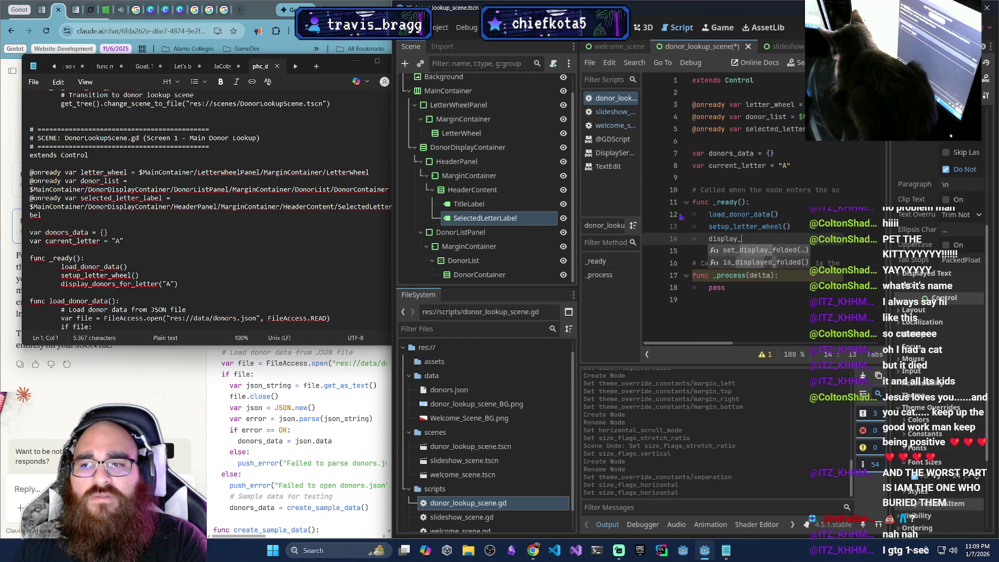
{"action": "type", "text": "donors_for"}
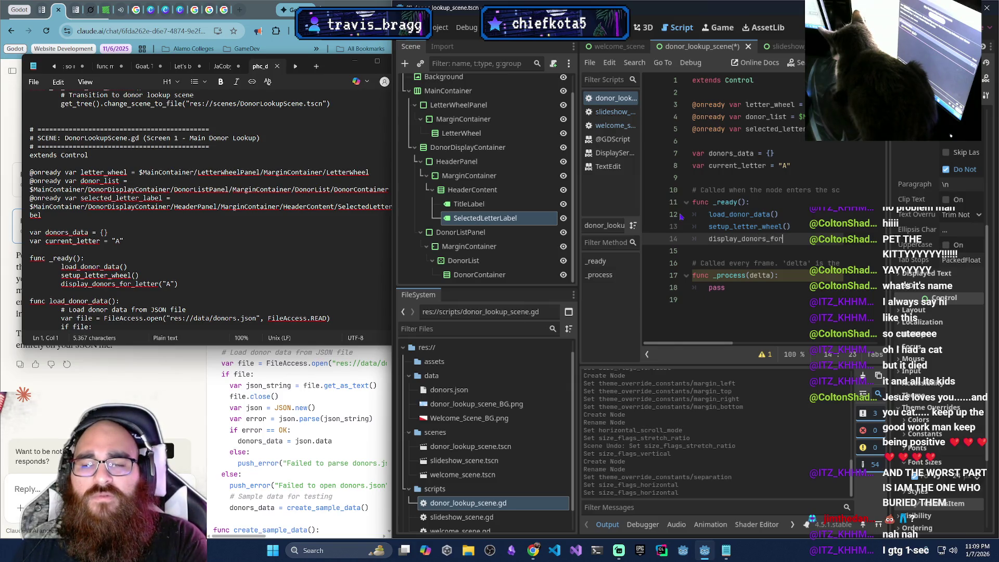
{"action": "type", "text": "_l"}
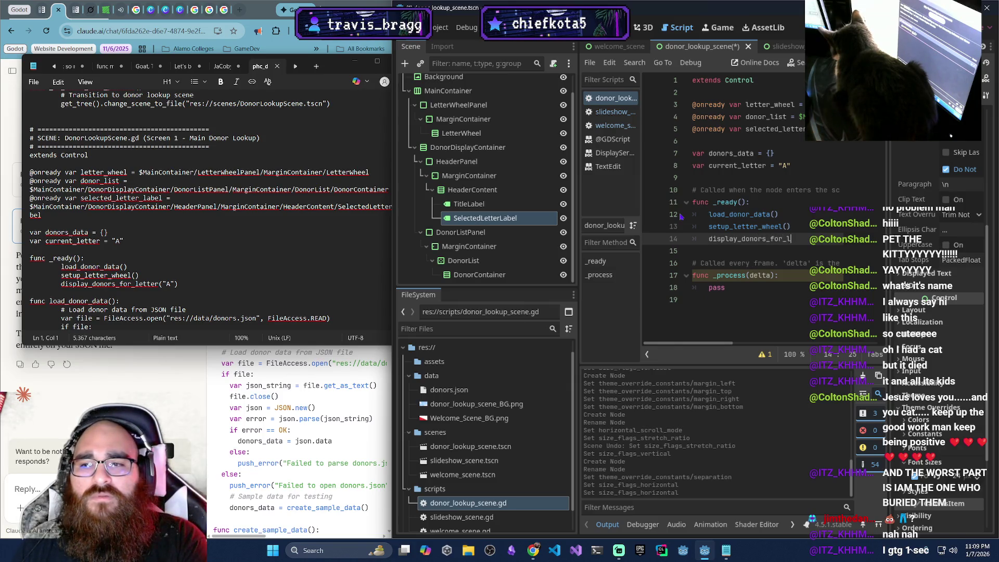
{"action": "type", "text": "etter(A"}
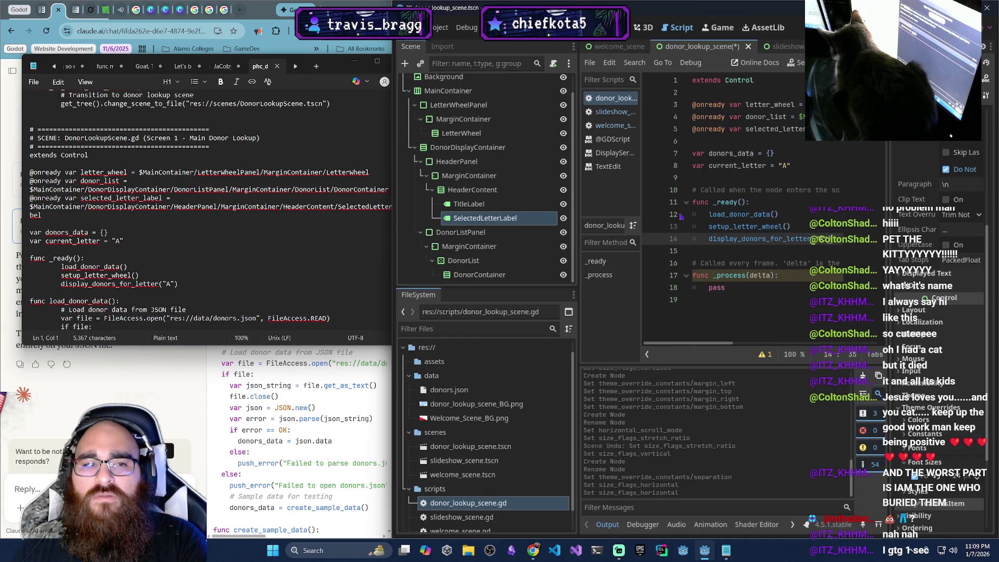
{"action": "type", "text": "\""}
{"action": "scroll", "coordinate": [216, 253], "scroll_direction": "down", "scroll_amount": 5}
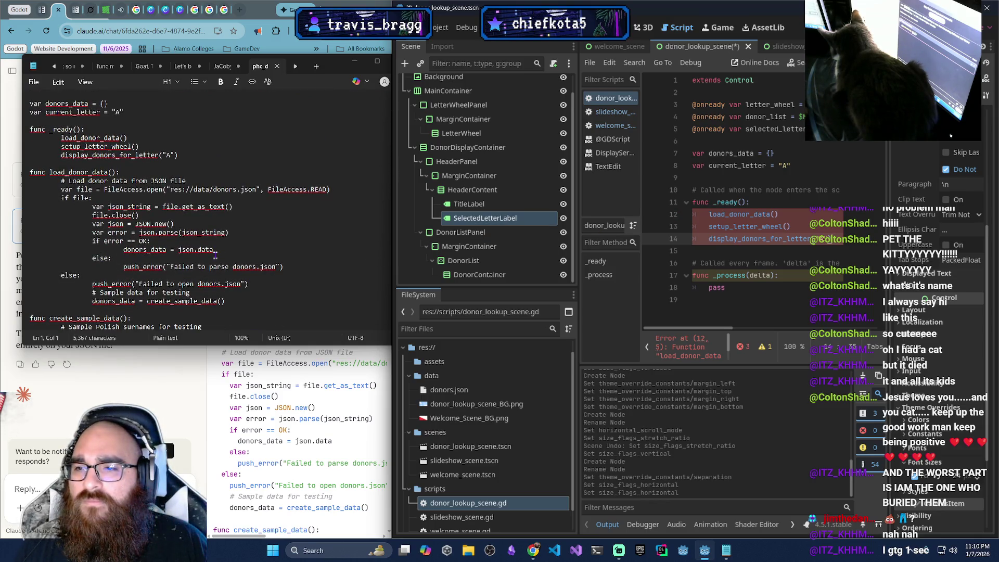
{"action": "scroll", "coordinate": [215, 254], "scroll_direction": "down", "scroll_amount": 1}
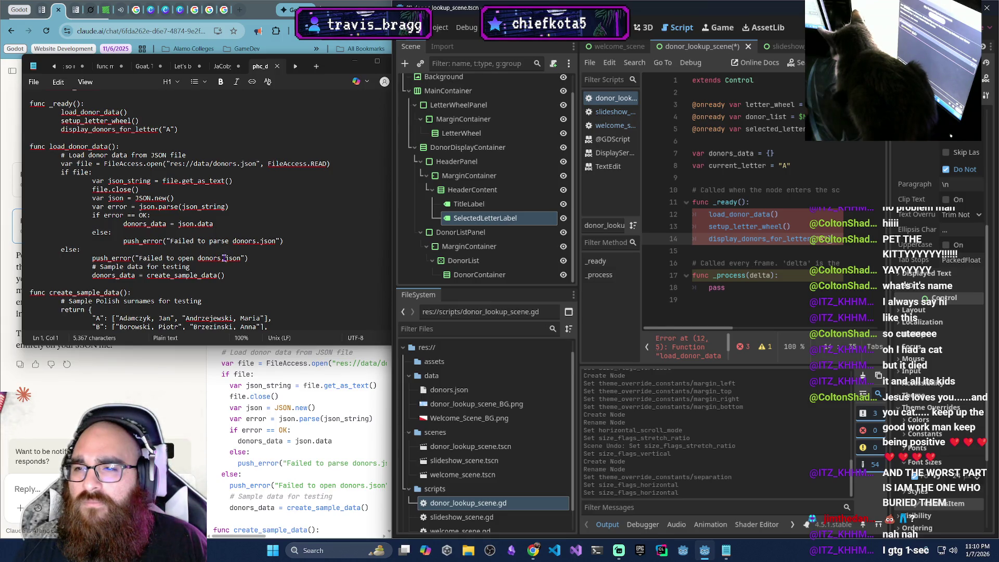
{"action": "left_click", "coordinate": [840, 250]}
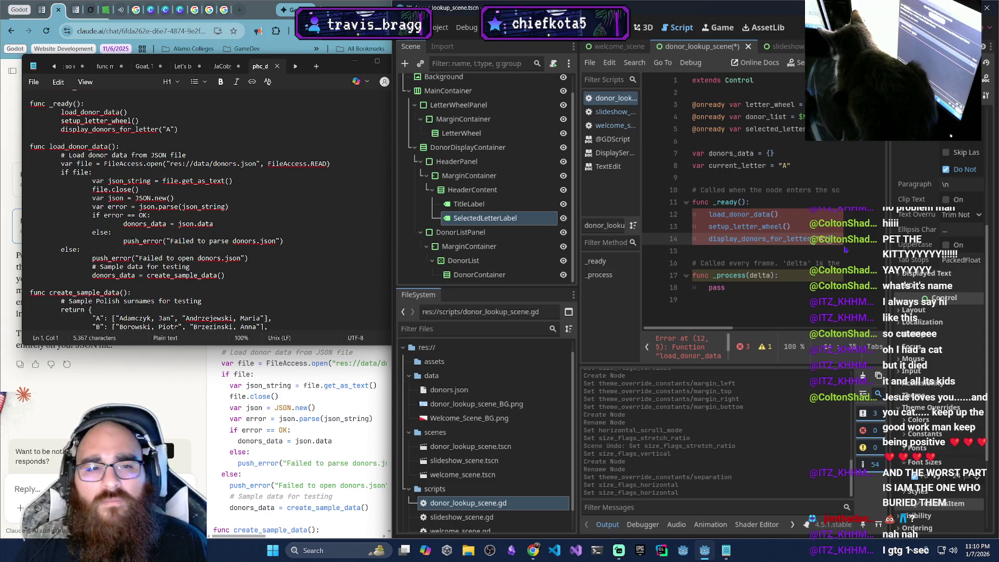
Start a load_donor_data() function with the comment 'Load donor data from JSON file'
{"action": "left_click", "coordinate": [835, 239]}
{"action": "key", "text": "Return"}
{"action": "key", "text": "Return"}
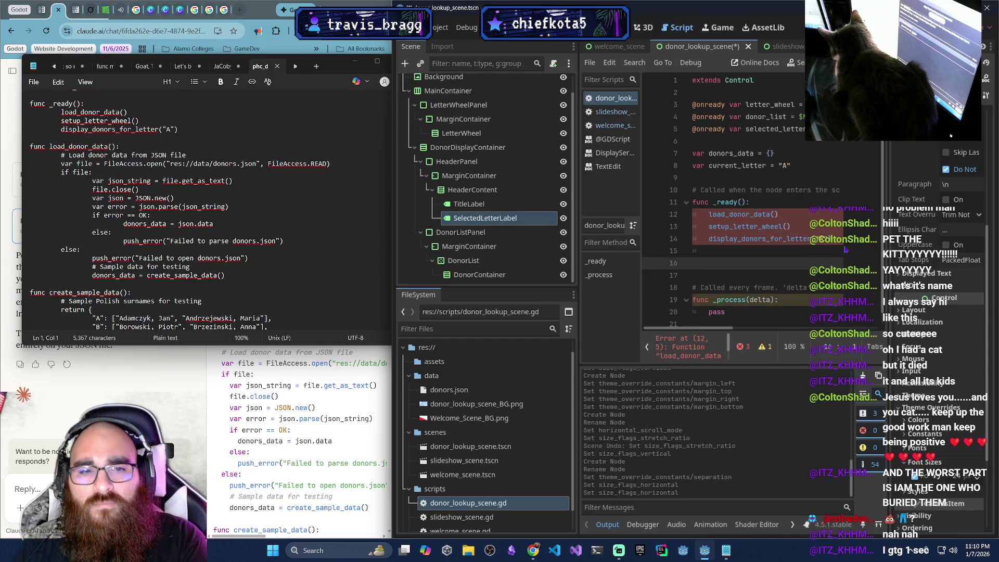
{"action": "type", "text": "func load"}
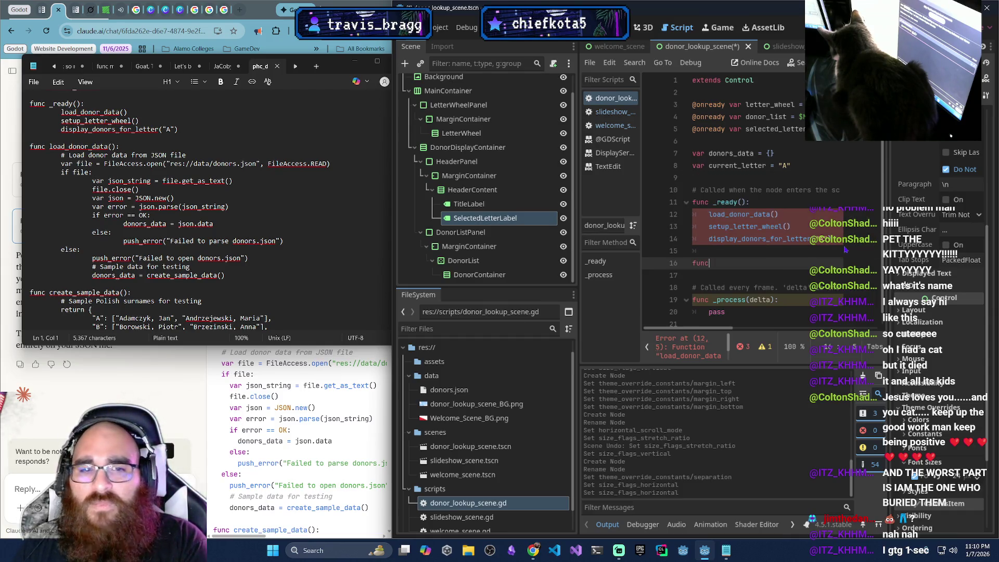
{"action": "type", "text": "_do"}
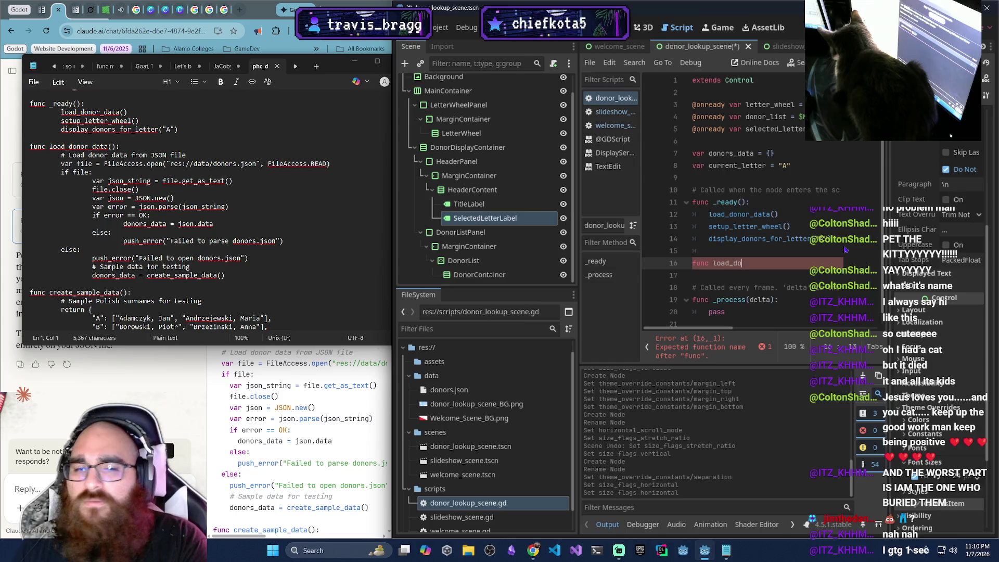
{"action": "type", "text": "nor_data()"}
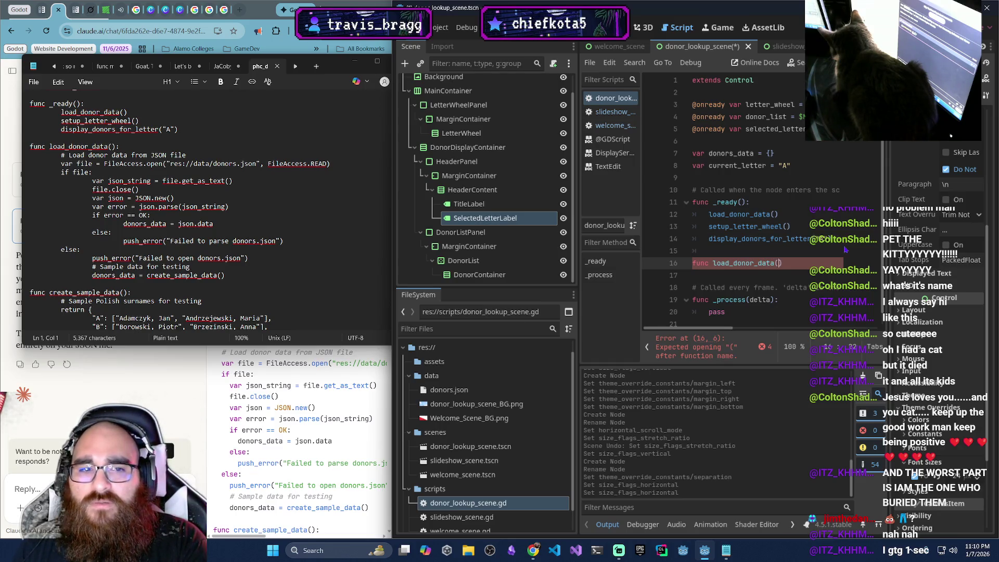
{"action": "type", "text": ":"}
{"action": "key", "text": "Return"}
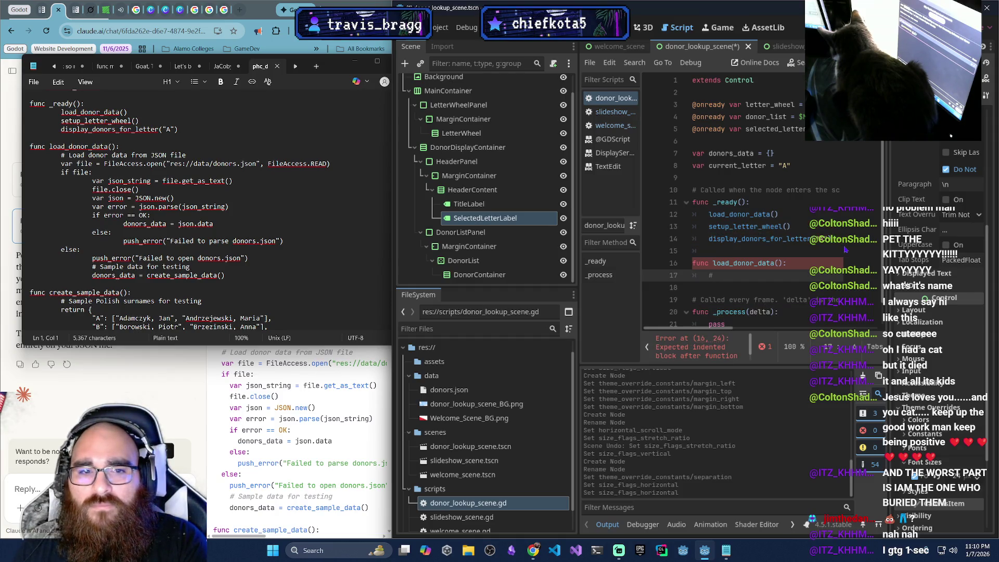
{"action": "type", "text": " Load "}
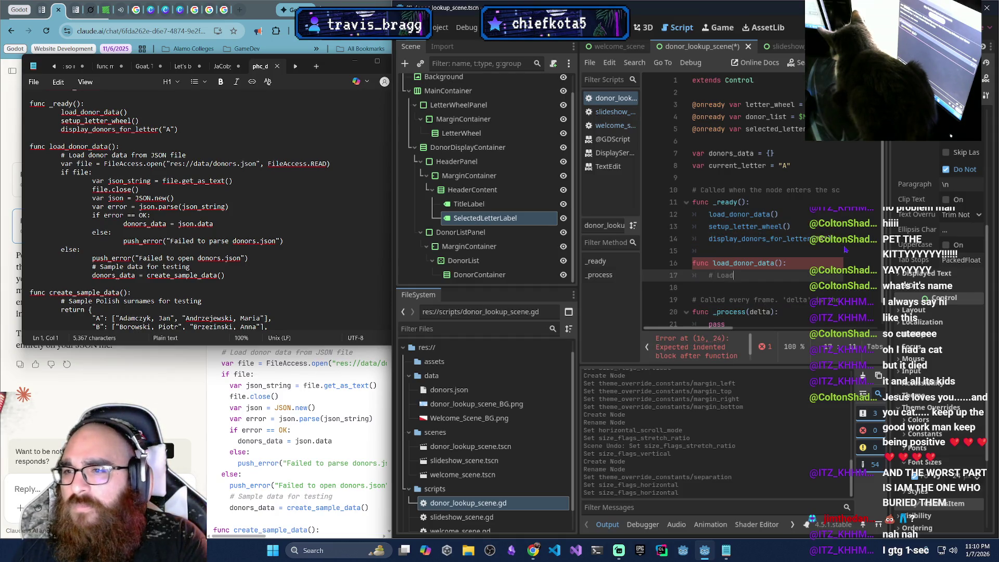
{"action": "type", "text": "d"}
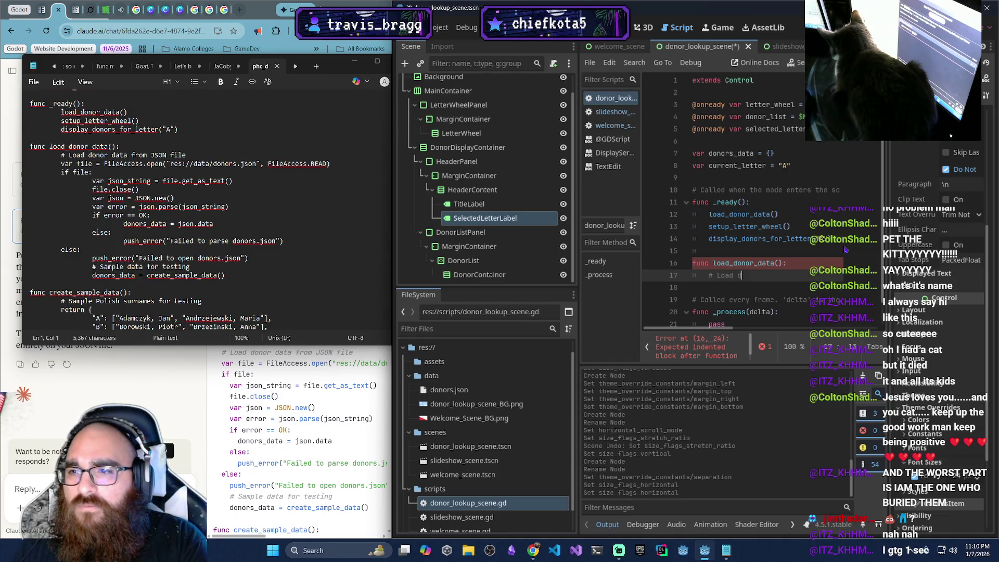
{"action": "type", "text": "onor data from "}
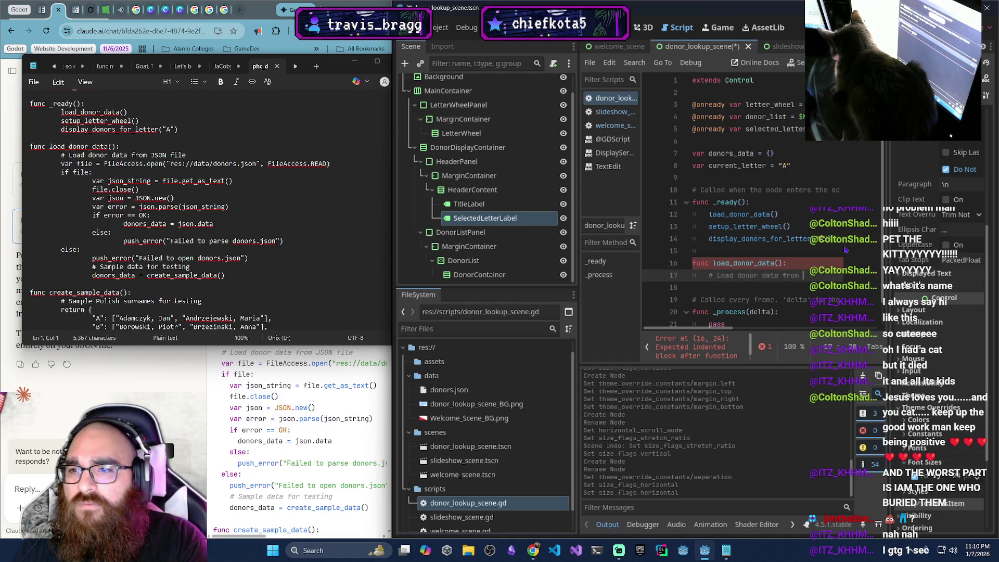
{"action": "type", "text": "JSON file"}
{"action": "key", "text": "Return"}
Set var file = FileAccess.open("res://data/donors.json", FileAccess.READ)
{"action": "type", "text": "var file = fil"}
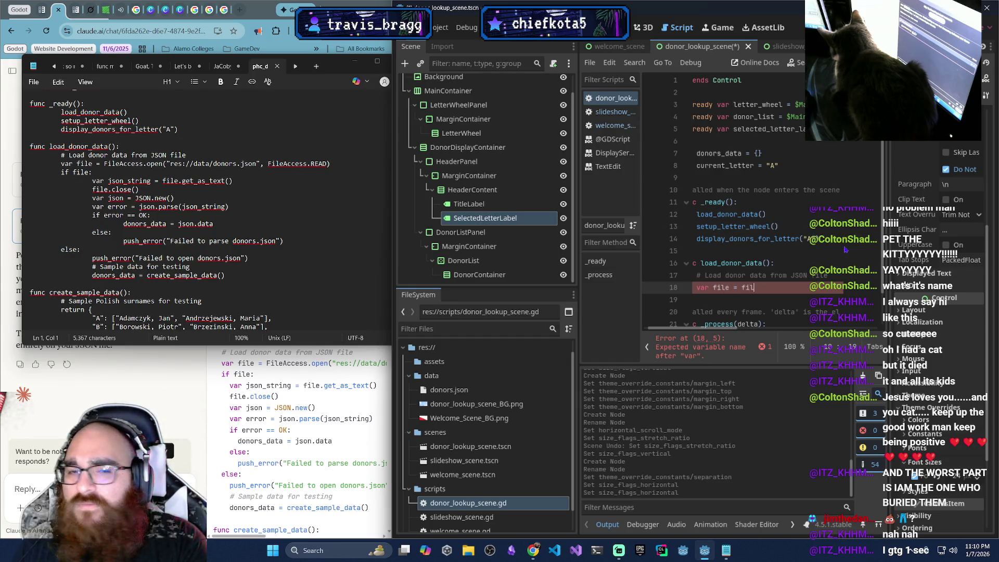
{"action": "key", "text": "BackSpace"}
{"action": "key", "text": "BackSpace"}
{"action": "key", "text": "BackSpace"}
{"action": "type", "text": "FileAccess"}
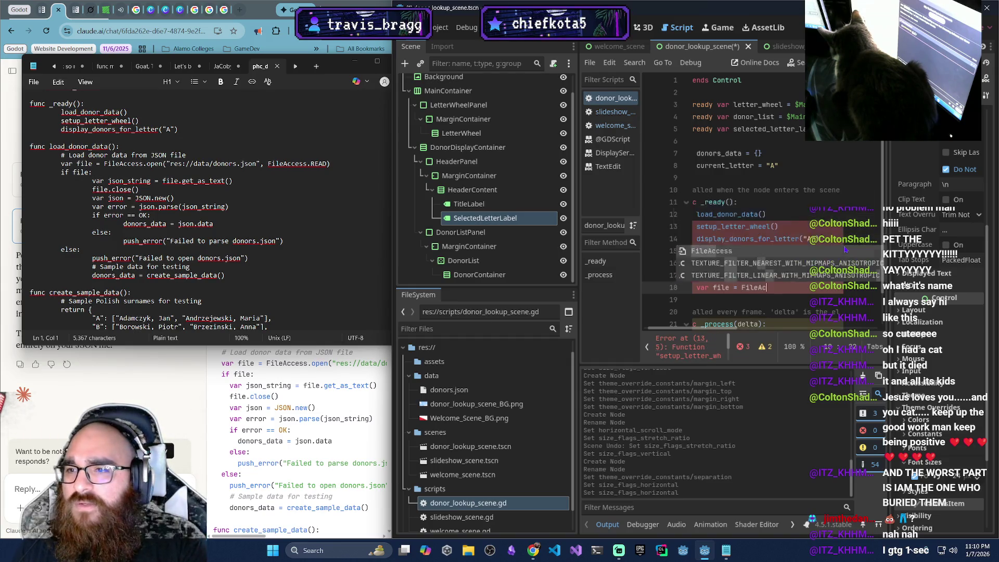
{"action": "key", "text": "Return"}
{"action": "type", "text": ".open(\""}
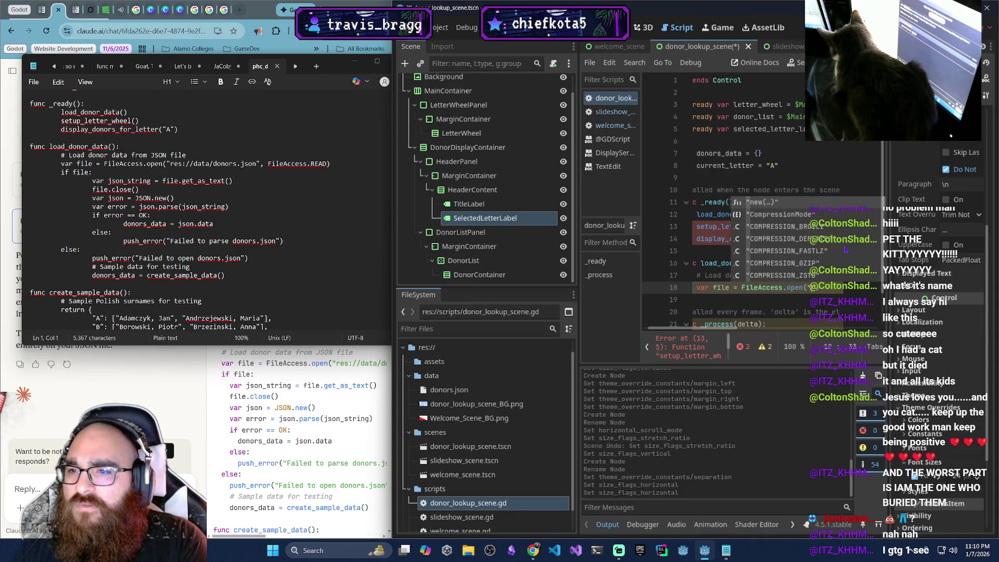
{"action": "key", "text": "Escape"}
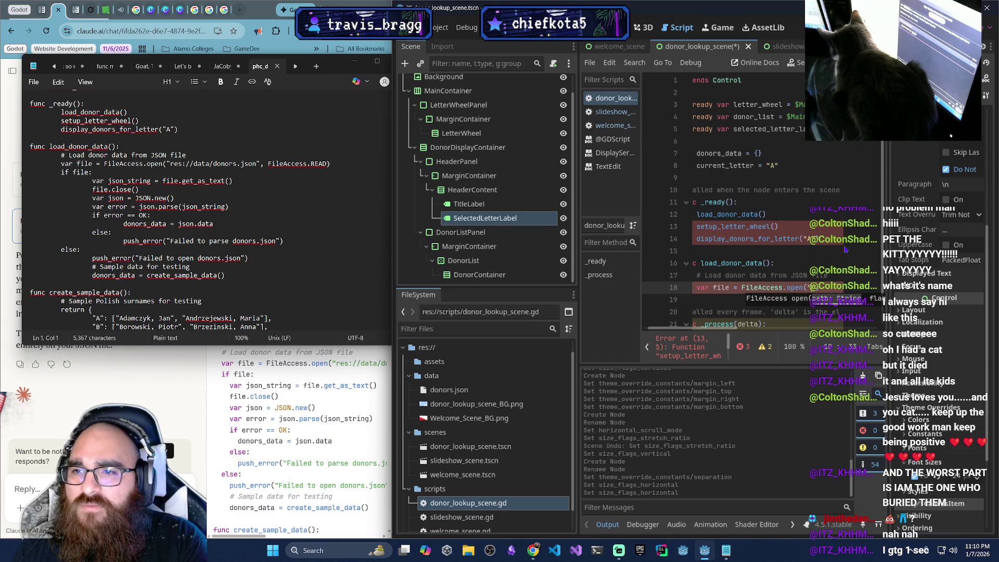
{"action": "type", "text": "es"}
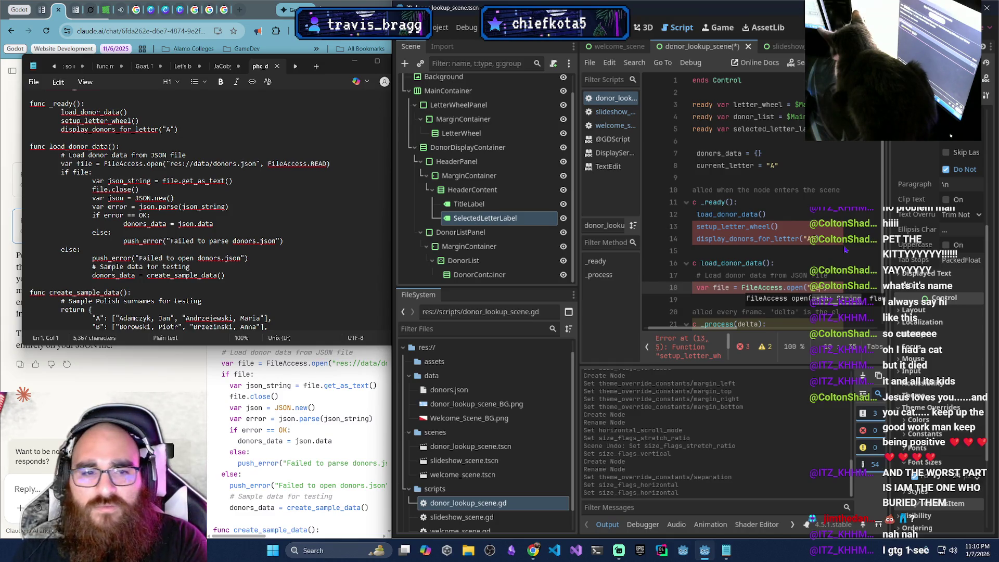
{"action": "key", "text": "BackSpace"}
{"action": "key", "text": "BackSpace"}
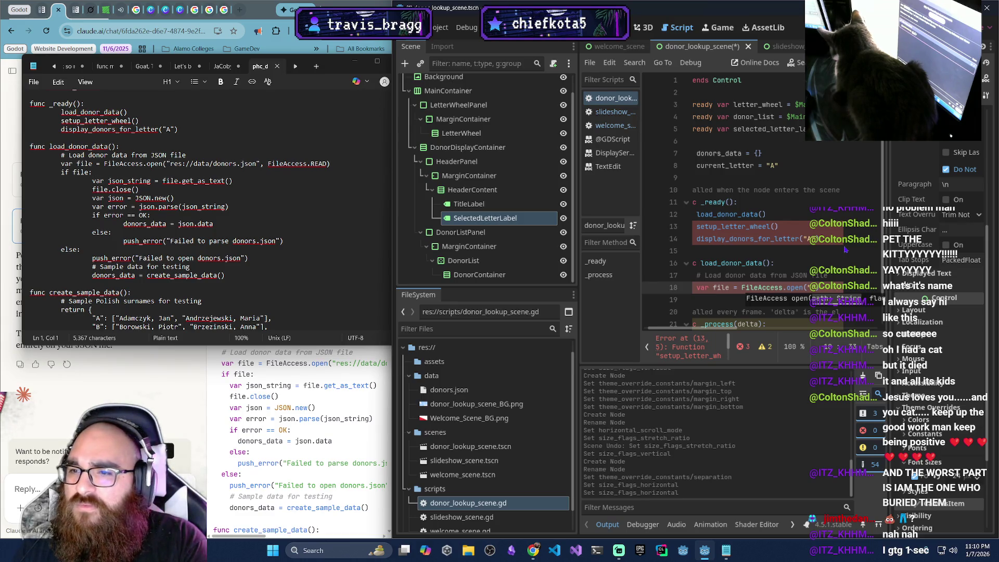
{"action": "type", "text": "res:/"}
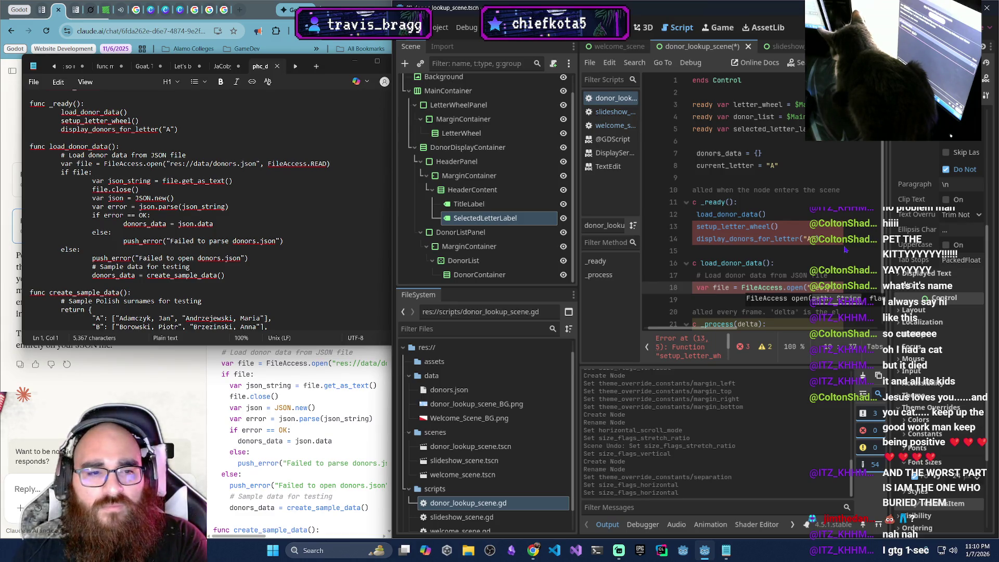
{"action": "type", "text": "/"}
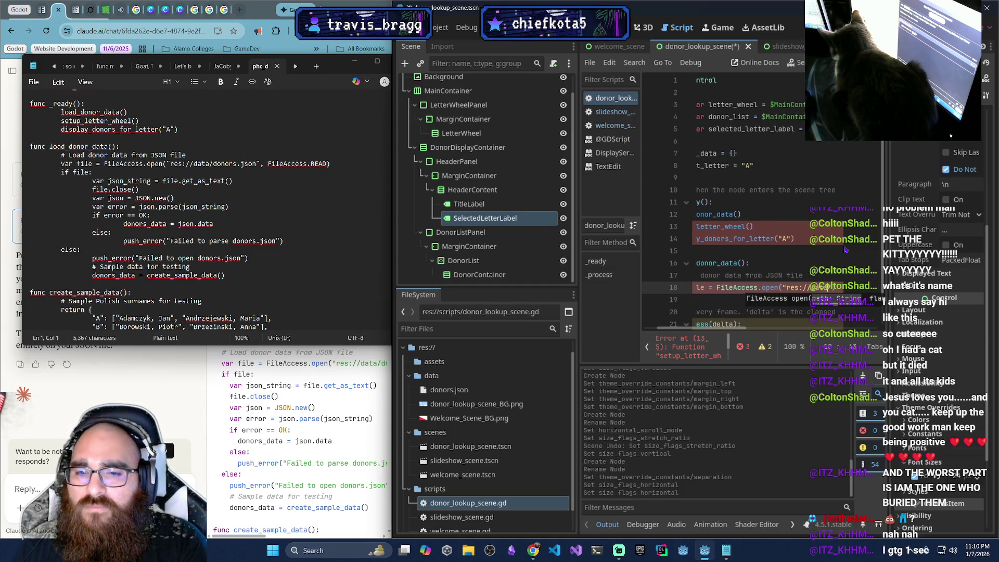
{"action": "type", "text": "data/donors.json"}
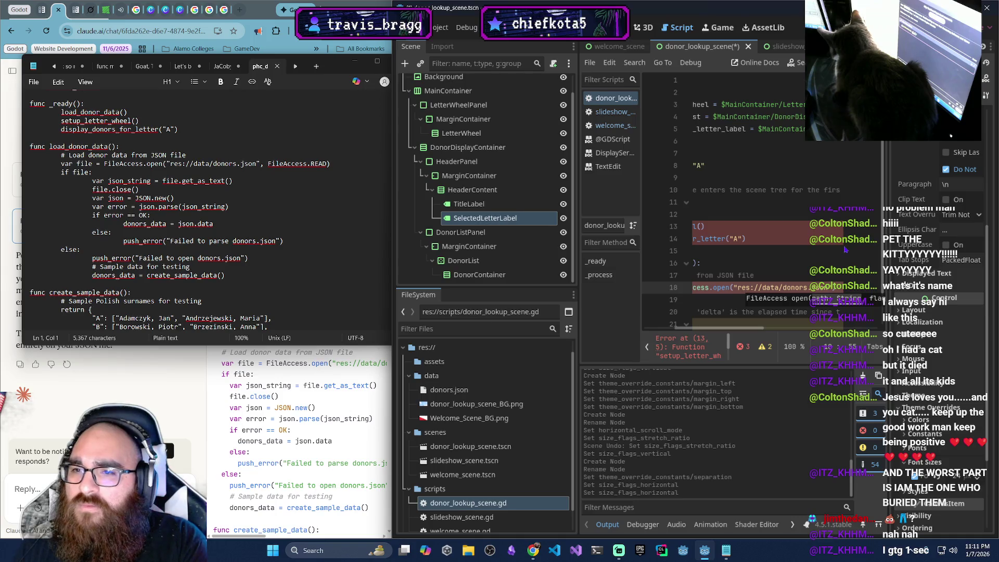
{"action": "type", "text": "\""}
{"action": "type", "text": ", Fil"}
{"action": "type", "text": "e"}
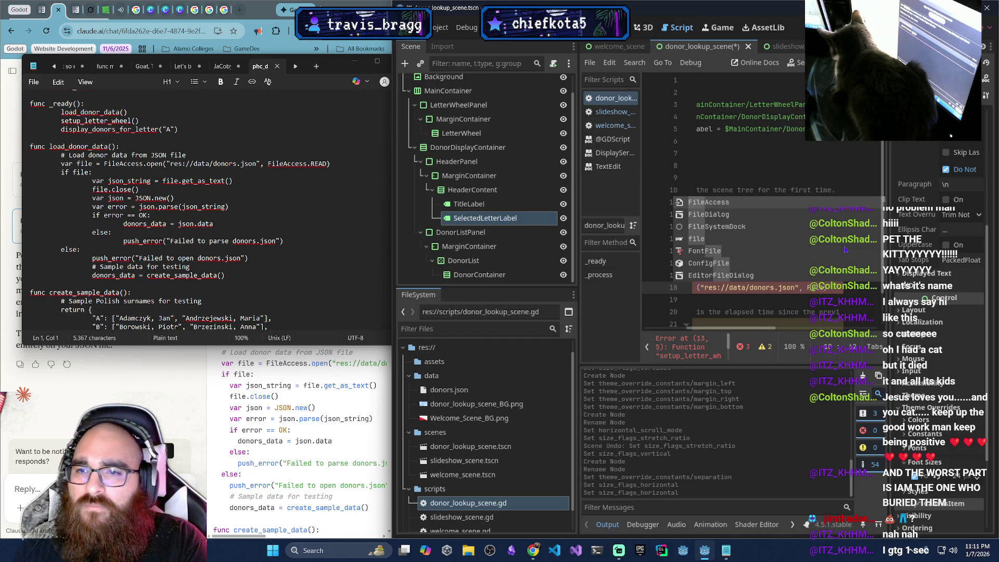
{"action": "type", "text": "A"}
{"action": "key", "text": "Return"}
{"action": "type", "text": ".READ"}
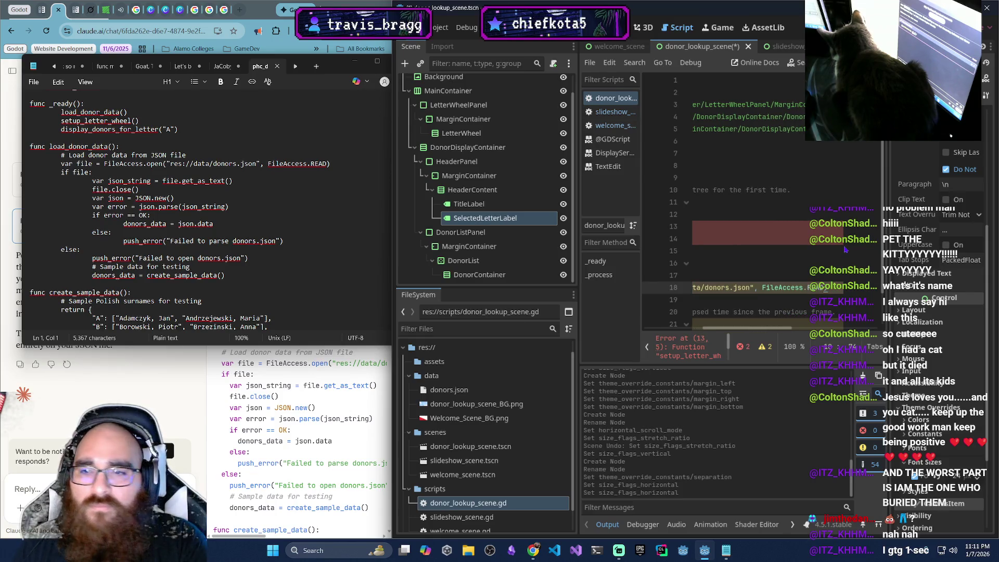
{"action": "left_click_drag", "start_coordinate": [753, 328], "coordinate": [676, 333]}
Under if file:, read the file into json_string with get_as_text() and close it
{"action": "key", "text": "Return"}
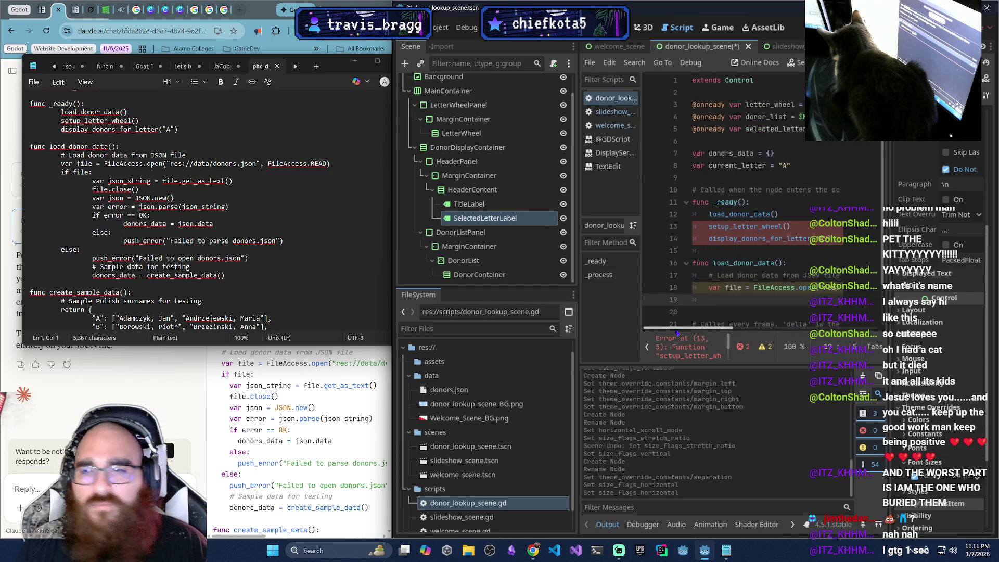
{"action": "type", "text": "if"}
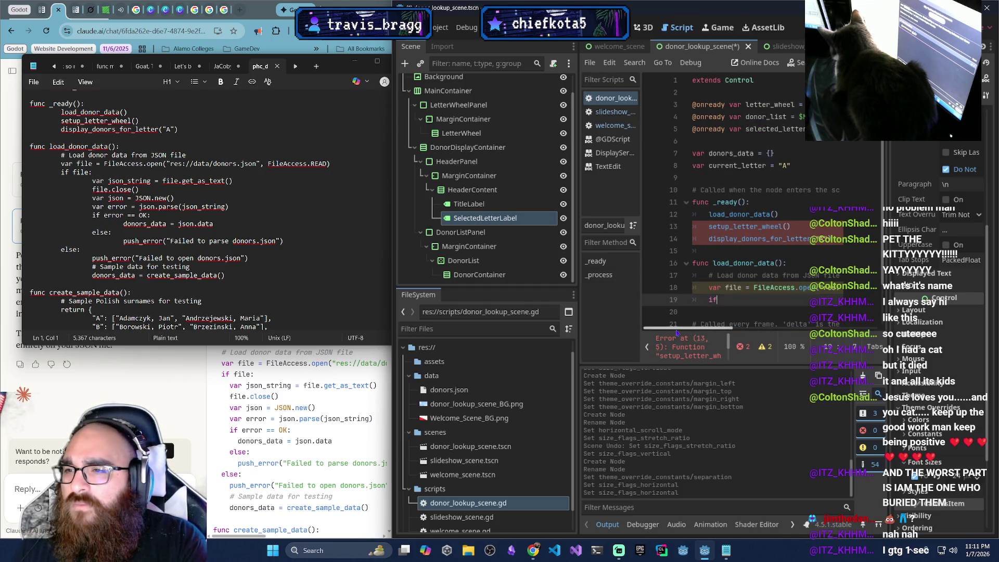
{"action": "type", "text": " file:"}
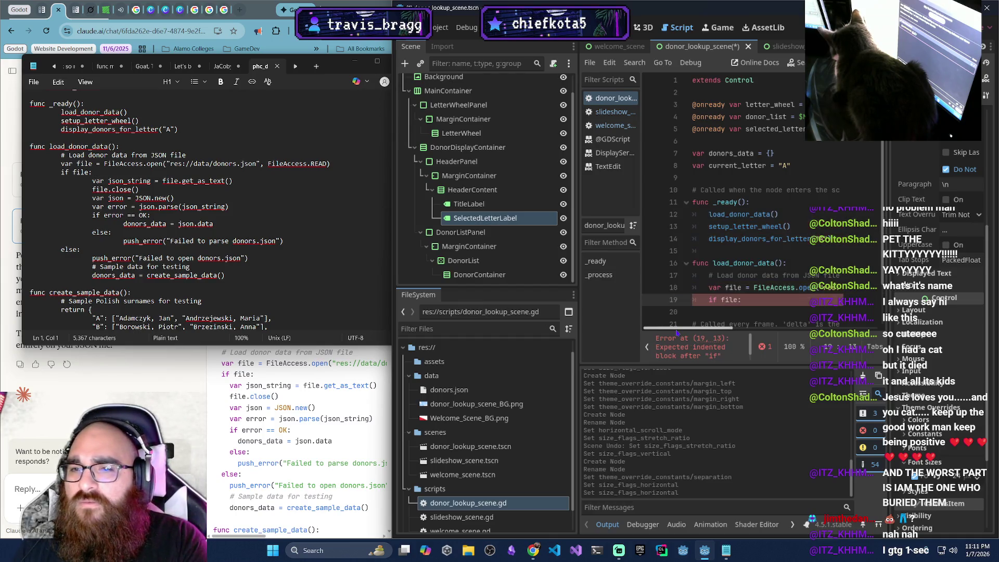
{"action": "key", "text": "Return"}
{"action": "key", "text": "BackSpace"}
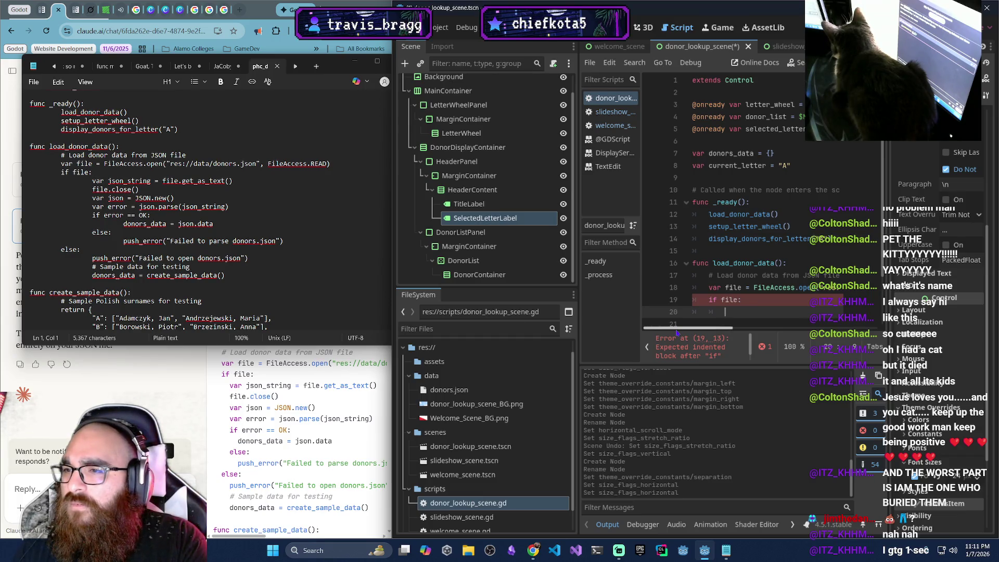
{"action": "type", "text": "var json_string = file"}
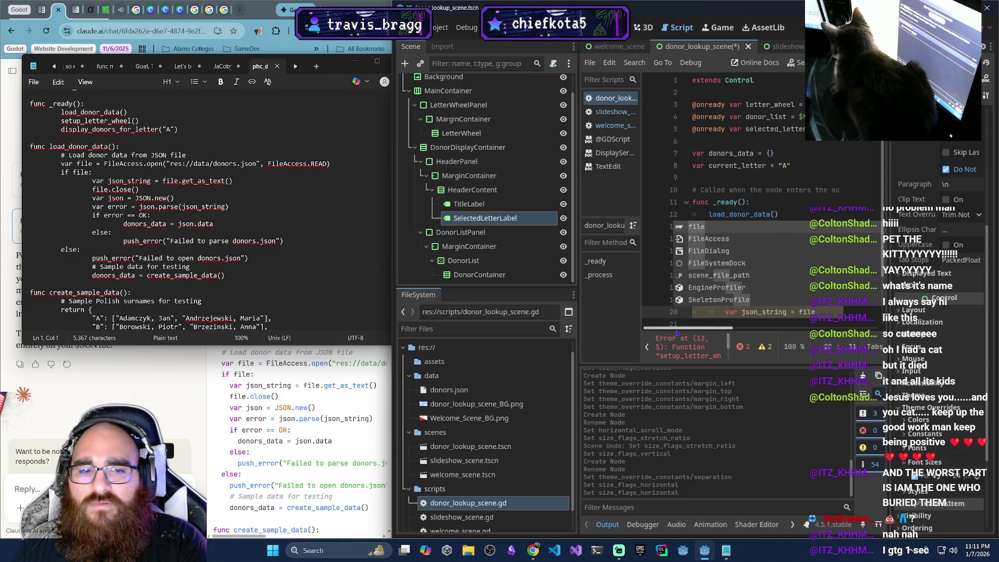
{"action": "type", "text": ".get_a"}
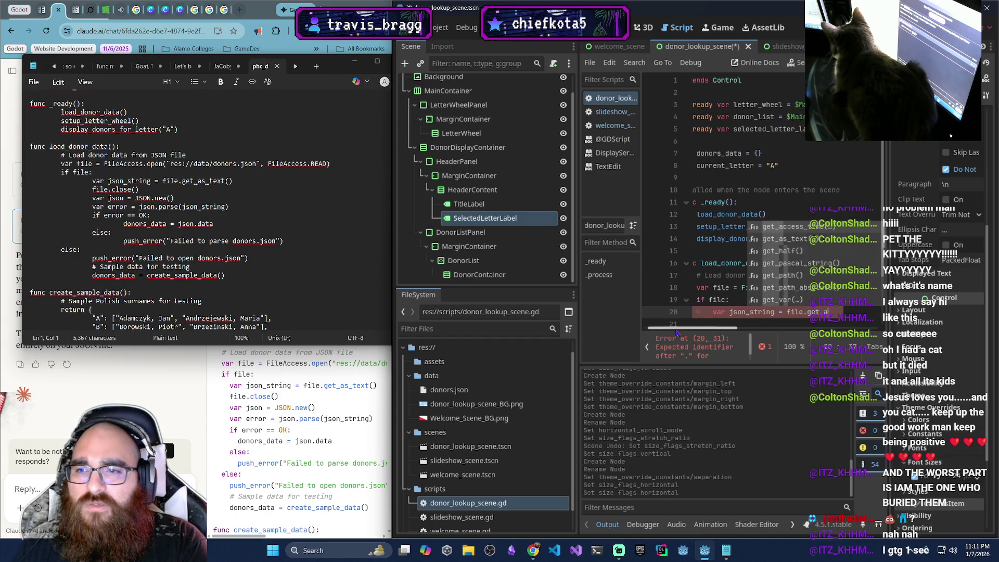
{"action": "type", "text": "s_text"}
{"action": "key", "text": "Return"}
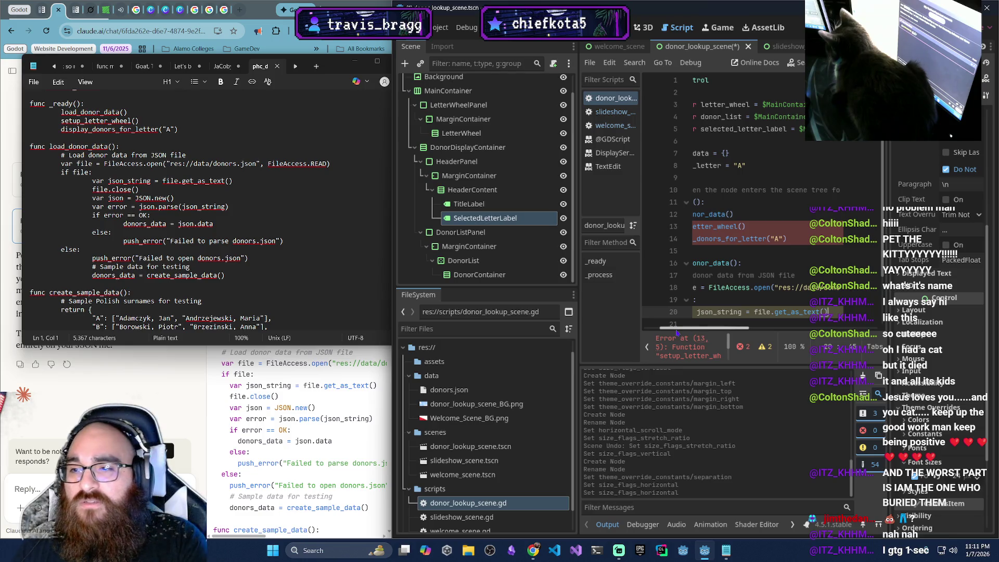
{"action": "key", "text": "Return"}
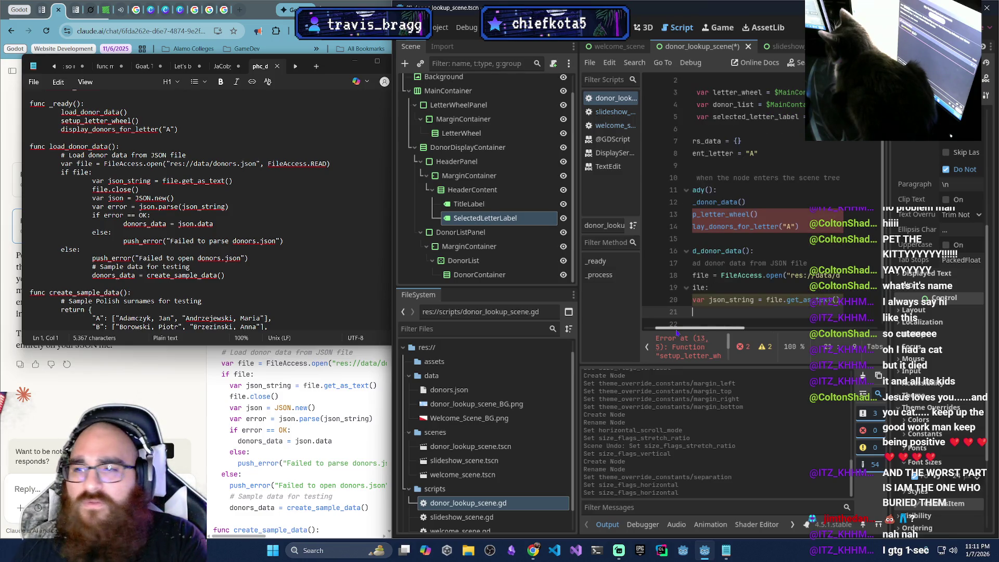
{"action": "type", "text": "file."}
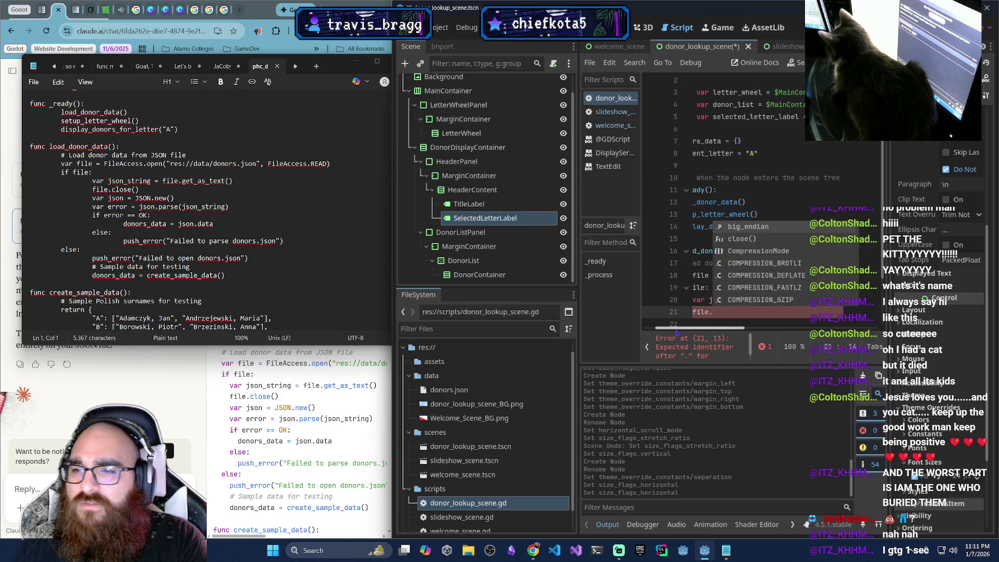
{"action": "type", "text": "close("}
{"action": "key", "text": "Return"}
{"action": "key", "text": "Return"}
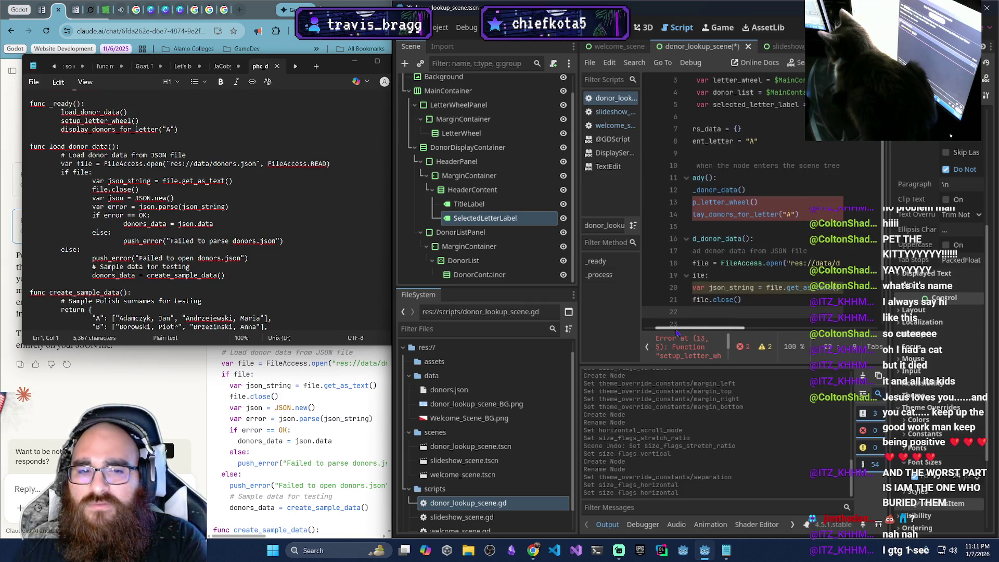
Parse json_string with JSON.new(), assign json.data to donors_data if OK, then begin else
{"action": "type", "text": "va"}
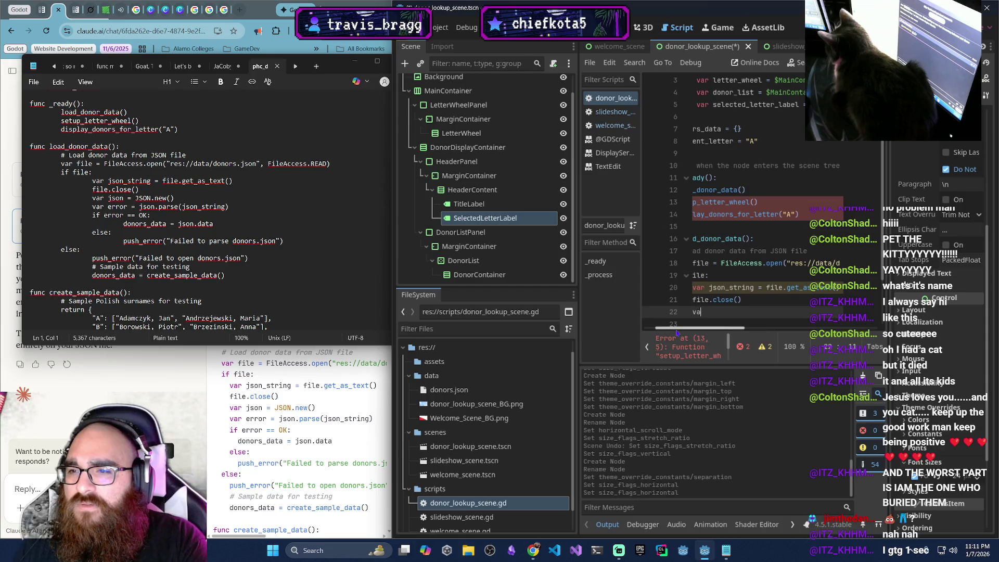
{"action": "type", "text": "r json = "}
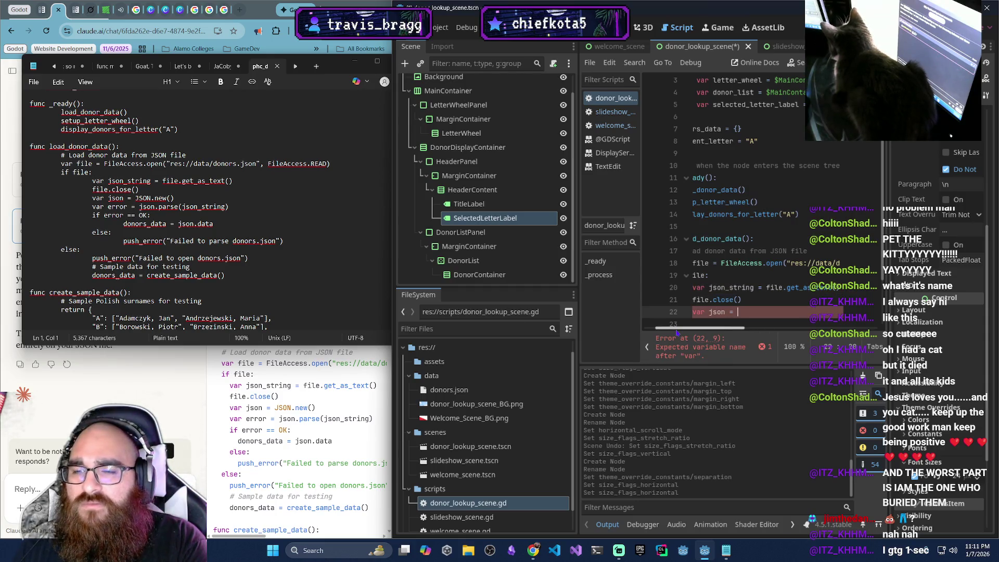
{"action": "type", "text": "JSON.new()"}
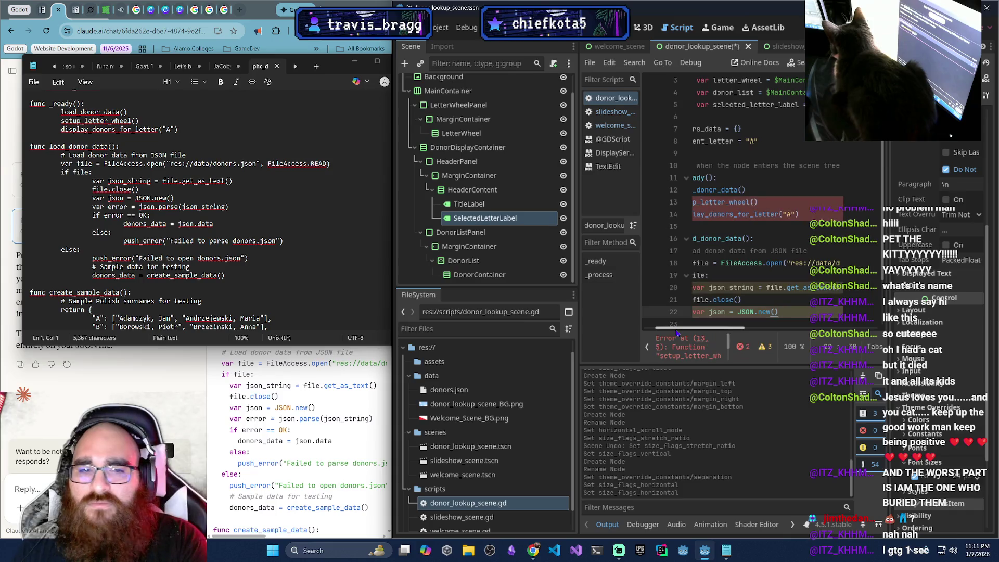
{"action": "key", "text": "Return"}
{"action": "type", "text": "var error = json.parse(jso"}
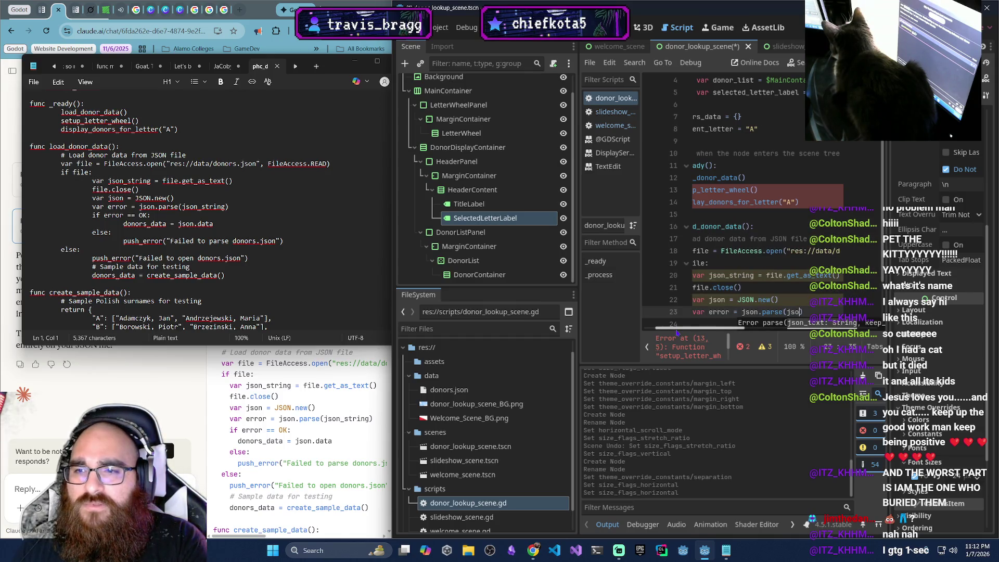
{"action": "type", "text": "n_string)"}
{"action": "key", "text": "Return"}
{"action": "type", "text": "if error"}
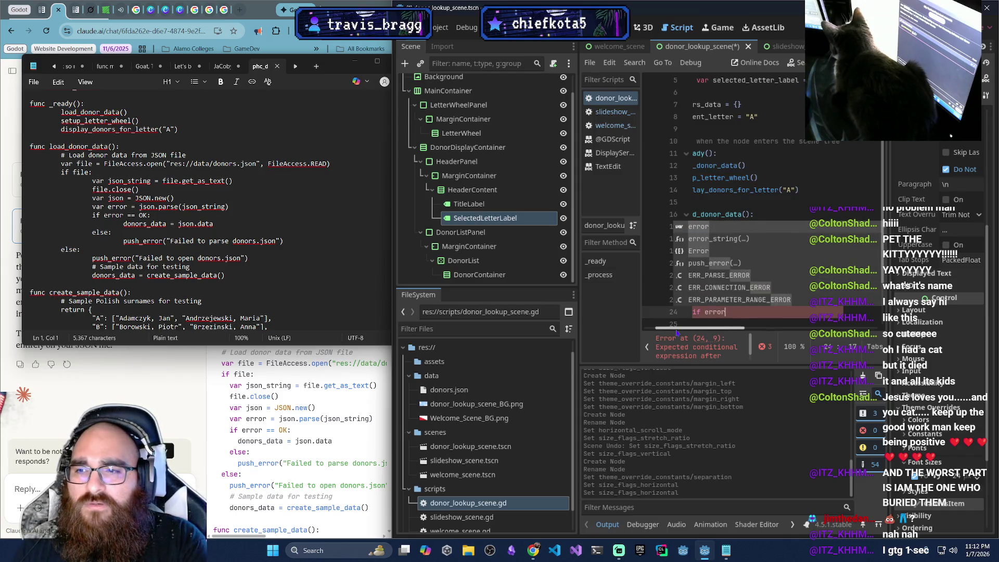
{"action": "type", "text": " == OK:"}
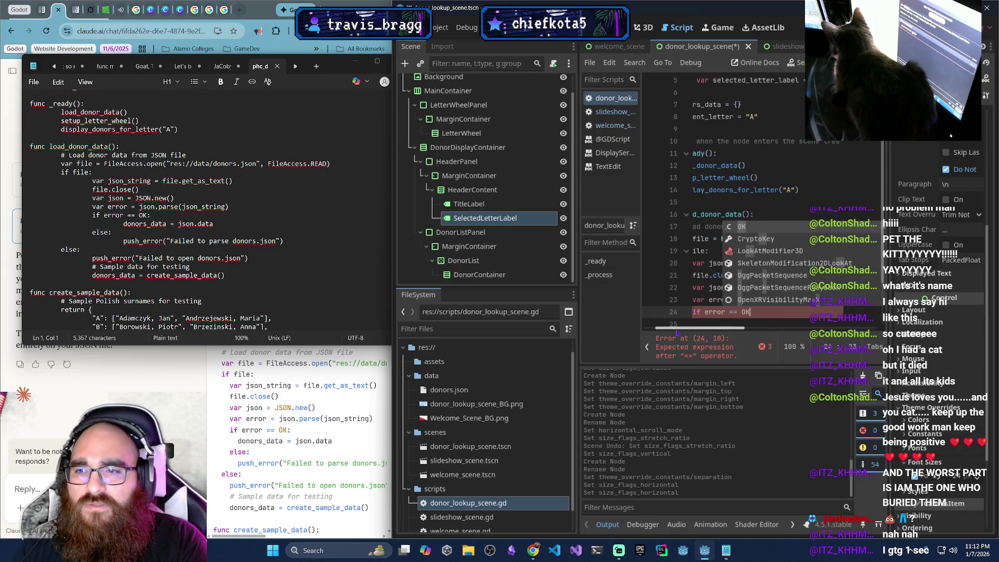
{"action": "key", "text": "Return"}
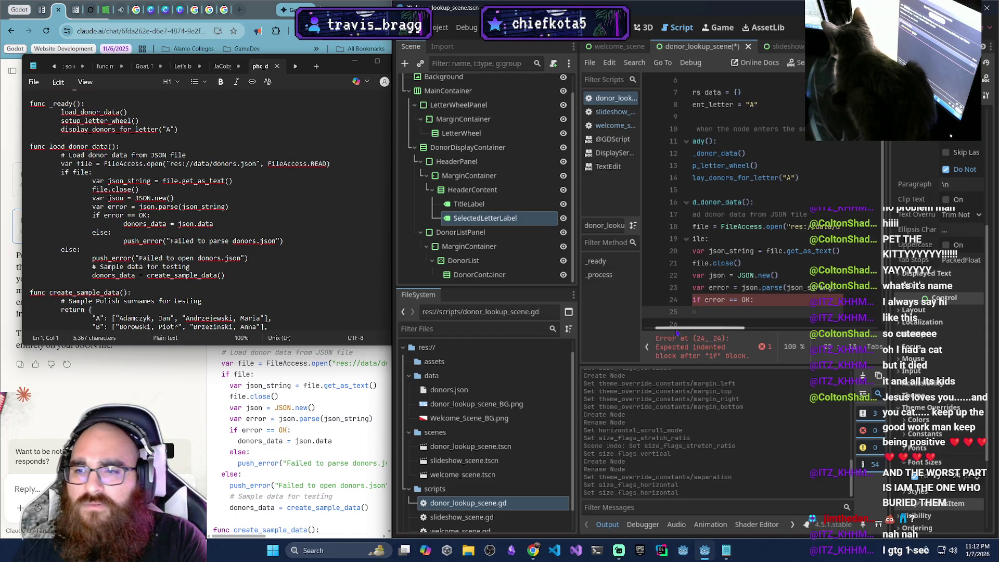
{"action": "type", "text": "donors_data"}
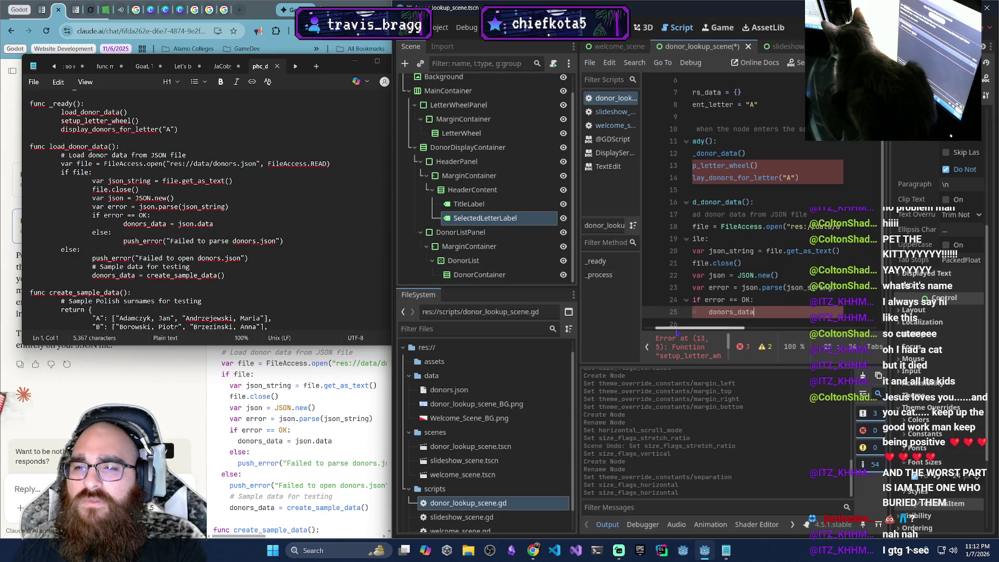
{"action": "type", "text": " = json.da"}
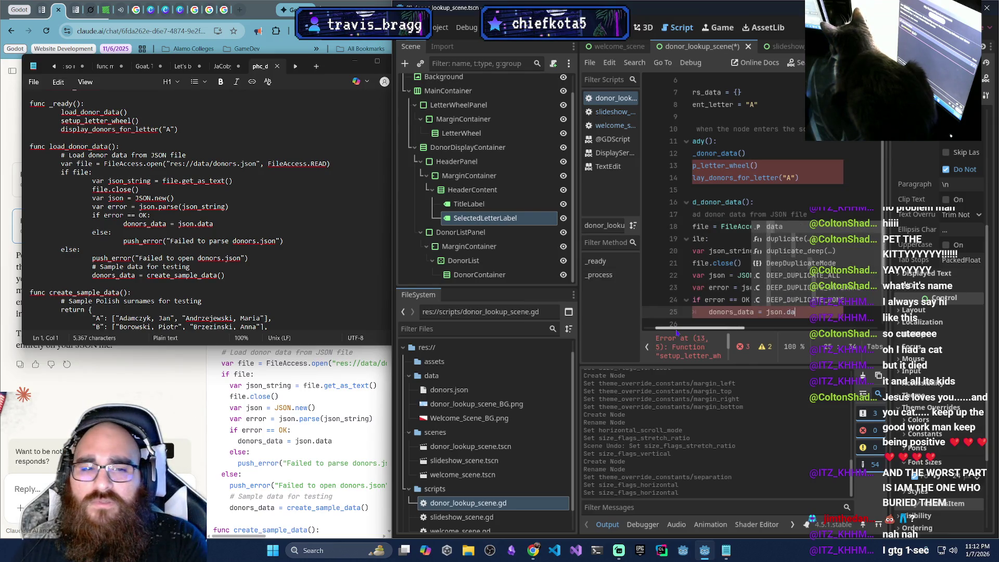
{"action": "type", "text": "ta"}
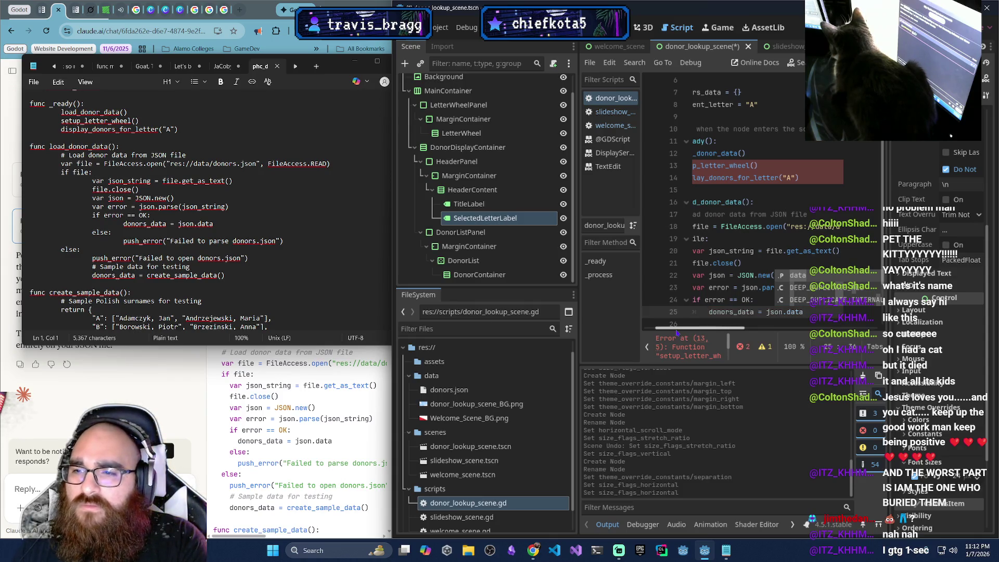
{"action": "key", "text": "Return"}
{"action": "key", "text": "Return"}
{"action": "key", "text": "BackSpace"}
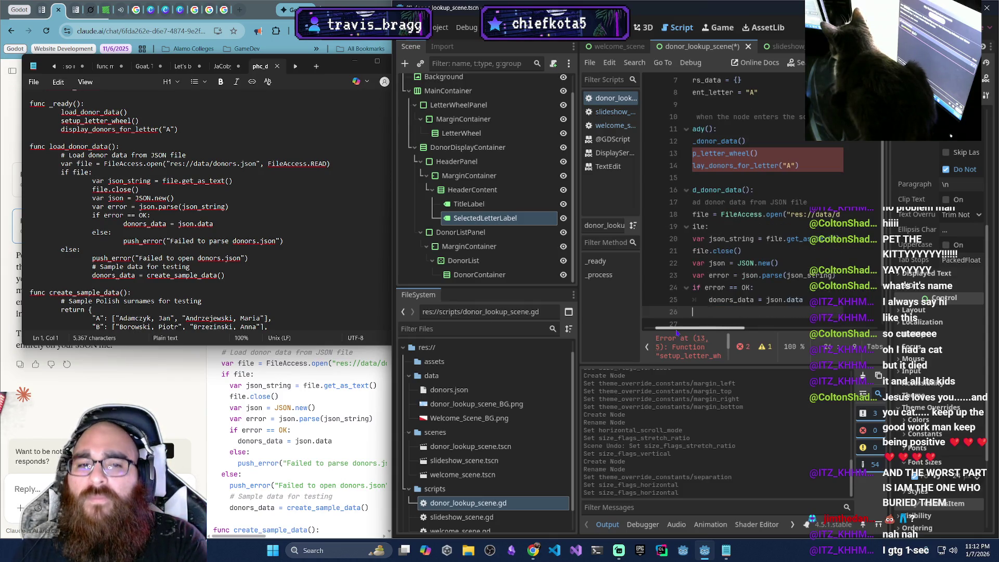
{"action": "type", "text": "else"}
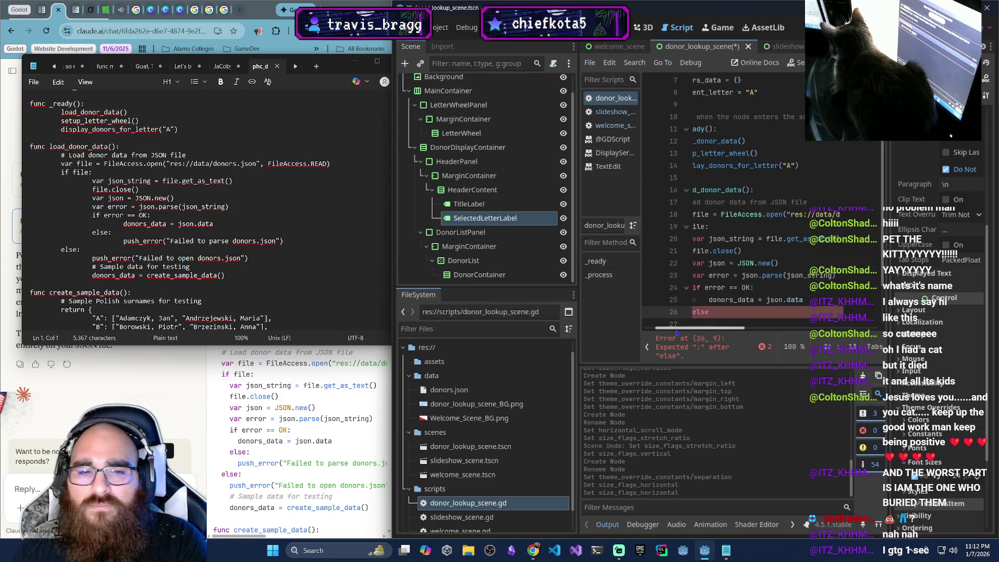
Make else push 'Failed to open donors.json' and fall back to donors_data = create_sample_data()
{"action": "type", "text": ":"}
{"action": "key", "text": "Return"}
{"action": "type", "text": "push"}
{"action": "type", "text": "_error(\"Failed to open donors.json\")"}
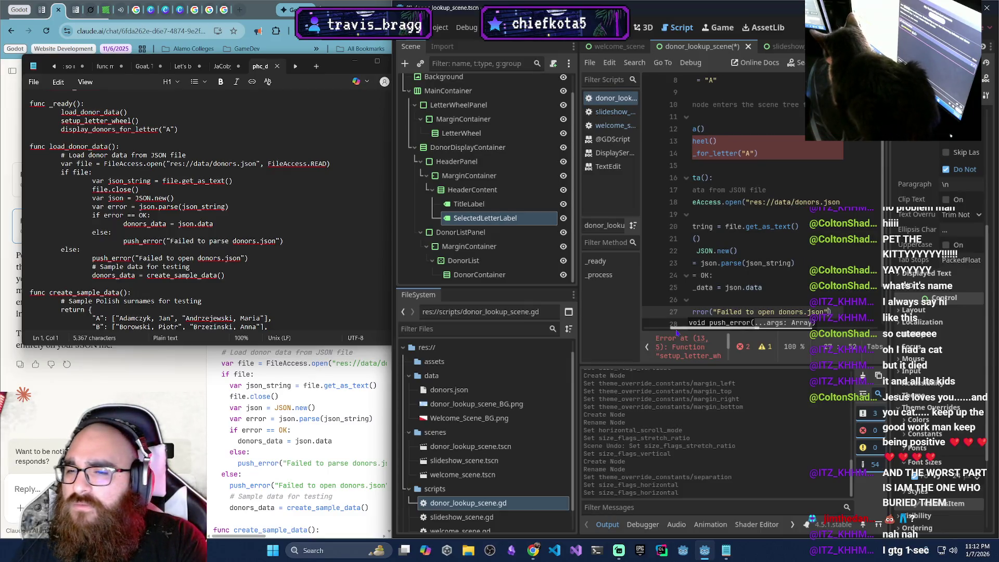
{"action": "type", "text": ")"}
{"action": "key", "text": "Return"}
{"action": "type", "text": "#"}
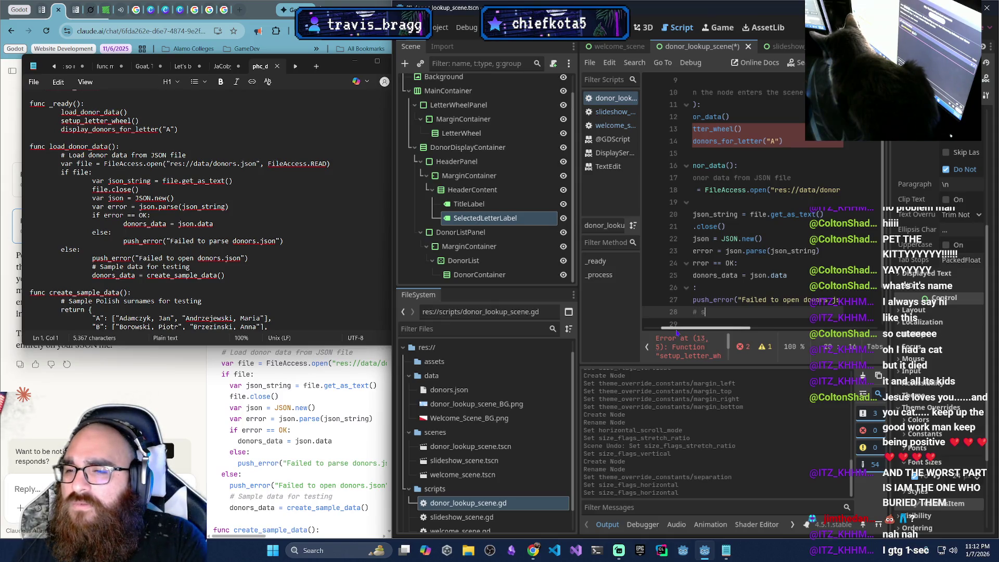
{"action": "type", "text": "Sample data "}
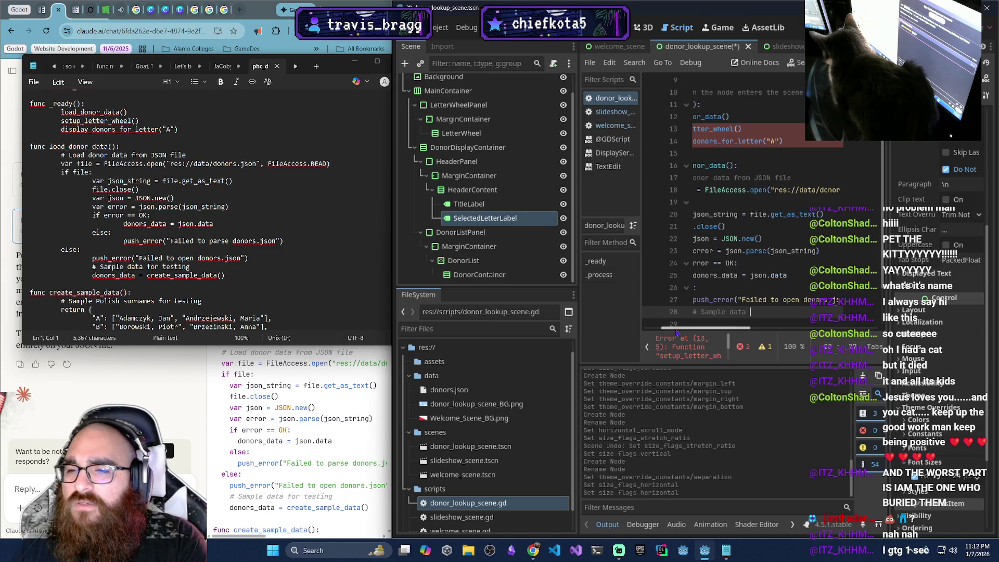
{"action": "type", "text": "for testing"}
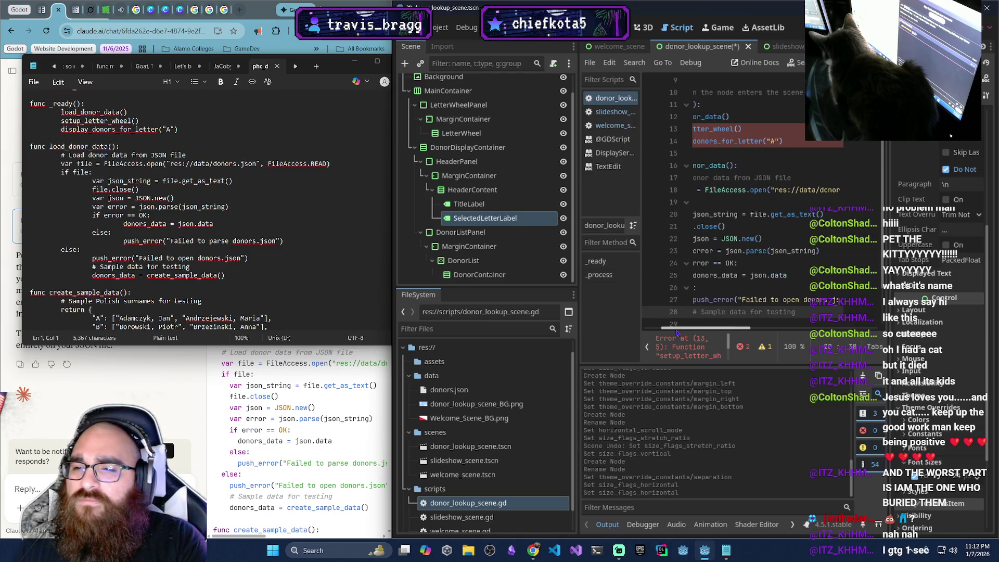
{"action": "type", "text": "donors_d"}
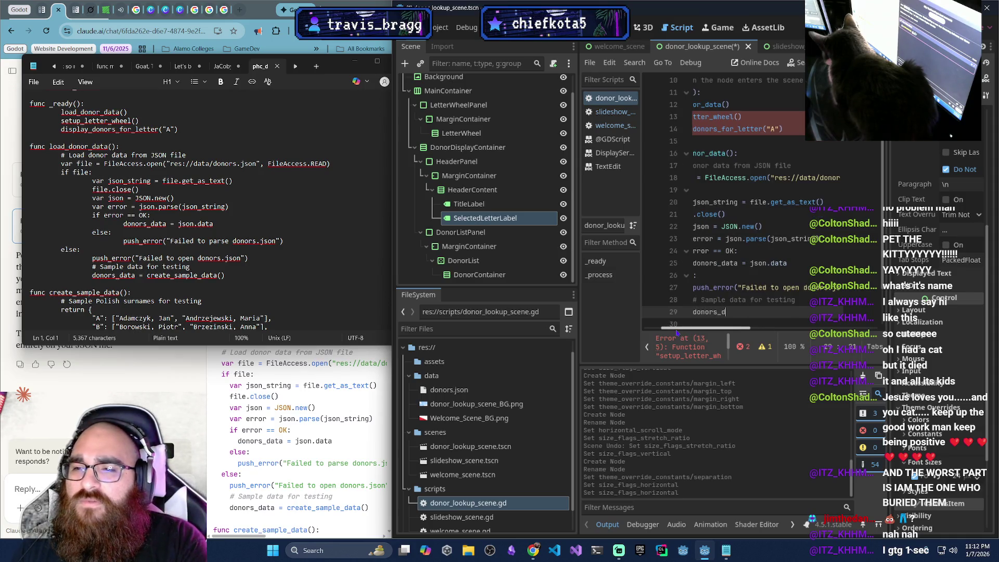
{"action": "type", "text": "t"}
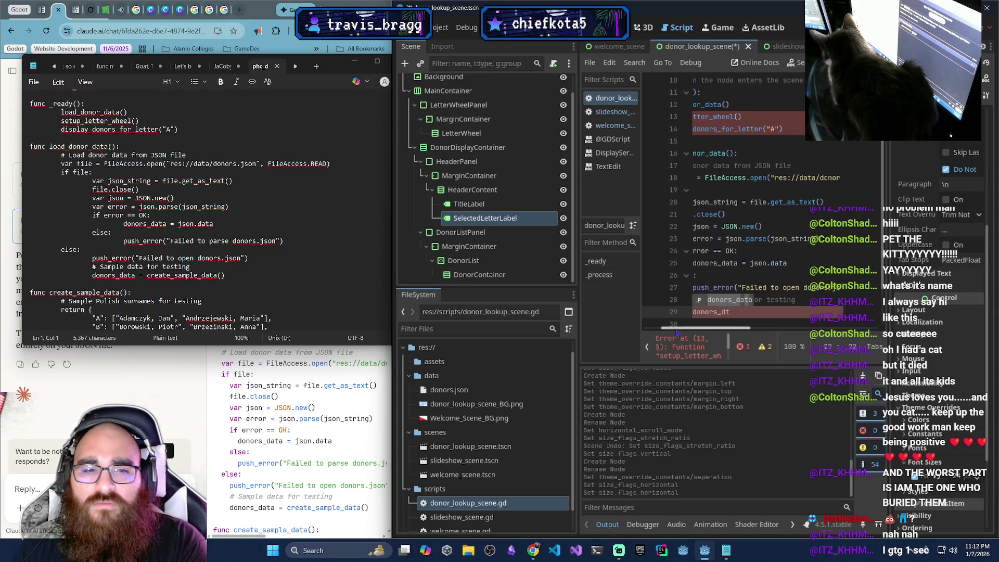
{"action": "key", "text": "BackSpace"}
{"action": "type", "text": "ata = create"}
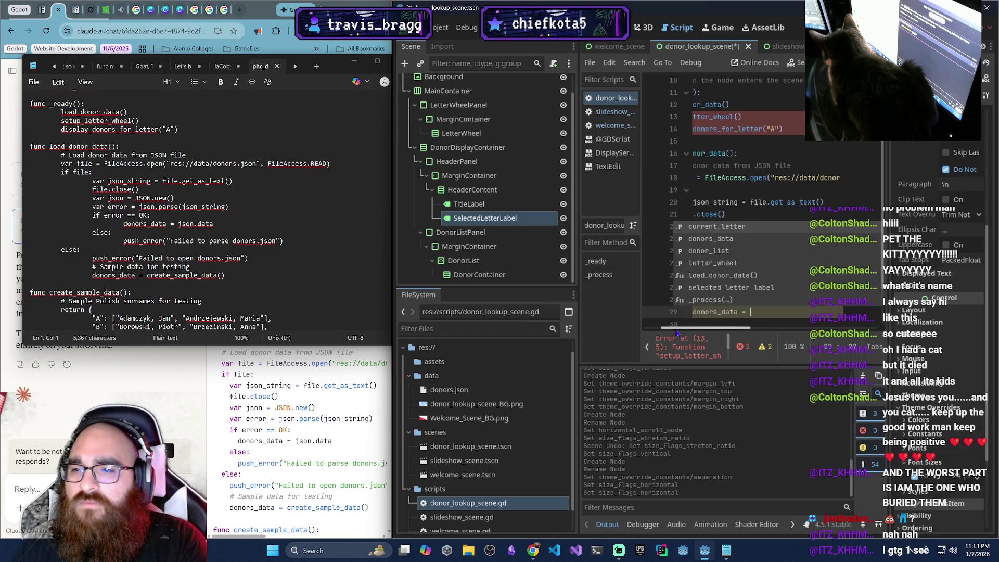
{"action": "type", "text": "_sampl"}
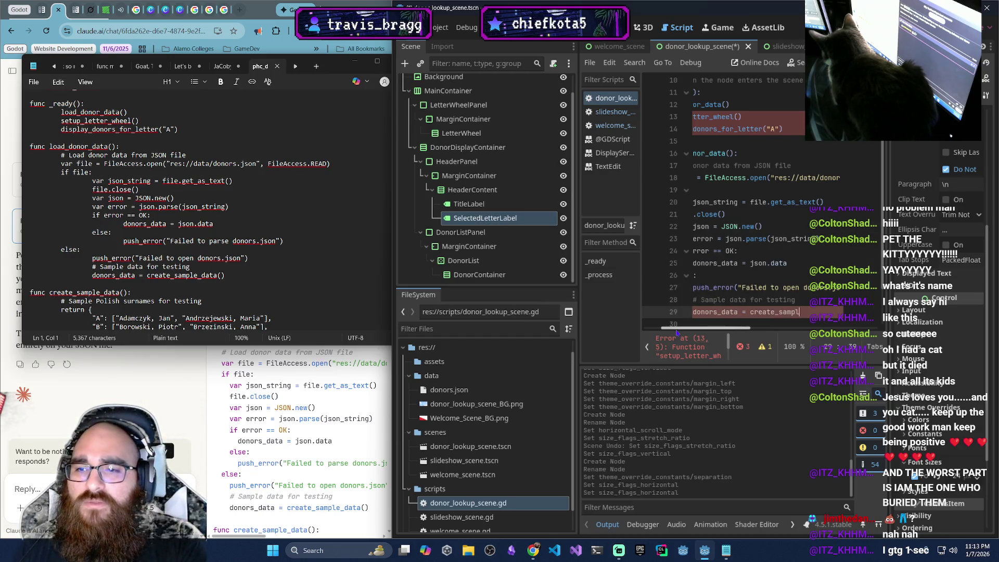
{"action": "type", "text": "e_data"}
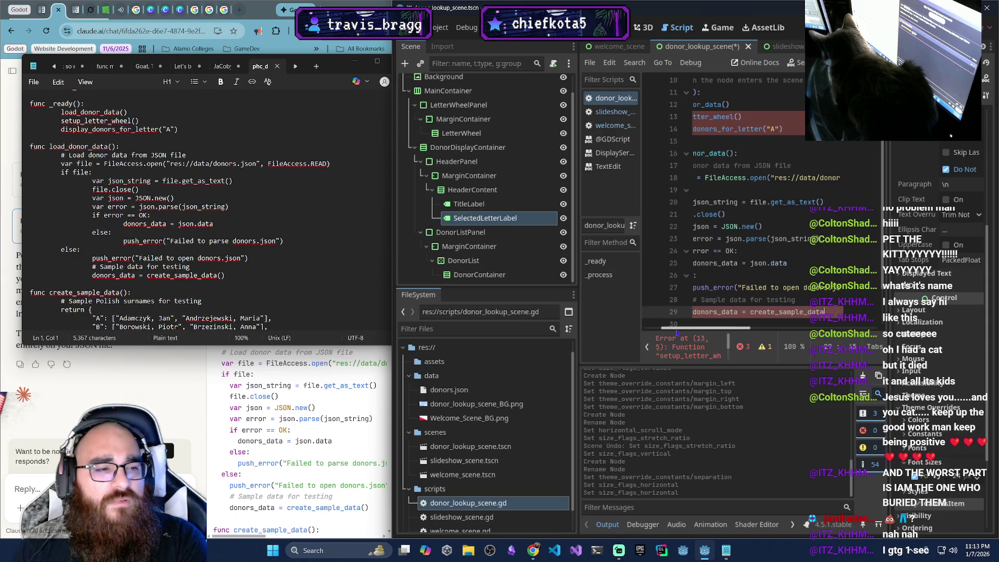
{"action": "type", "text": "()"}
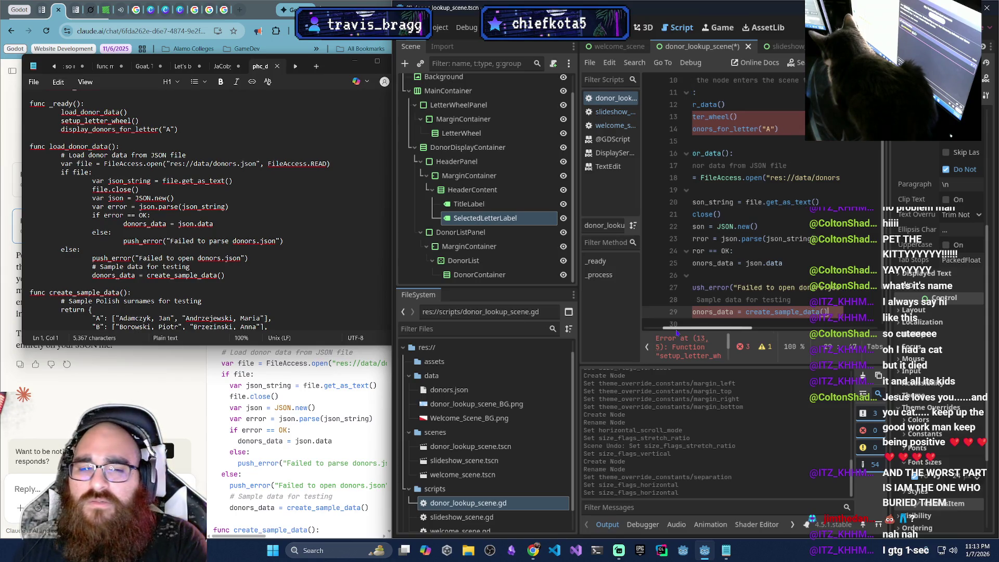
Insert a blank line 31 after load_donor_data()'s fallback line in donor_lookup_scene.gd
{"action": "left_click_drag", "start_coordinate": [724, 327], "coordinate": [709, 328]}
{"action": "scroll", "coordinate": [728, 291], "scroll_direction": "down", "scroll_amount": 2}
{"action": "left_click", "coordinate": [757, 264]}
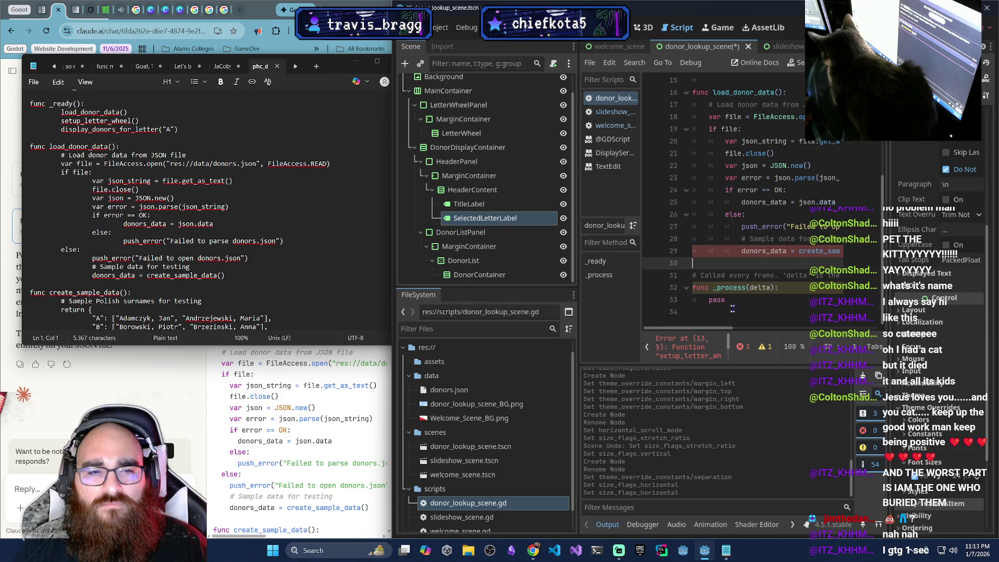
{"action": "left_click_drag", "start_coordinate": [706, 330], "coordinate": [710, 331]}
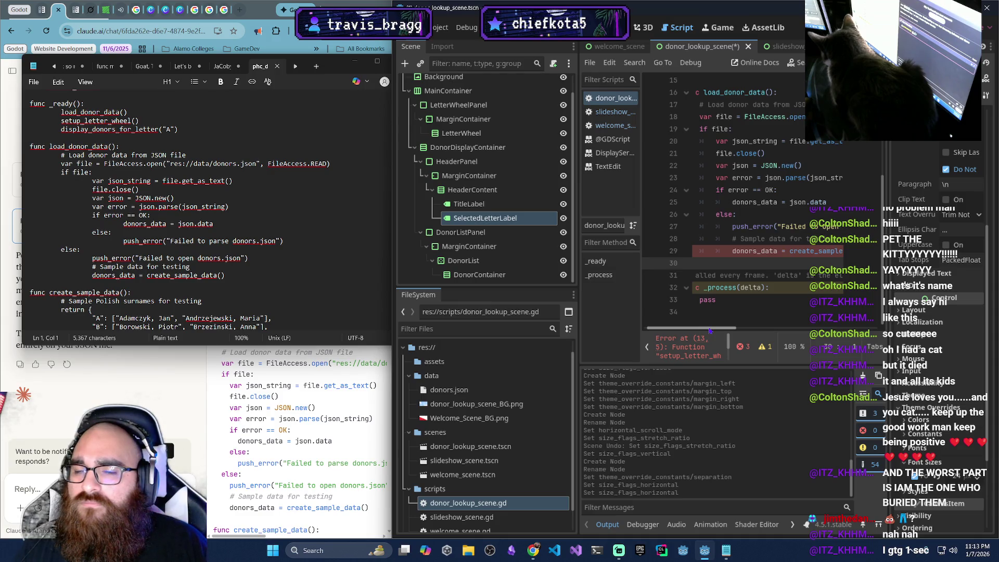
{"action": "left_click_drag", "start_coordinate": [709, 331], "coordinate": [700, 333]}
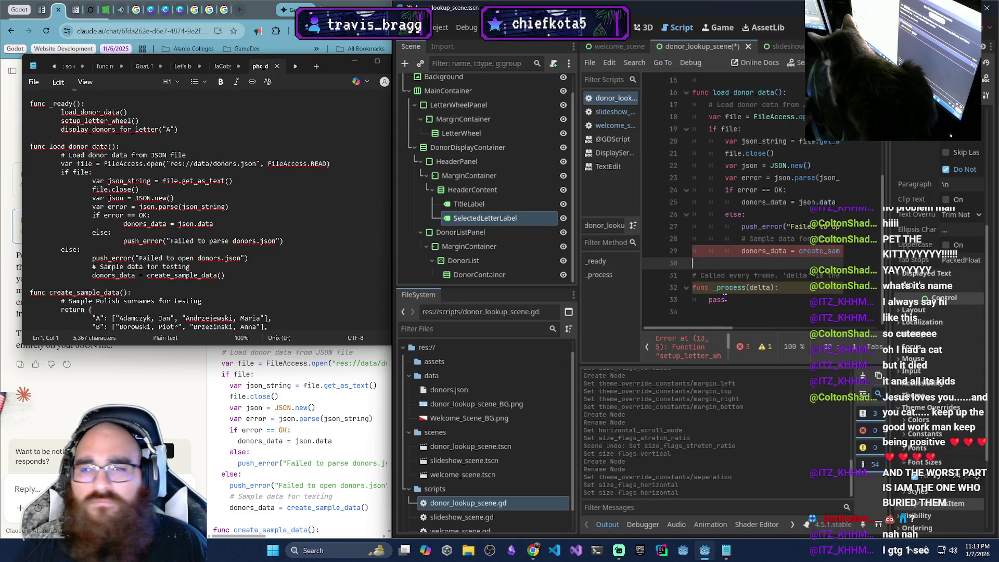
{"action": "scroll", "coordinate": [767, 243], "scroll_direction": "up", "scroll_amount": 1}
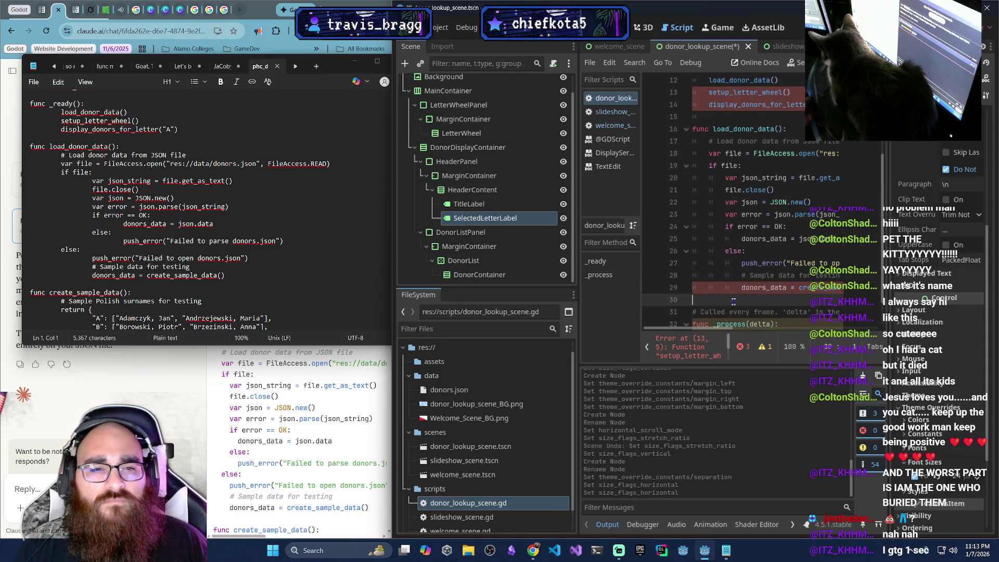
{"action": "scroll", "coordinate": [728, 301], "scroll_direction": "up", "scroll_amount": 1}
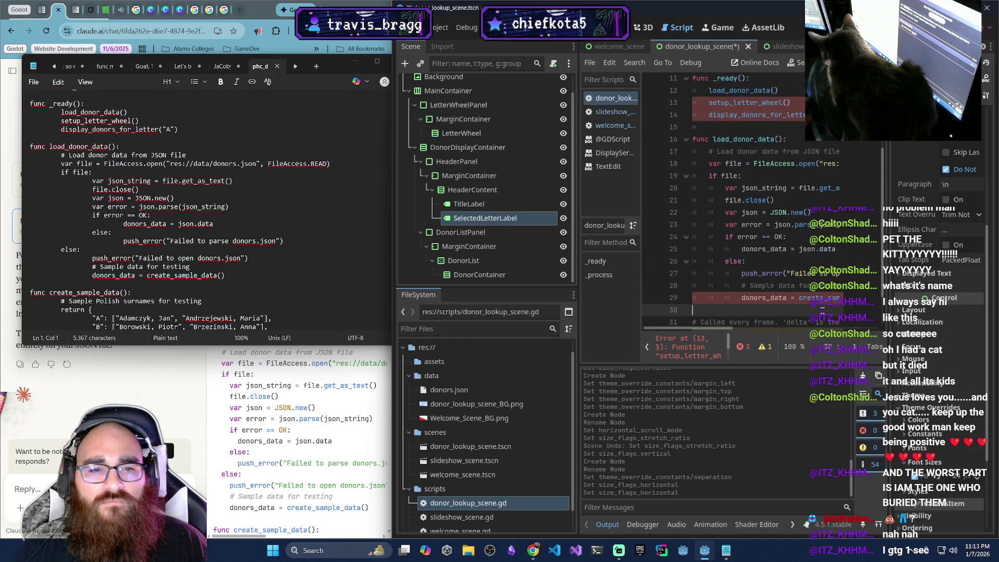
{"action": "key", "text": "Return"}
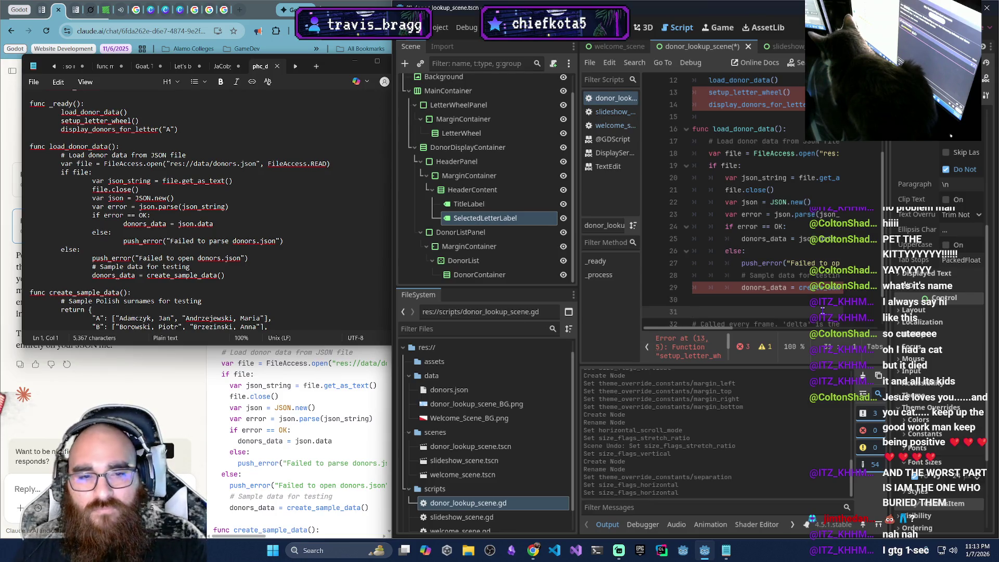
Write the header func create_sample_data(): on line 31 and scroll the notes to the sample data
{"action": "type", "text": "fu"}
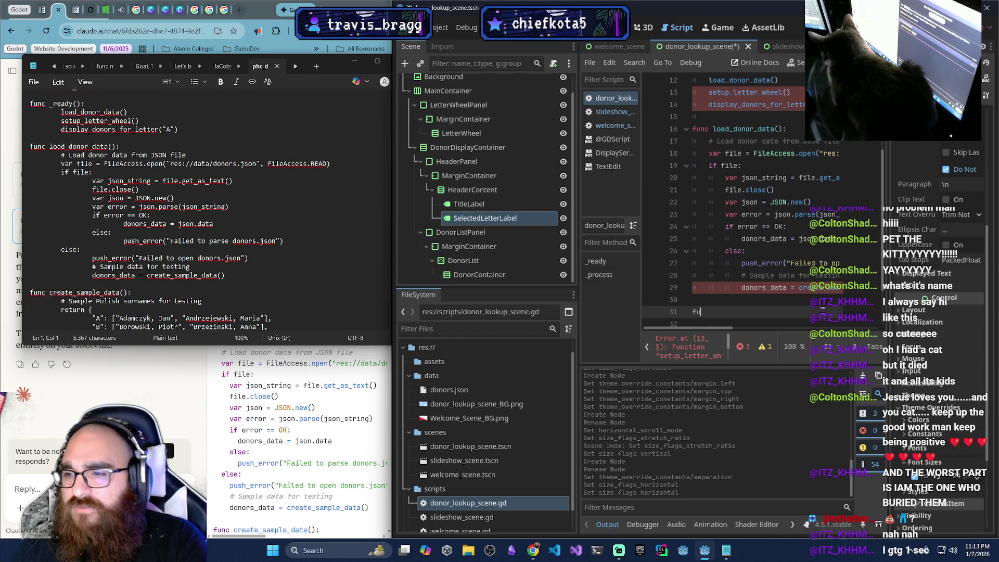
{"action": "type", "text": "nc create_s"}
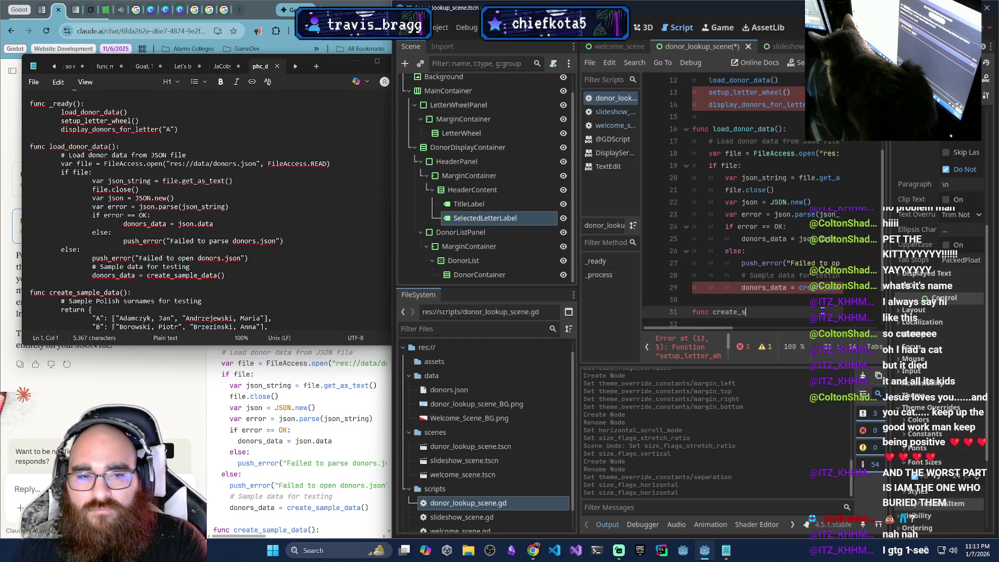
{"action": "type", "text": "ample_data():"}
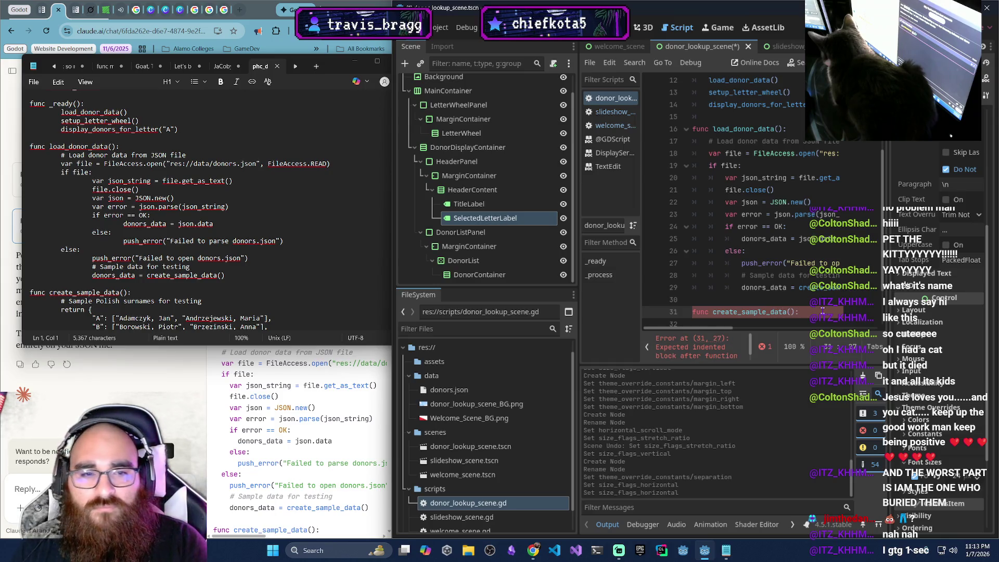
{"action": "scroll", "coordinate": [796, 272], "scroll_direction": "down", "scroll_amount": 2}
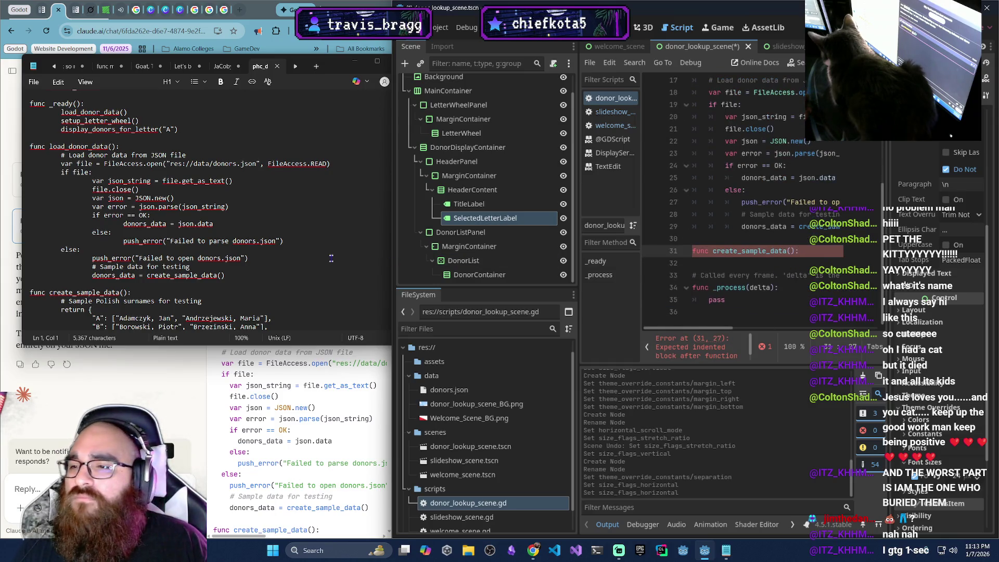
{"action": "scroll", "coordinate": [276, 260], "scroll_direction": "down", "scroll_amount": 2}
{"action": "scroll", "coordinate": [275, 260], "scroll_direction": "down", "scroll_amount": 2}
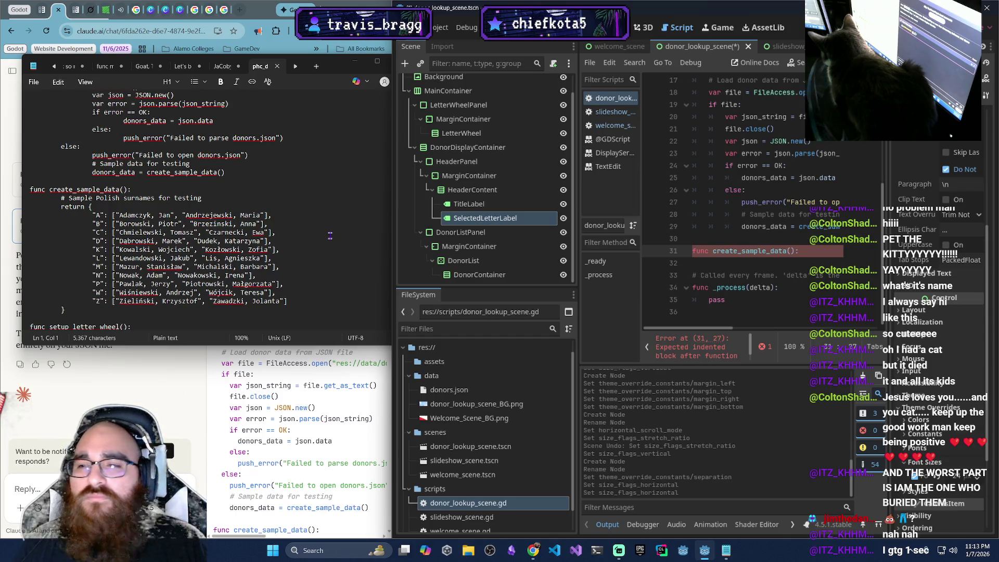
Paste the Polish surnames sample dictionary, keyed A through Z, from the notes into create_sample_data()'s body
{"action": "key", "text": "Return"}
{"action": "left_click_drag", "start_coordinate": [90, 310], "coordinate": [61, 198]}
{"action": "key", "text": "ctrl+c"}
{"action": "left_click", "coordinate": [721, 264]}
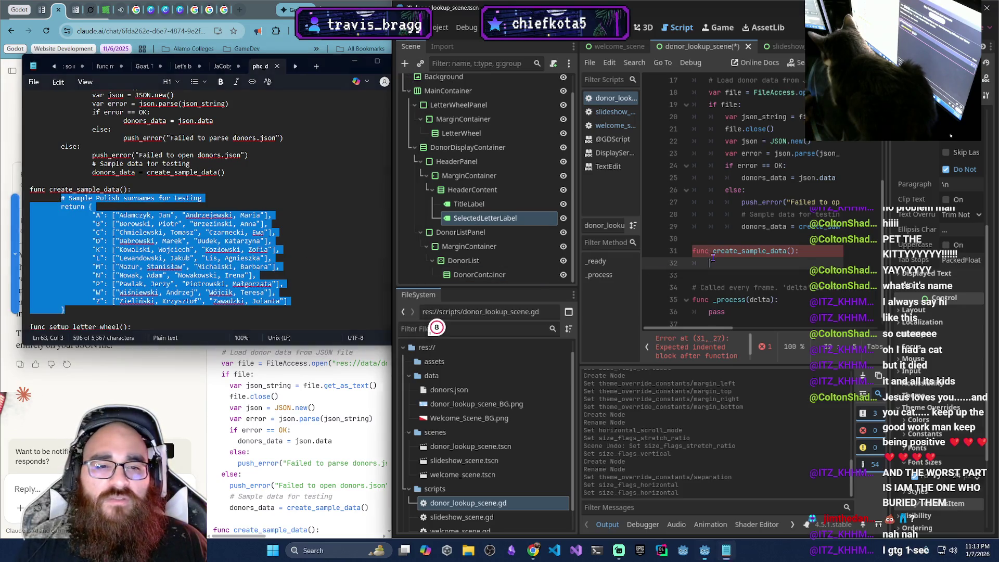
{"action": "key", "text": "ctrl+v"}
{"action": "scroll", "coordinate": [720, 274], "scroll_direction": "down", "scroll_amount": 1}
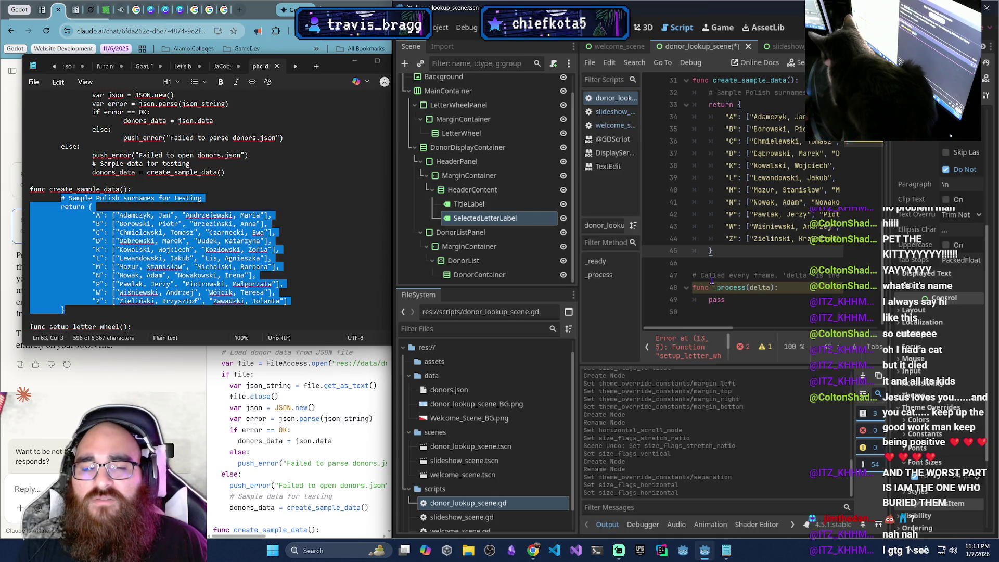
{"action": "scroll", "coordinate": [709, 280], "scroll_direction": "up", "scroll_amount": 1}
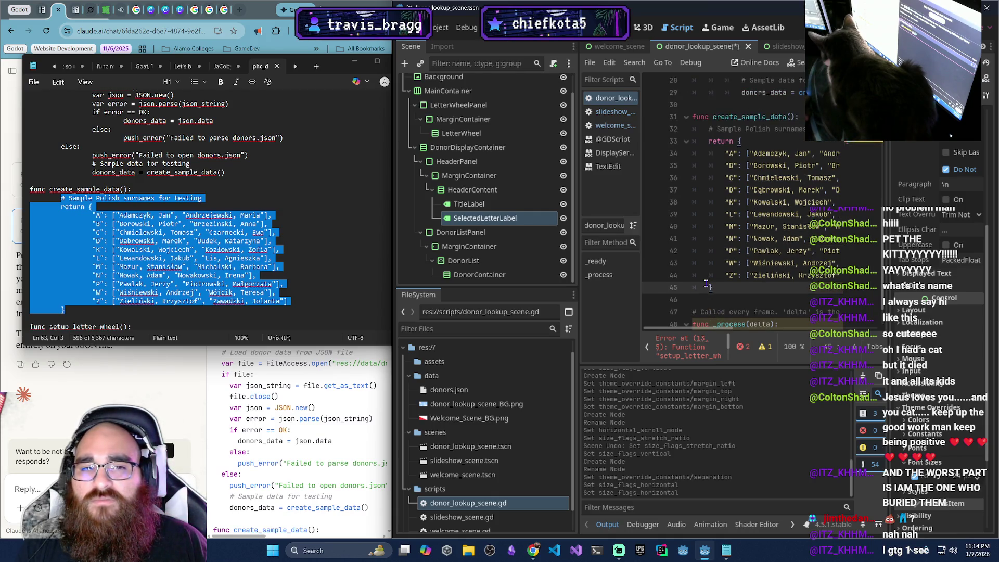
{"action": "scroll", "coordinate": [706, 284], "scroll_direction": "up", "scroll_amount": 1}
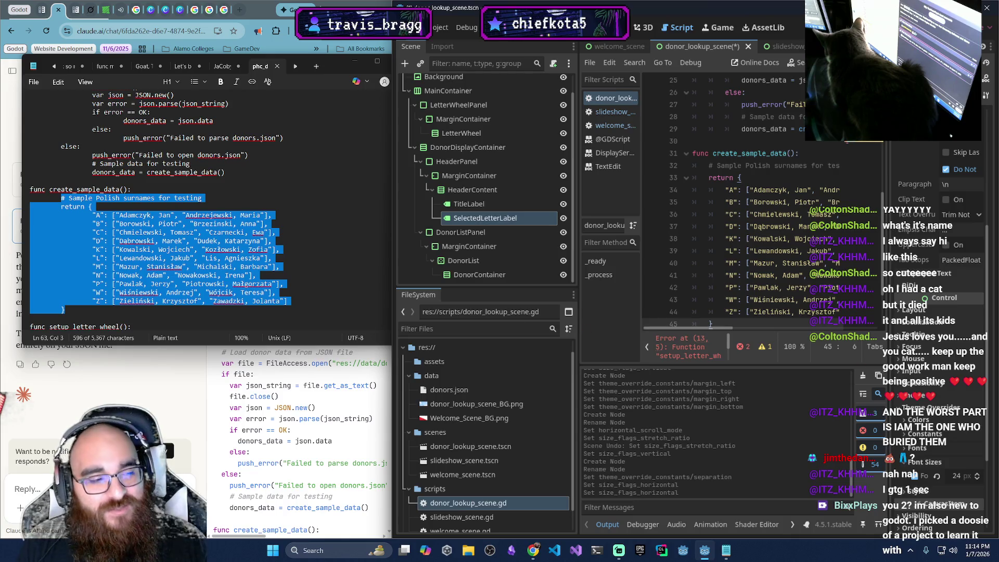
{"action": "left_click", "coordinate": [385, 442]}
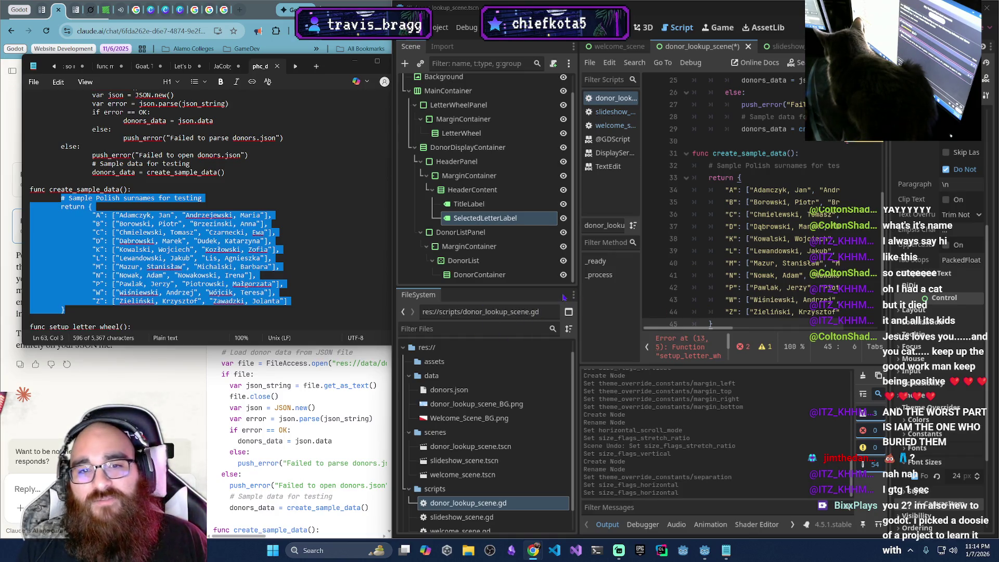
{"action": "scroll", "coordinate": [229, 283], "scroll_direction": "down", "scroll_amount": 4}
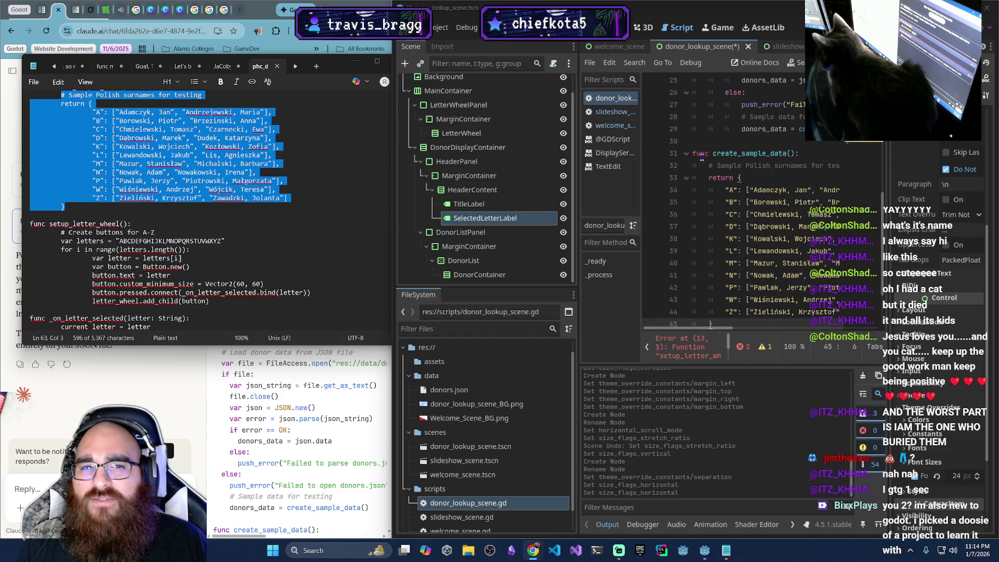
Comment out the whole create_sample_data() function, lines 31–45, with Ctrl+K
{"action": "scroll", "coordinate": [744, 242], "scroll_direction": "down", "scroll_amount": 2}
{"action": "mouse_move", "coordinate": [743, 244]}
{"action": "left_mouse_down"}
{"action": "mouse_move", "coordinate": [728, 161]}
{"action": "mouse_move", "coordinate": [686, 154]}
{"action": "left_mouse_up"}
{"action": "type", "text": "#"}
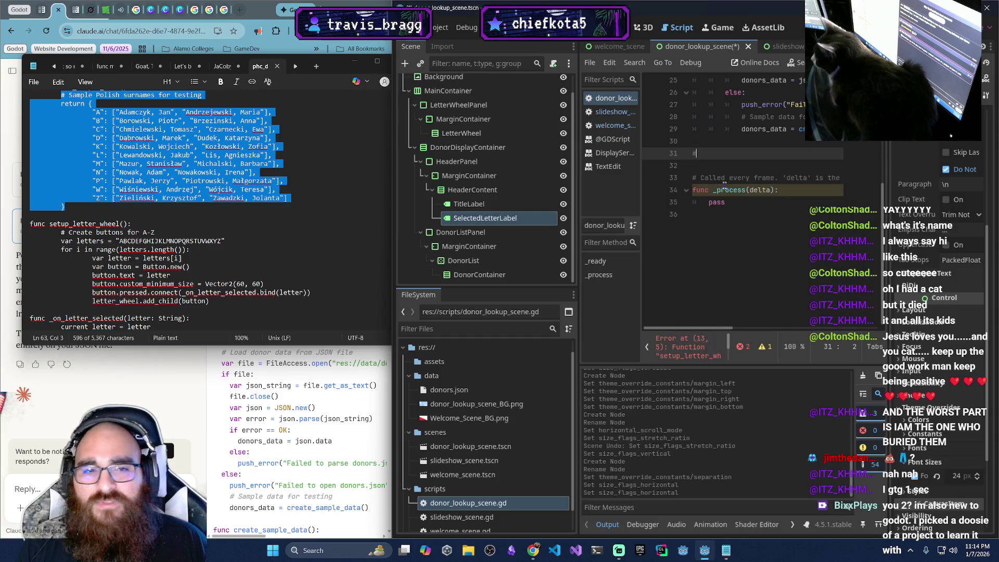
{"action": "key", "text": "ctrl+z"}
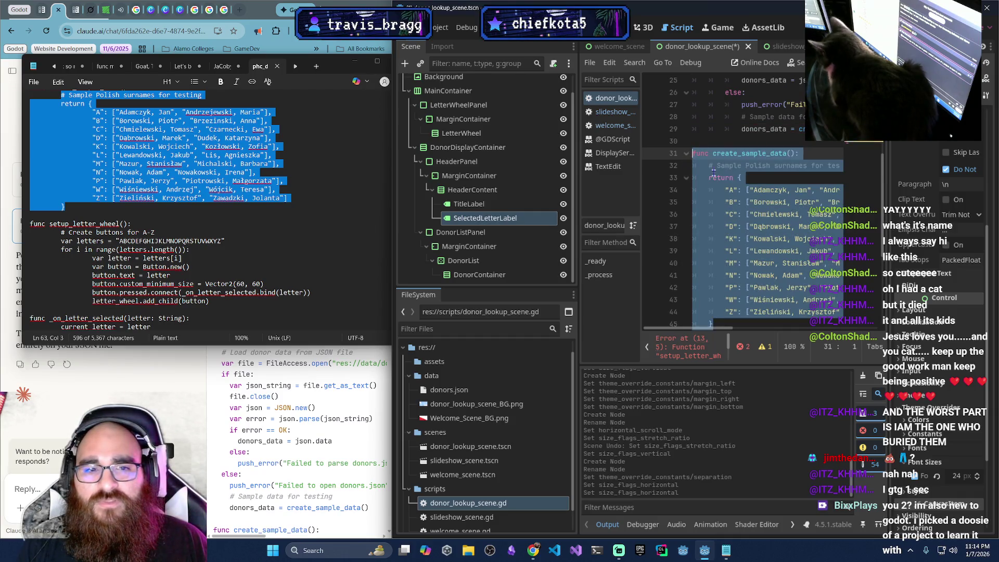
{"action": "key", "text": "ctrl+k"}
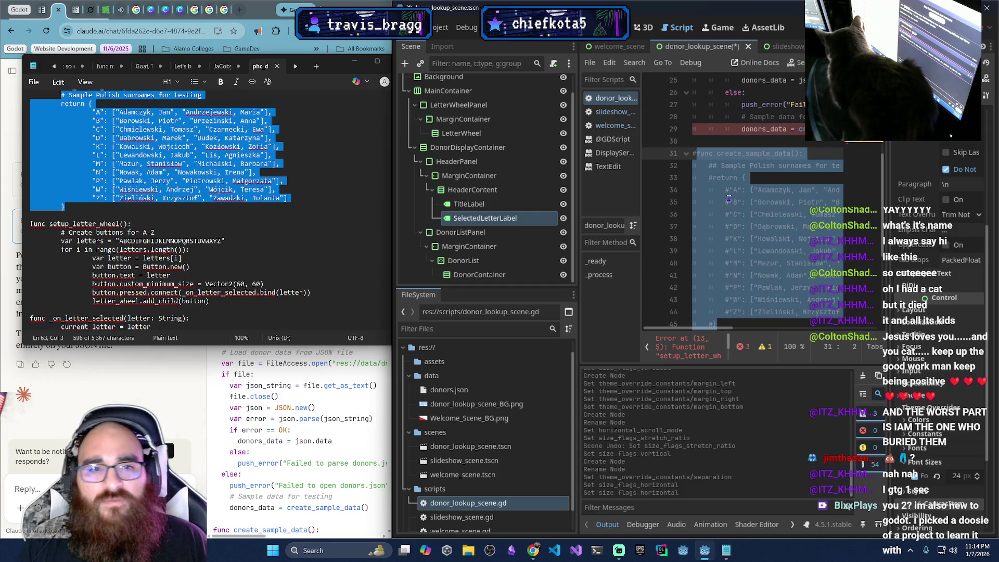
Comment out the donors_data = create_sample_data() fallback call on line 29
{"action": "scroll", "coordinate": [731, 200], "scroll_direction": "up", "scroll_amount": 5}
{"action": "scroll", "coordinate": [731, 200], "scroll_direction": "down", "scroll_amount": 1}
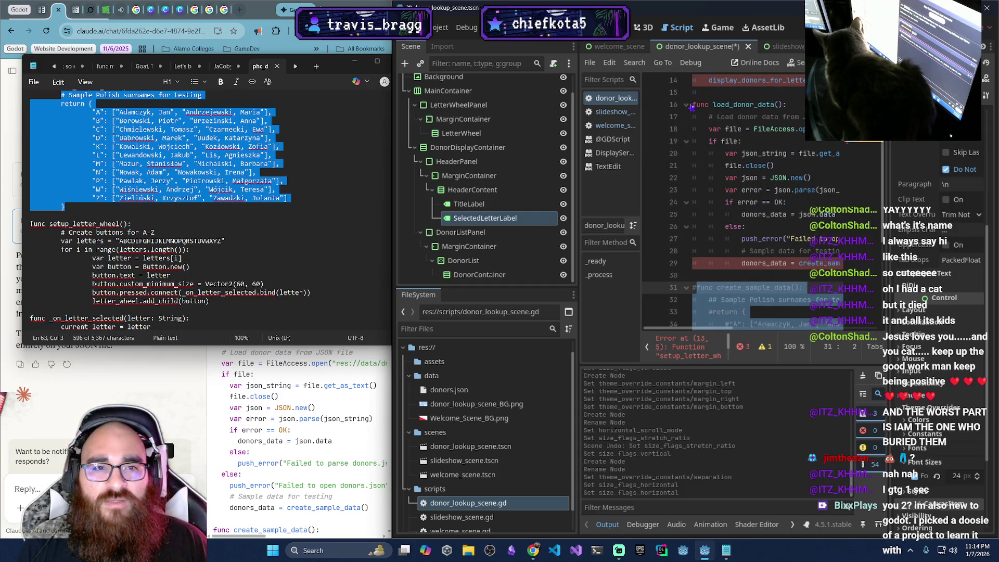
{"action": "scroll", "coordinate": [759, 225], "scroll_direction": "down", "scroll_amount": 2}
{"action": "left_click", "coordinate": [742, 190]}
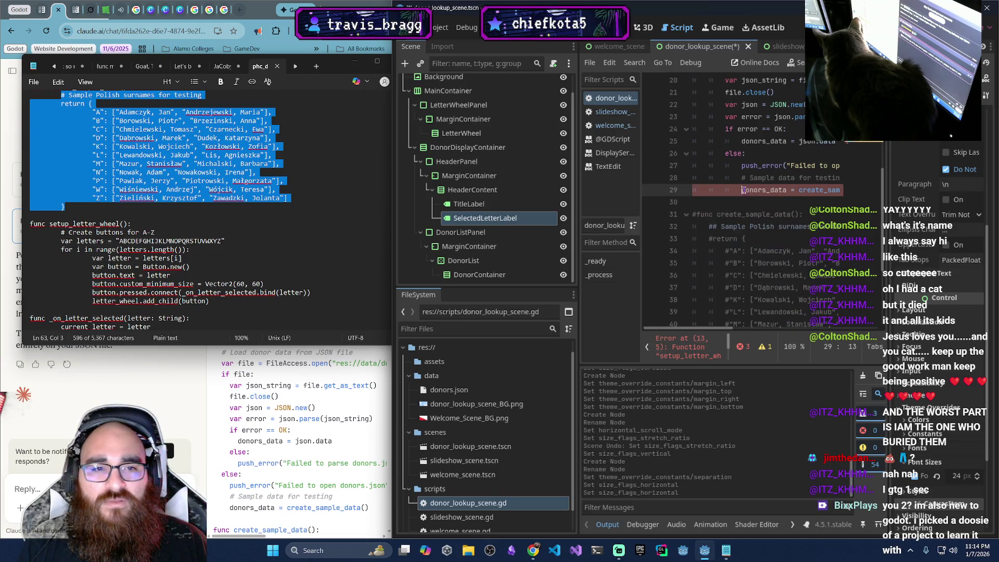
{"action": "key", "text": "ctrl+k"}
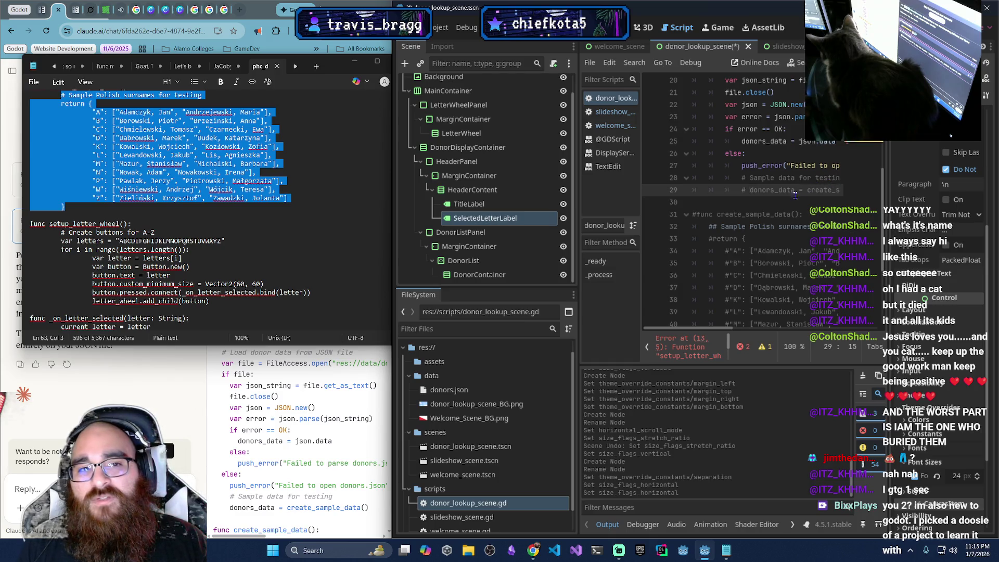
{"action": "scroll", "coordinate": [790, 240], "scroll_direction": "down", "scroll_amount": 4}
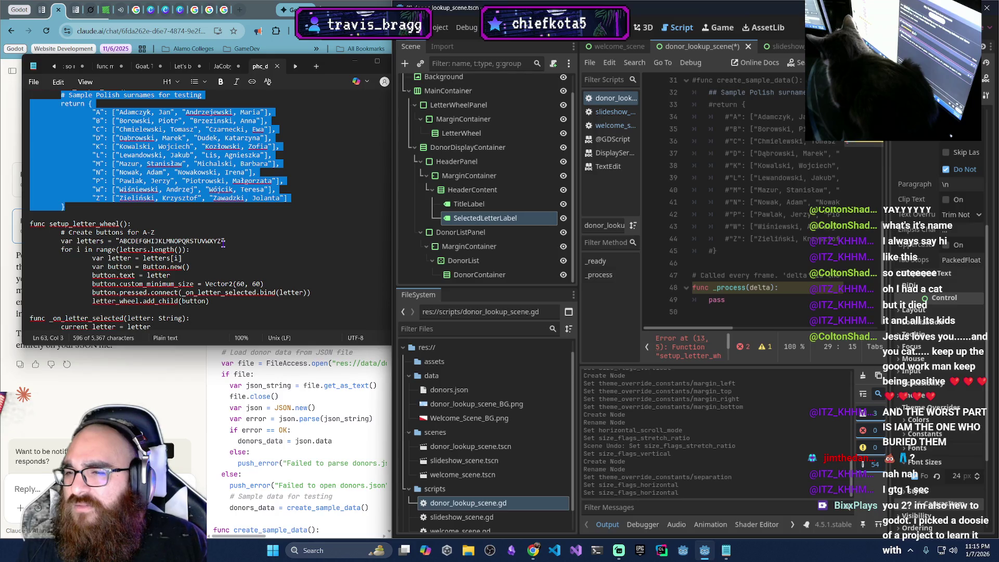
{"action": "scroll", "coordinate": [223, 242], "scroll_direction": "down", "scroll_amount": 1}
{"action": "scroll", "coordinate": [223, 244], "scroll_direction": "down", "scroll_amount": 1}
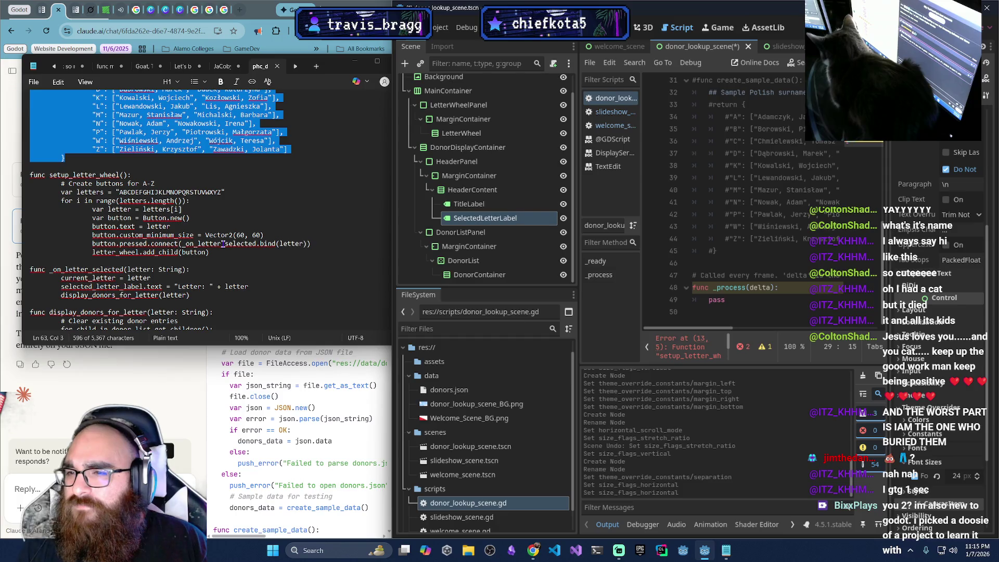
{"action": "scroll", "coordinate": [223, 243], "scroll_direction": "down", "scroll_amount": 1}
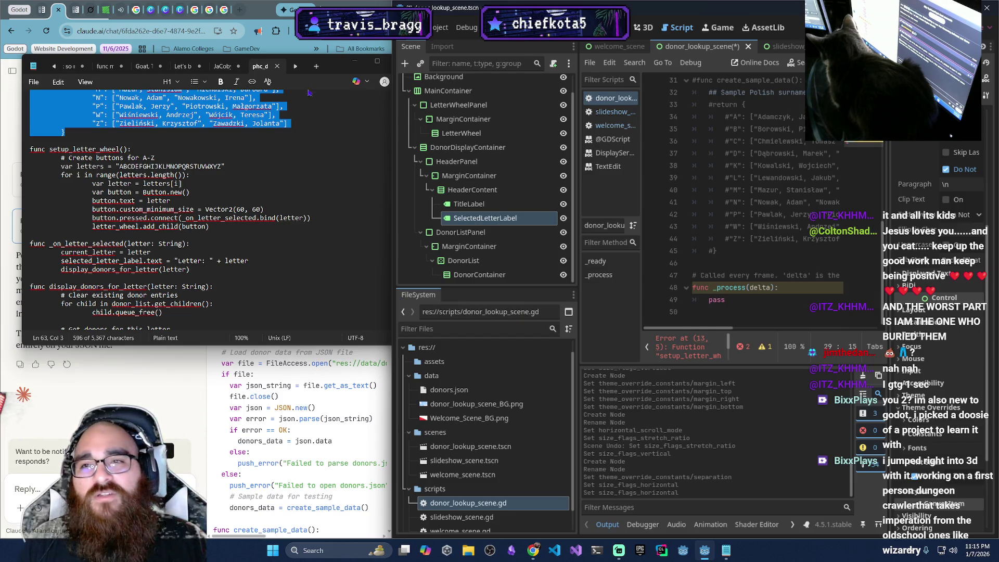
{"action": "left_click", "coordinate": [239, 10]}
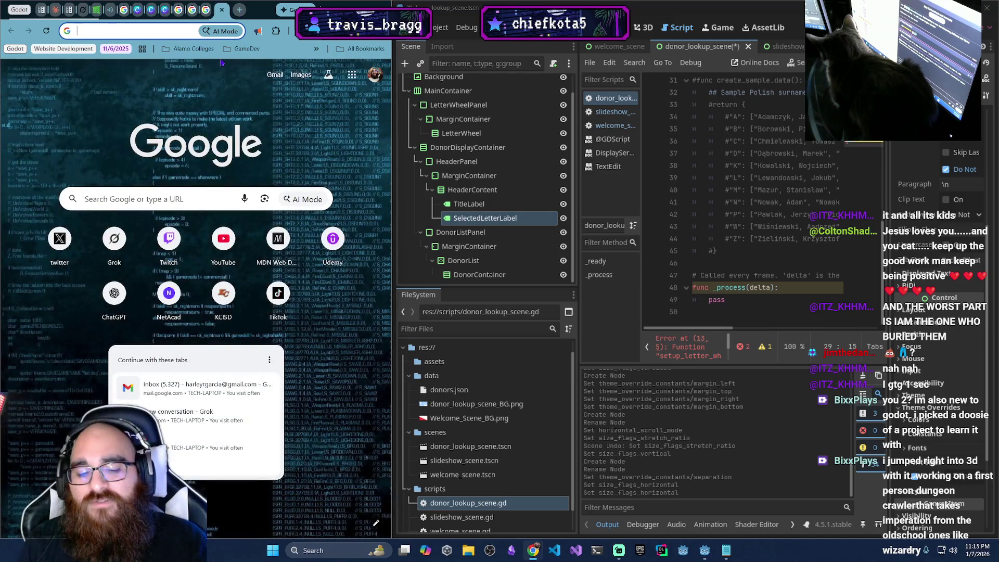
Search Google for 'imperation', glance at Godot's 2D and Script views, then return to Claude
{"action": "type", "text": "imperation"}
{"action": "key", "text": "Return"}
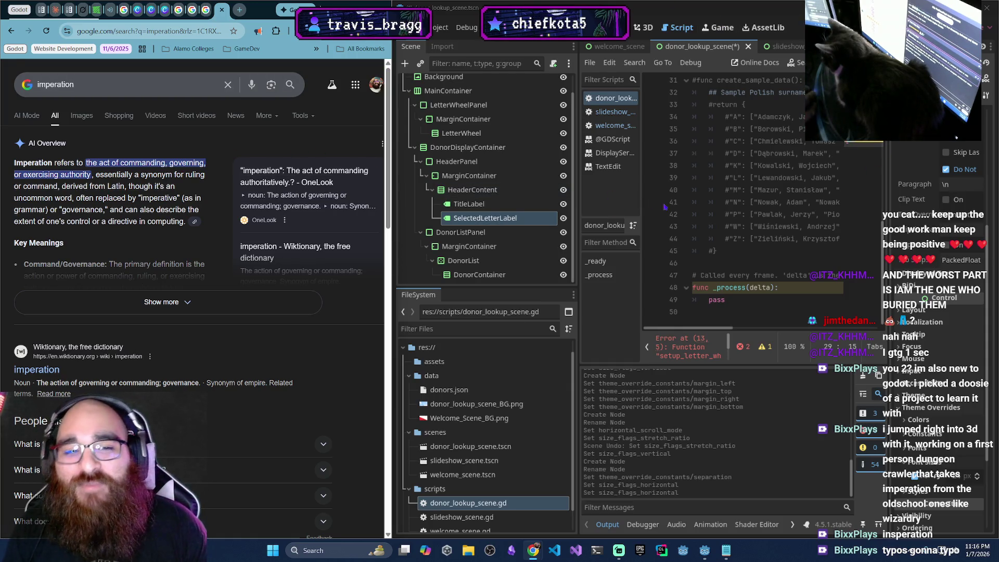
{"action": "left_click", "coordinate": [725, 202]}
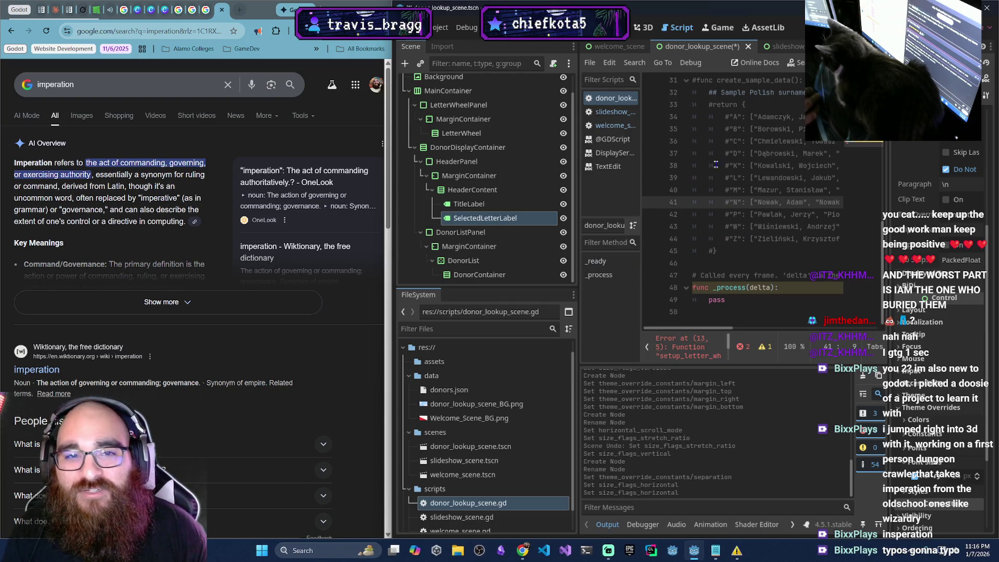
{"action": "left_click", "coordinate": [620, 27]}
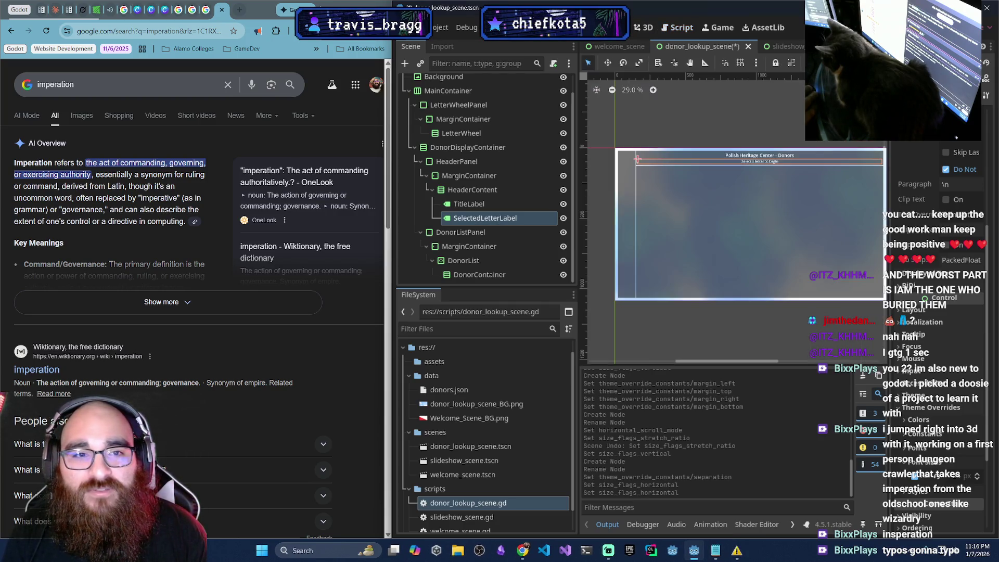
{"action": "left_click", "coordinate": [671, 28]}
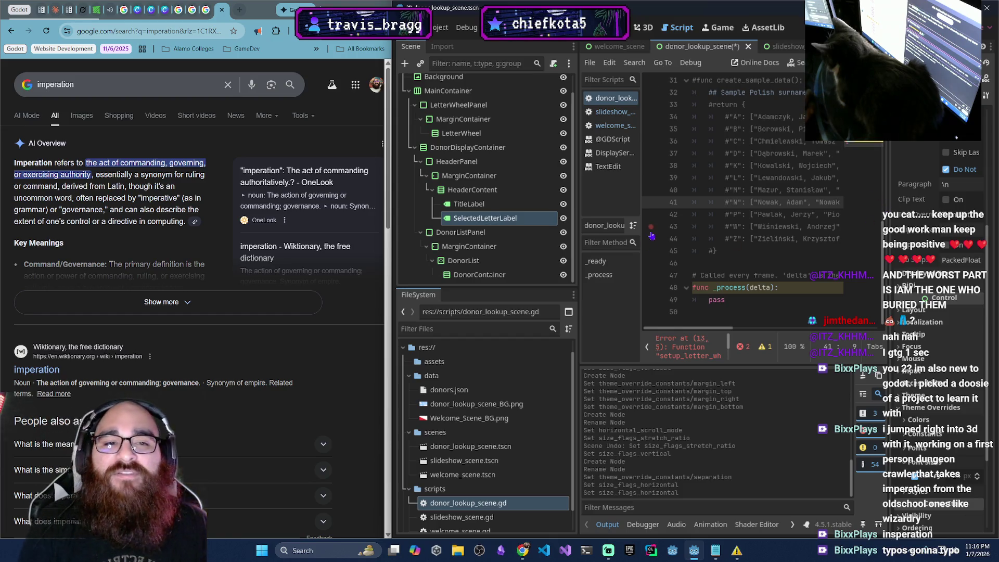
{"action": "left_click", "coordinate": [56, 10]}
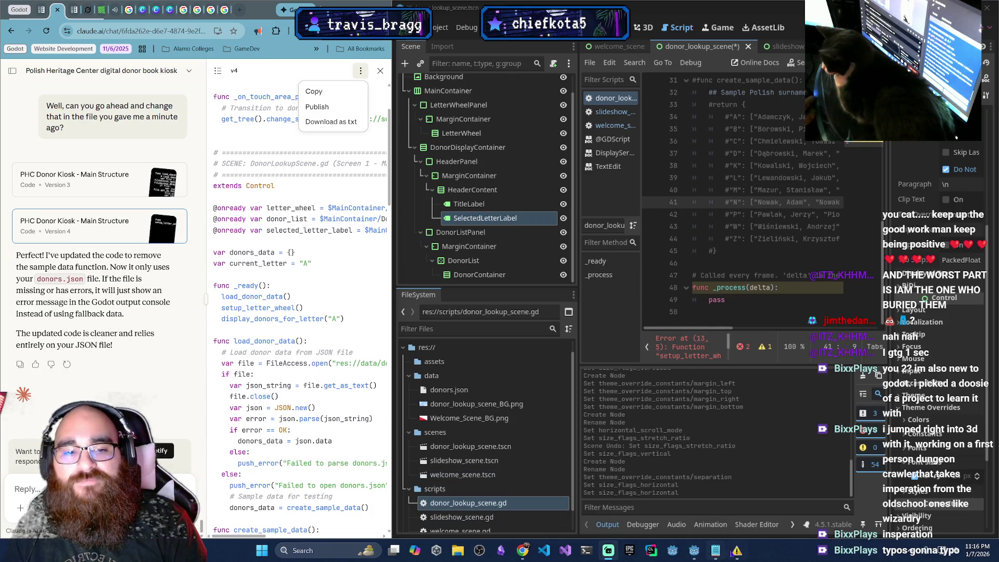
Close the Program Compatibility Assistant, review Version 4's _ready() code in Claude, then return to Notepad
{"action": "left_click", "coordinate": [247, 32]}
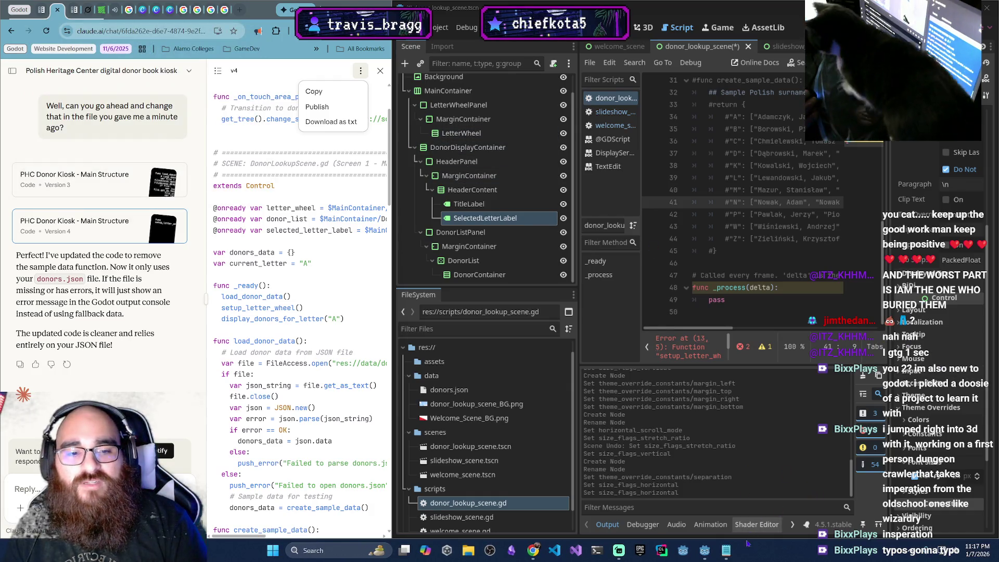
{"action": "mouse_move", "coordinate": [627, 546]}
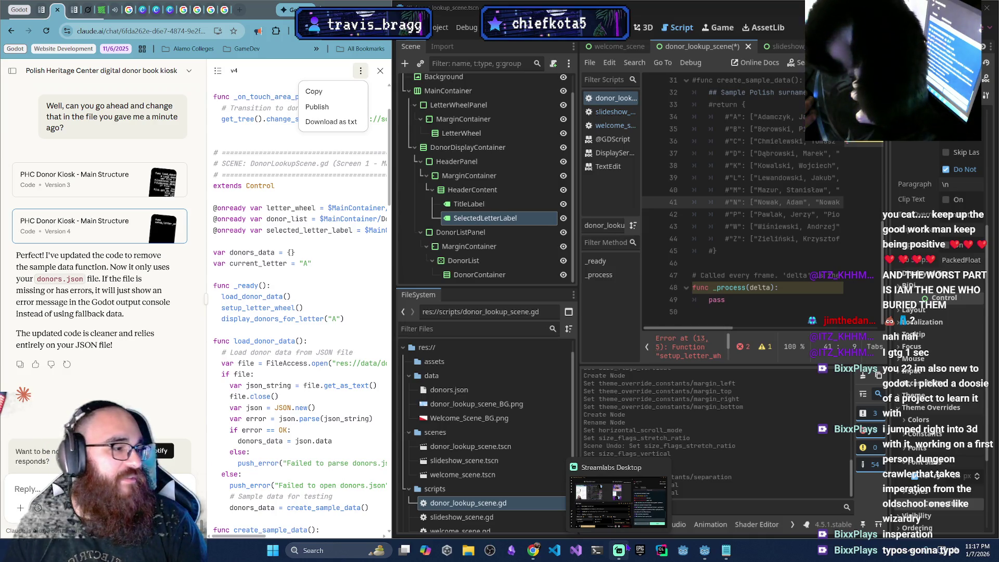
{"action": "mouse_move", "coordinate": [533, 550]}
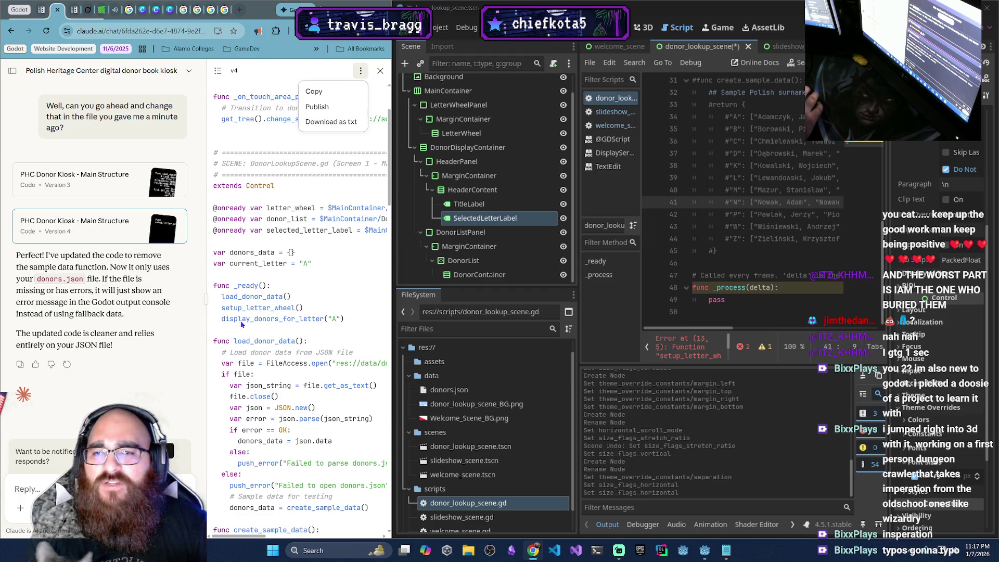
{"action": "left_click", "coordinate": [207, 302]}
{"action": "left_click_drag", "start_coordinate": [208, 302], "coordinate": [207, 299]}
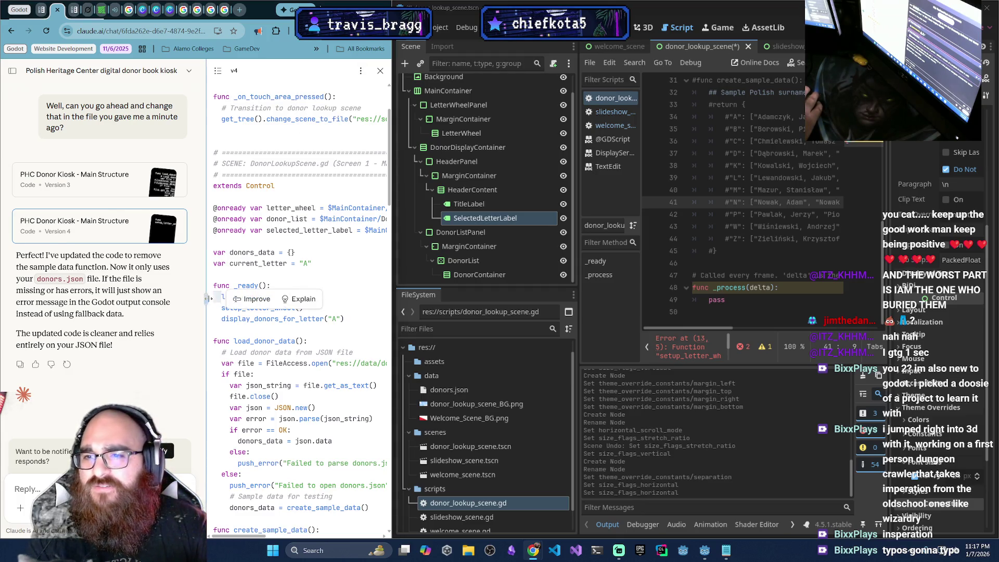
{"action": "left_click", "coordinate": [187, 300]}
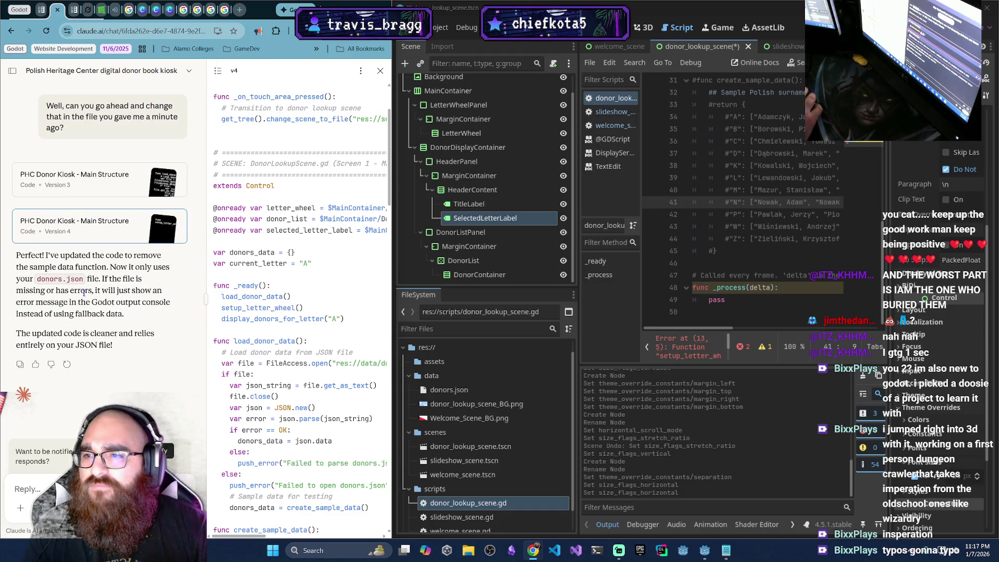
{"action": "left_click", "coordinate": [725, 552]}
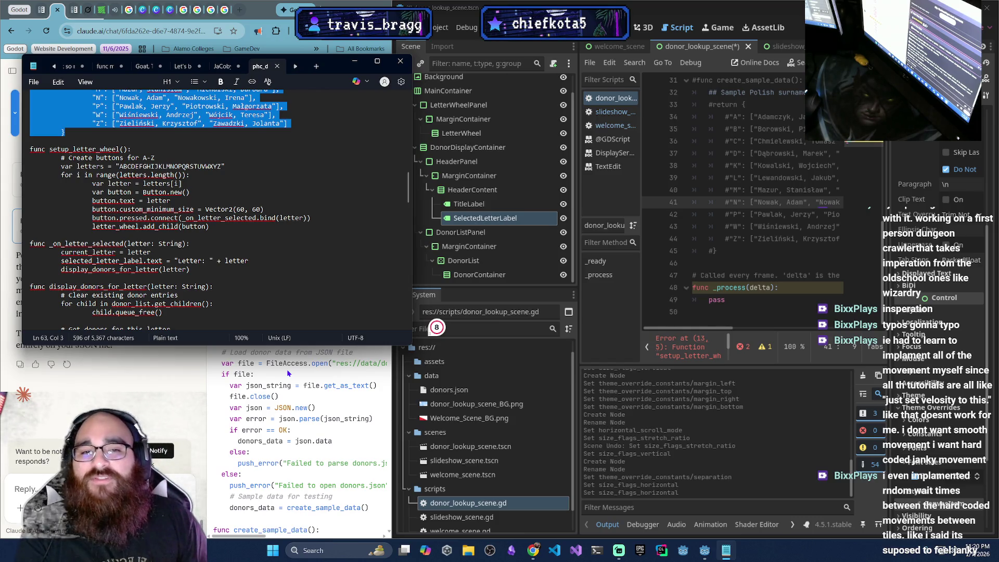
Look back over the script in Godot, then show the Learn GDScript From Zero docs page in Chrome
{"action": "scroll", "coordinate": [748, 215], "scroll_direction": "up", "scroll_amount": 3}
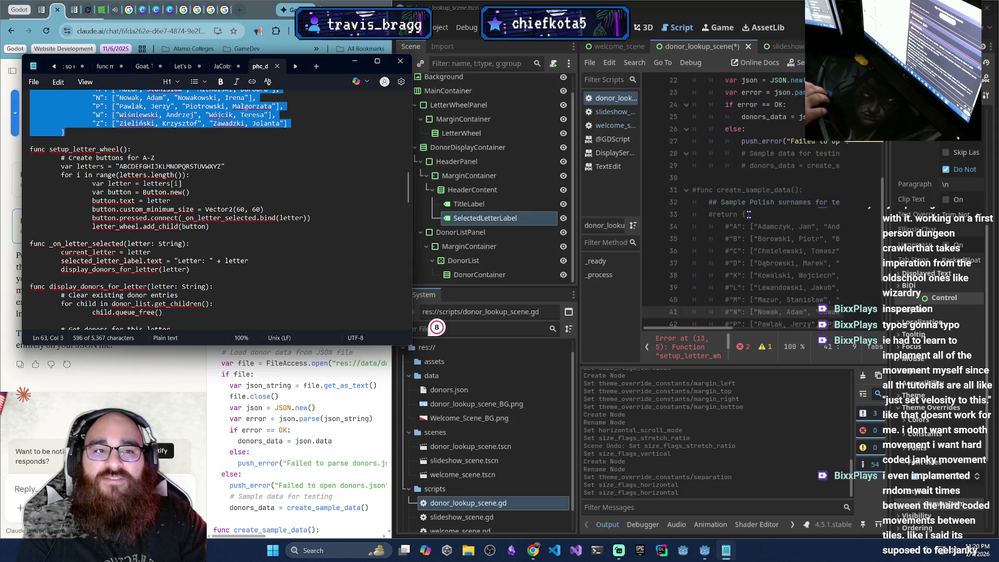
{"action": "scroll", "coordinate": [744, 190], "scroll_direction": "up", "scroll_amount": 2}
{"action": "scroll", "coordinate": [743, 190], "scroll_direction": "up", "scroll_amount": 2}
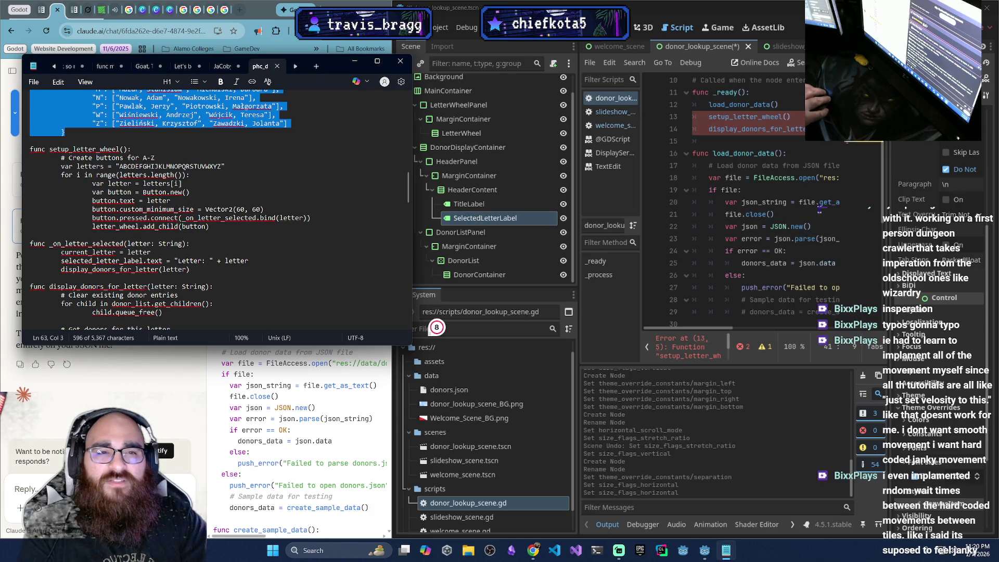
{"action": "left_click", "coordinate": [714, 326]}
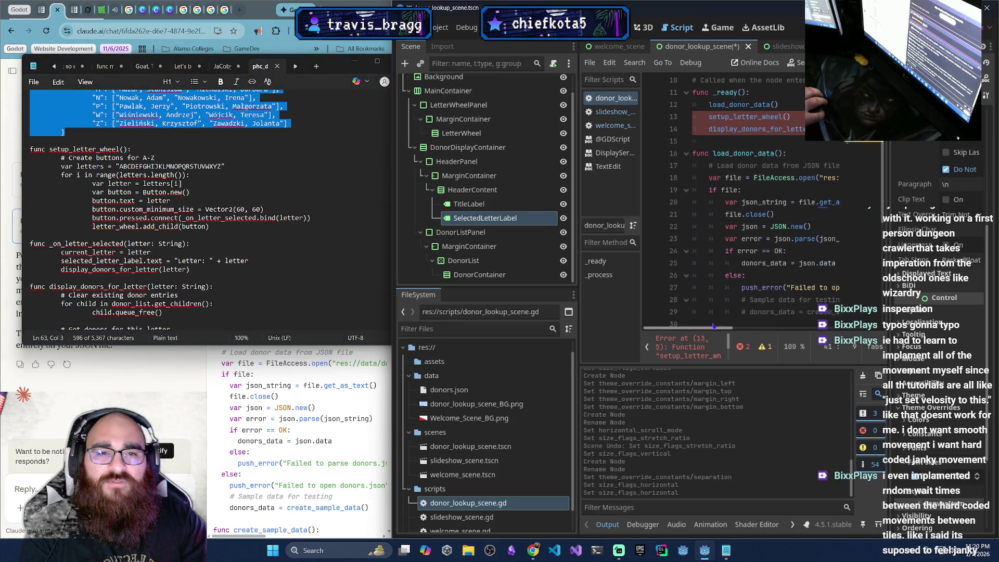
{"action": "mouse_move", "coordinate": [714, 326]}
{"action": "left_mouse_down"}
{"action": "mouse_move", "coordinate": [762, 301]}
{"action": "mouse_move", "coordinate": [692, 293]}
{"action": "mouse_move", "coordinate": [736, 289]}
{"action": "mouse_move", "coordinate": [723, 292]}
{"action": "left_mouse_up"}
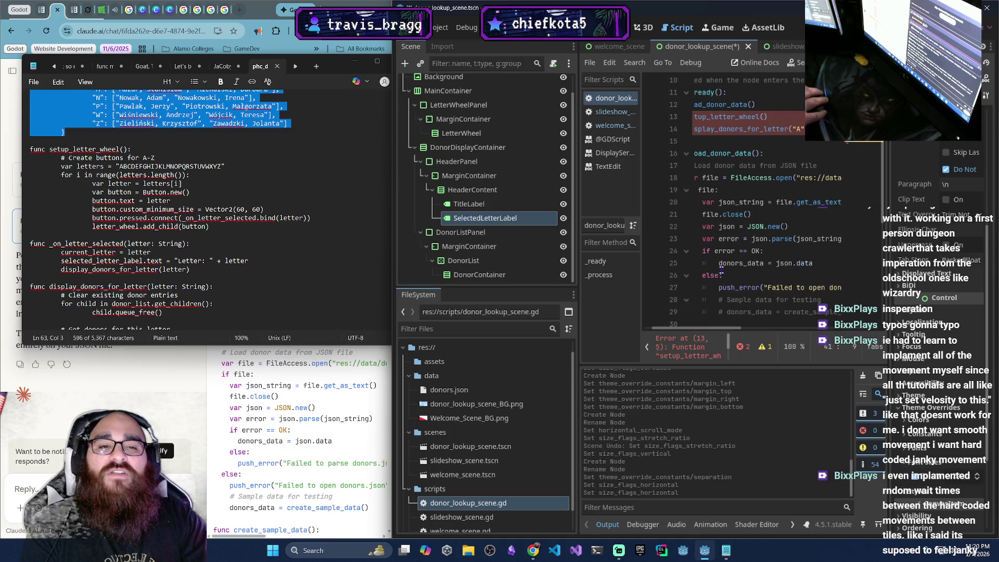
{"action": "left_click_drag", "start_coordinate": [731, 330], "coordinate": [722, 331]}
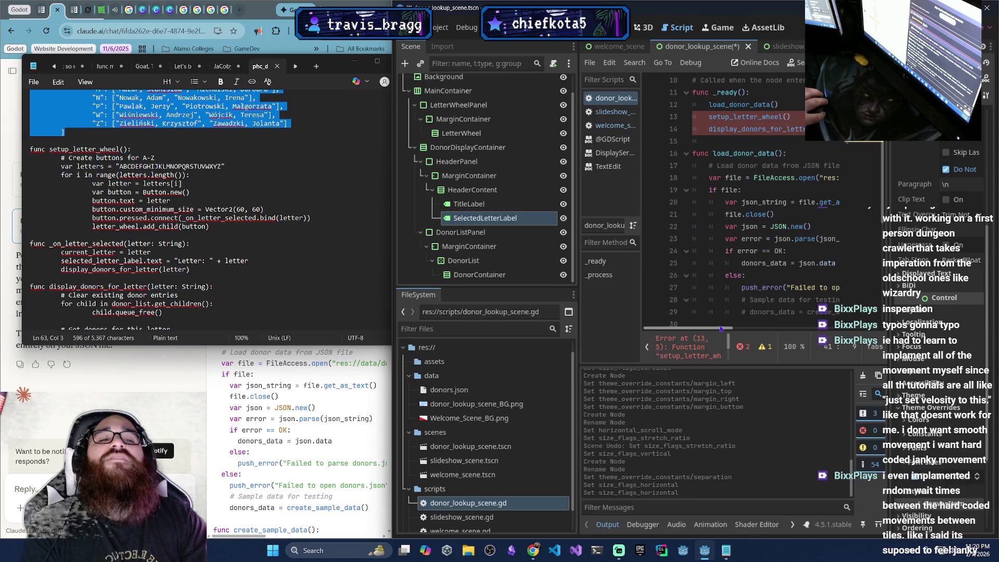
{"action": "left_click_drag", "start_coordinate": [725, 327], "coordinate": [731, 326]}
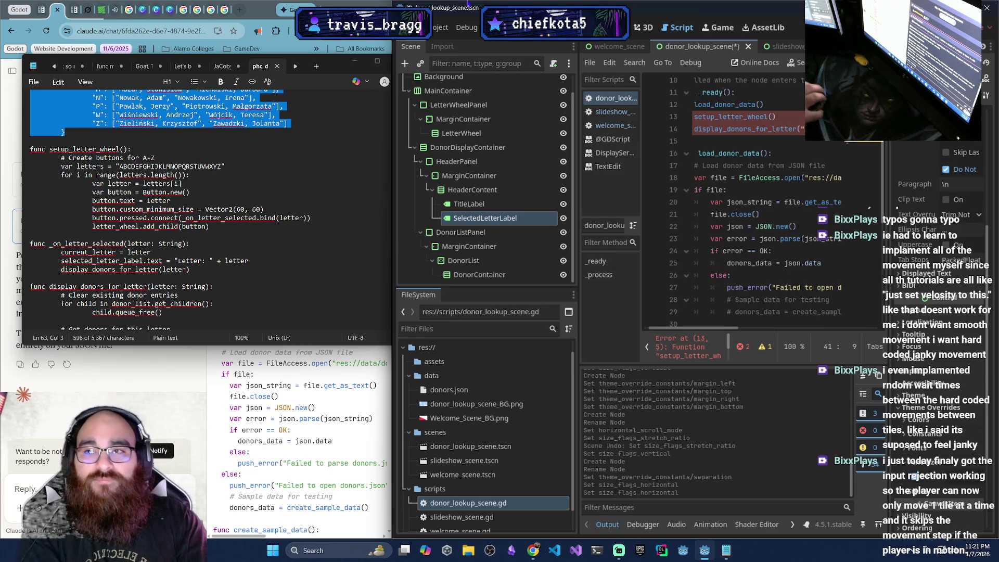
{"action": "left_click", "coordinate": [41, 10]}
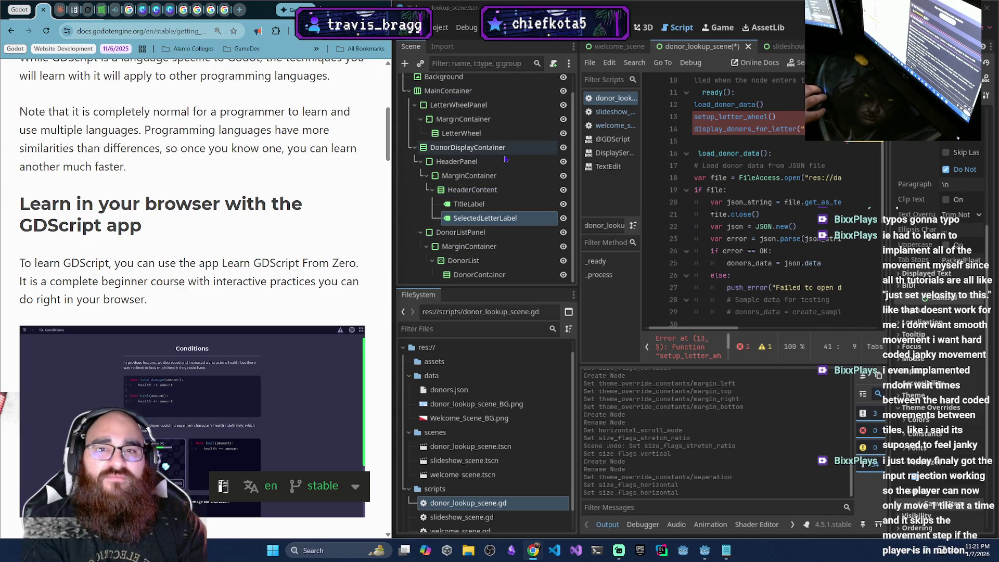
Look over the welcome_scene and slideshow_scene tabs, then view donor_lookup_scene in the 2D workspace
{"action": "scroll", "coordinate": [484, 156], "scroll_direction": "up", "scroll_amount": 1}
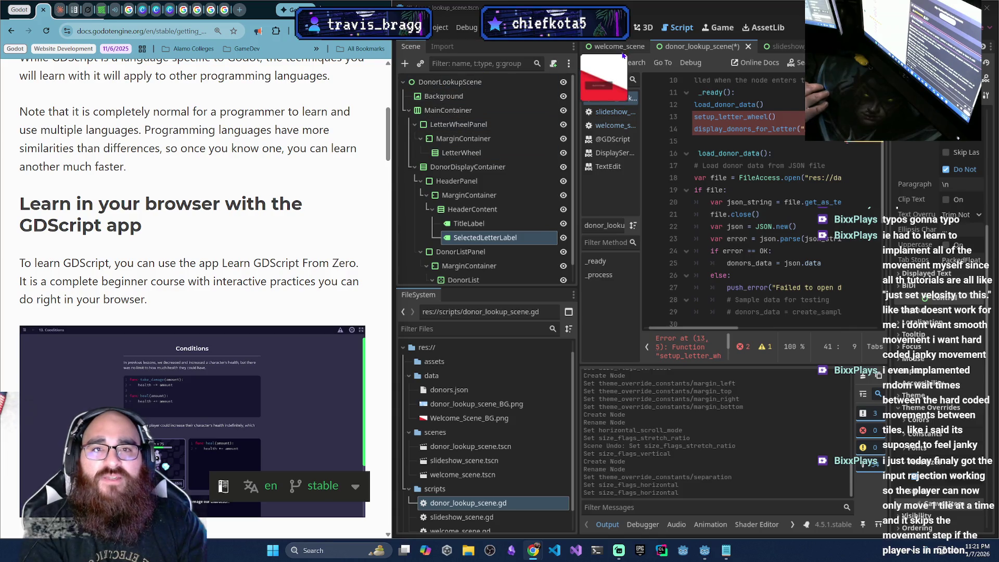
{"action": "left_click", "coordinate": [616, 46]}
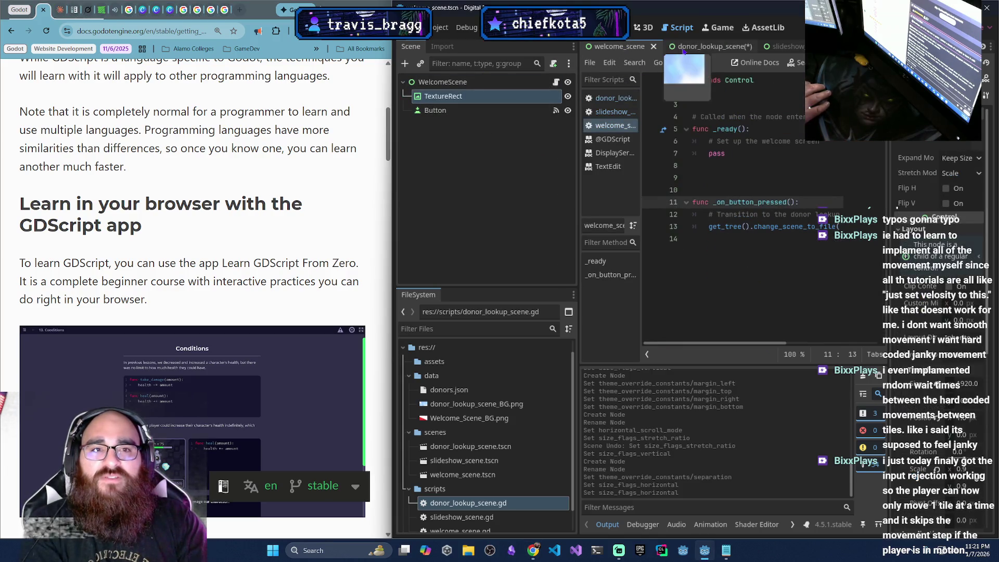
{"action": "left_click", "coordinate": [702, 46]}
{"action": "scroll", "coordinate": [474, 131], "scroll_direction": "down", "scroll_amount": 1}
{"action": "scroll", "coordinate": [484, 156], "scroll_direction": "up", "scroll_amount": 1}
{"action": "scroll", "coordinate": [481, 213], "scroll_direction": "down", "scroll_amount": 1}
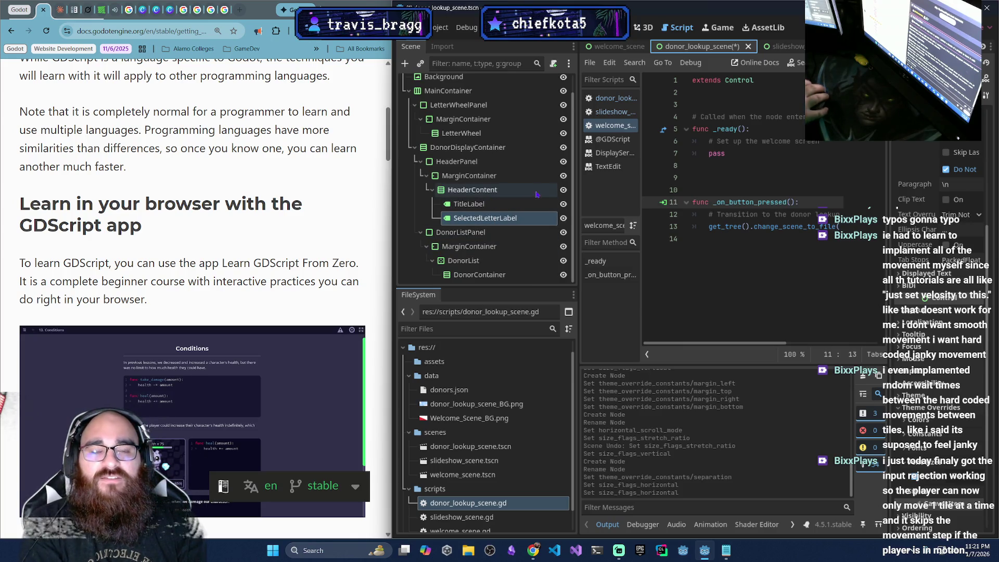
{"action": "left_click", "coordinate": [780, 46]}
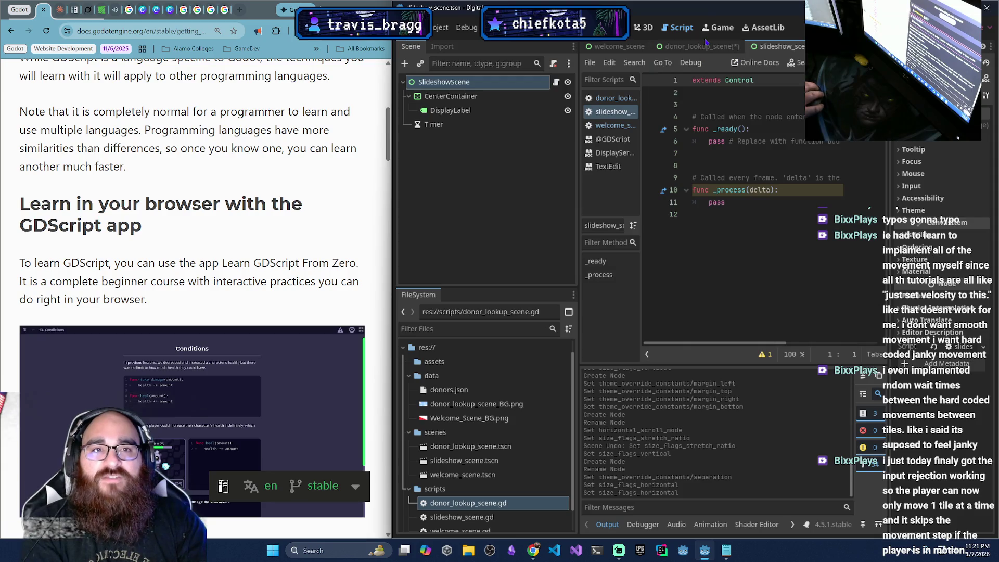
{"action": "left_click", "coordinate": [706, 45]}
{"action": "left_click", "coordinate": [617, 27]}
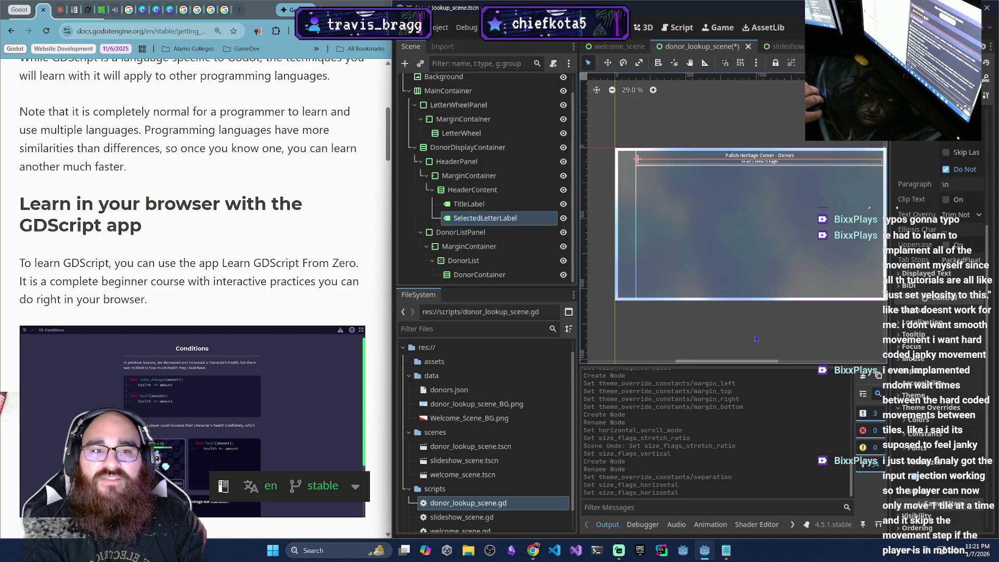
{"action": "scroll", "coordinate": [757, 335], "scroll_direction": "right", "scroll_amount": 1}
{"action": "scroll", "coordinate": [757, 336], "scroll_direction": "down", "scroll_amount": 1}
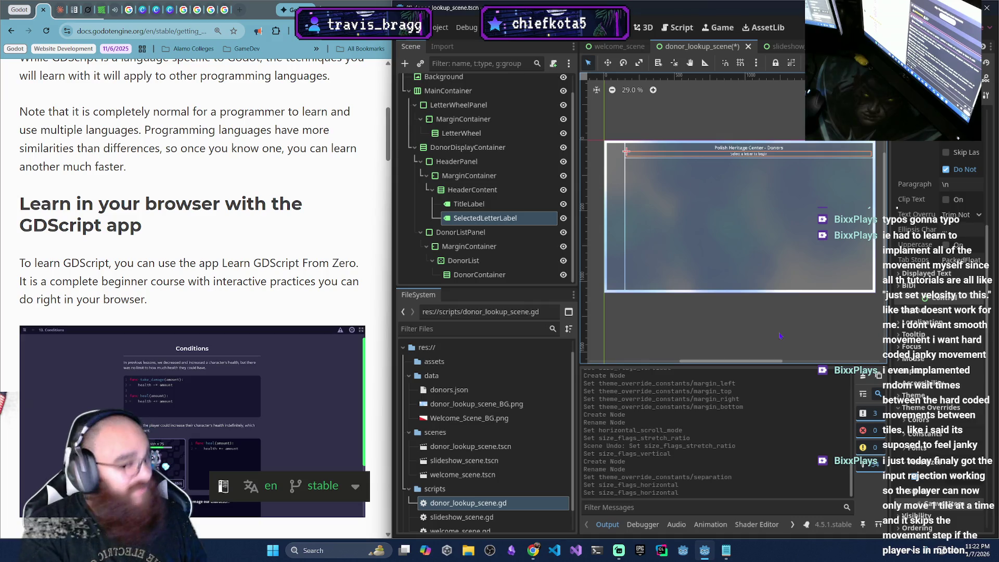
{"action": "left_click", "coordinate": [619, 549]}
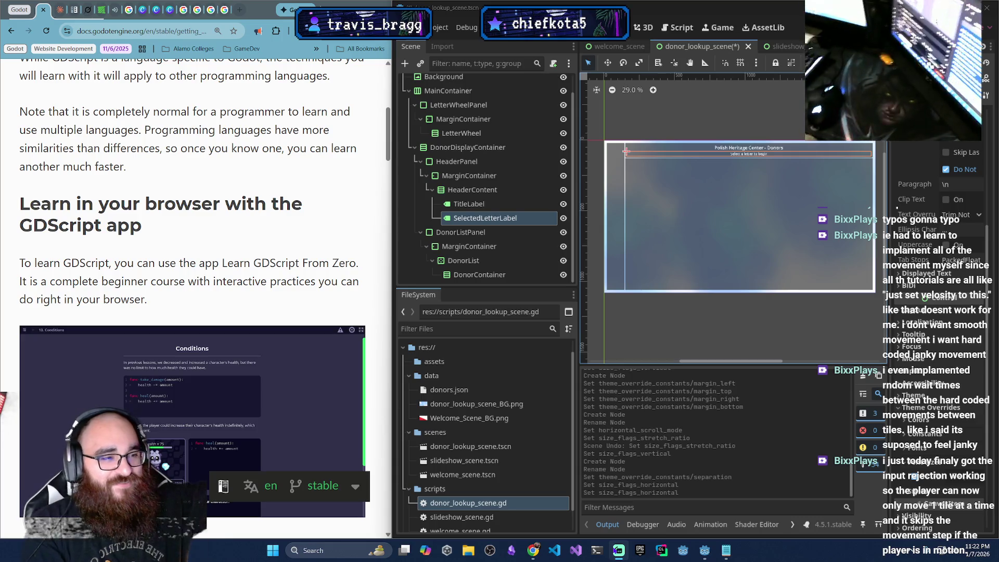